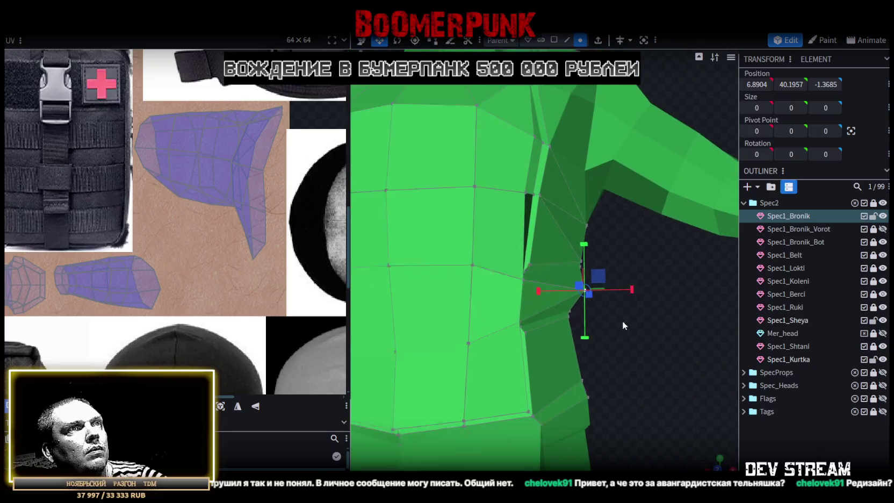
Move the vest's side vertex 0.3 inward on X, from 6.8904 to 6.5904, ignoring the Split Quads warning
{"action": "left_click_drag", "start_coordinate": [603, 278], "coordinate": [585, 271]}
{"action": "key", "text": "Escape"}
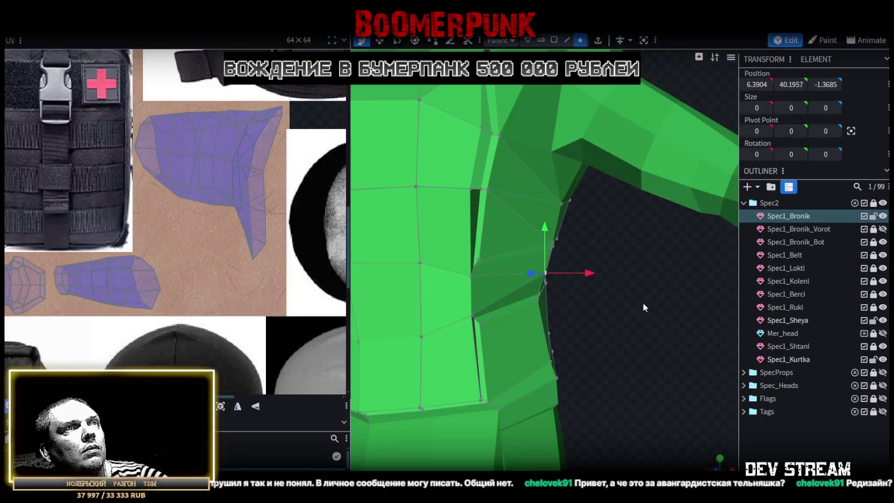
{"action": "mouse_move", "coordinate": [642, 302]}
{"action": "left_mouse_down"}
{"action": "mouse_move", "coordinate": [448, 298]}
{"action": "mouse_move", "coordinate": [661, 302]}
{"action": "left_mouse_up"}
{"action": "key", "text": "ctrl+z"}
{"action": "key", "text": "ctrl+z"}
{"action": "left_click_drag", "start_coordinate": [617, 276], "coordinate": [601, 276]}
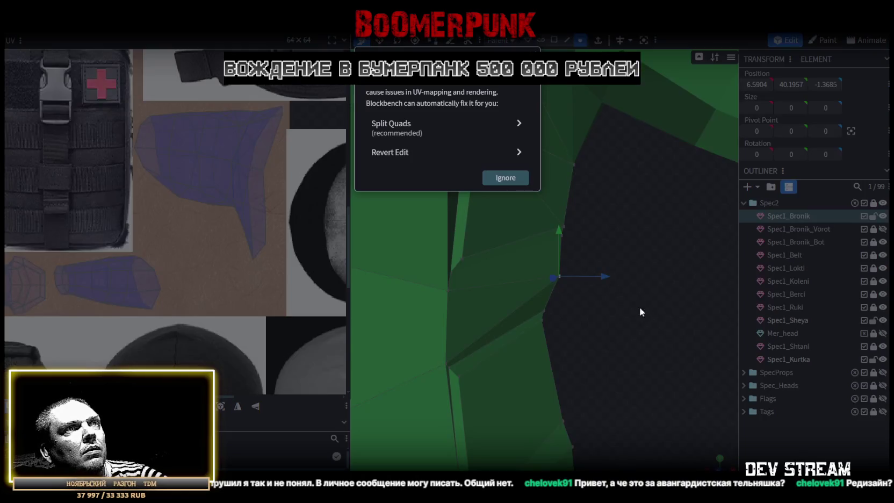
{"action": "key", "text": "Escape"}
{"action": "mouse_move", "coordinate": [608, 314]}
{"action": "left_mouse_down"}
{"action": "mouse_move", "coordinate": [471, 296]}
{"action": "mouse_move", "coordinate": [453, 276]}
{"action": "mouse_move", "coordinate": [463, 245]}
{"action": "mouse_move", "coordinate": [444, 281]}
{"action": "mouse_move", "coordinate": [403, 294]}
{"action": "mouse_move", "coordinate": [436, 325]}
{"action": "mouse_move", "coordinate": [504, 312]}
{"action": "mouse_move", "coordinate": [656, 310]}
{"action": "left_mouse_up"}
Merge two vertex pairs on the vest's side into single points with Merge All
{"action": "left_click", "coordinate": [450, 287]}
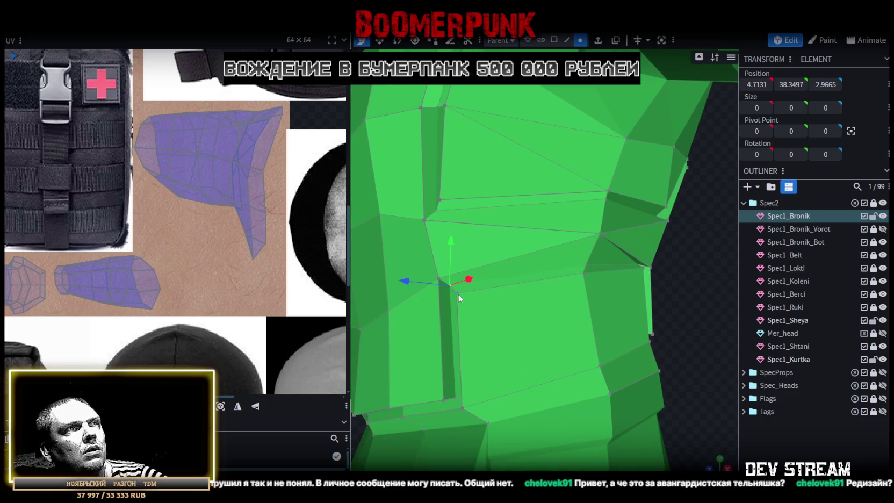
{"action": "left_click", "coordinate": [457, 294], "text": "shift"}
{"action": "right_click", "coordinate": [460, 297]}
{"action": "left_click", "coordinate": [593, 262]}
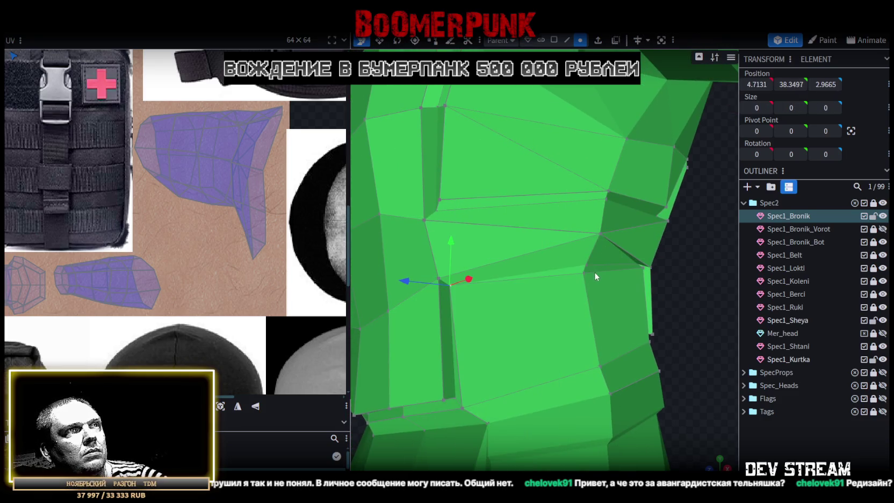
{"action": "left_click", "coordinate": [584, 271], "text": "shift"}
{"action": "right_click", "coordinate": [585, 272]}
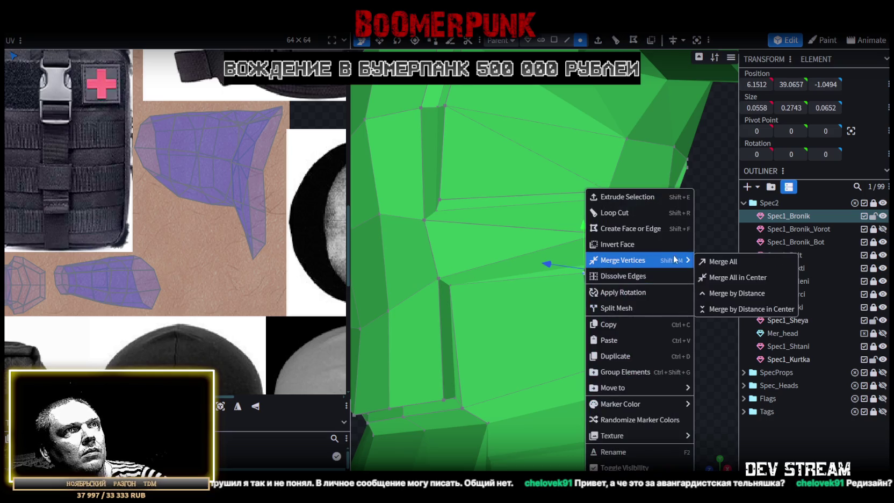
{"action": "left_click", "coordinate": [713, 262]}
Merge the two vertices at the chest seam into their centre point
{"action": "scroll", "coordinate": [666, 264], "scroll_direction": "down", "scroll_amount": 5}
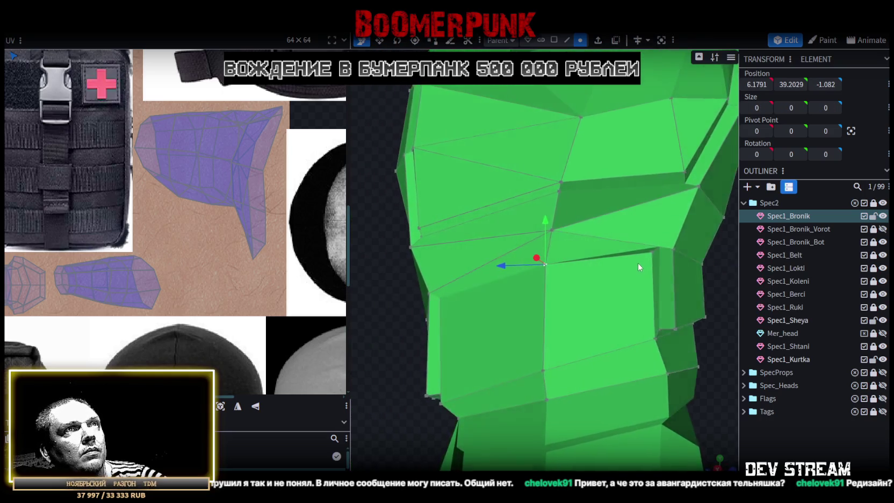
{"action": "mouse_move", "coordinate": [624, 262]}
{"action": "left_mouse_down"}
{"action": "mouse_move", "coordinate": [714, 283]}
{"action": "mouse_move", "coordinate": [640, 262]}
{"action": "mouse_move", "coordinate": [620, 284]}
{"action": "mouse_move", "coordinate": [728, 283]}
{"action": "left_mouse_up"}
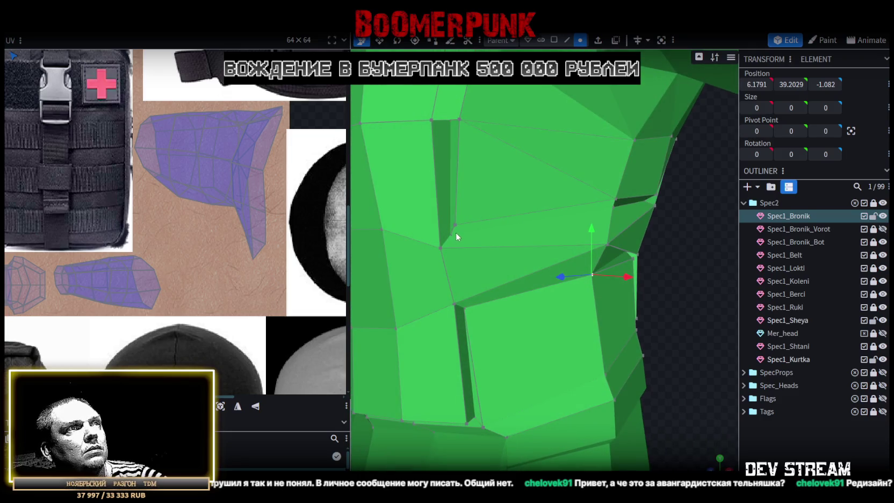
{"action": "mouse_move", "coordinate": [470, 234]}
{"action": "left_mouse_down"}
{"action": "mouse_move", "coordinate": [670, 302]}
{"action": "mouse_move", "coordinate": [562, 260]}
{"action": "mouse_move", "coordinate": [544, 265]}
{"action": "mouse_move", "coordinate": [602, 226]}
{"action": "left_mouse_up"}
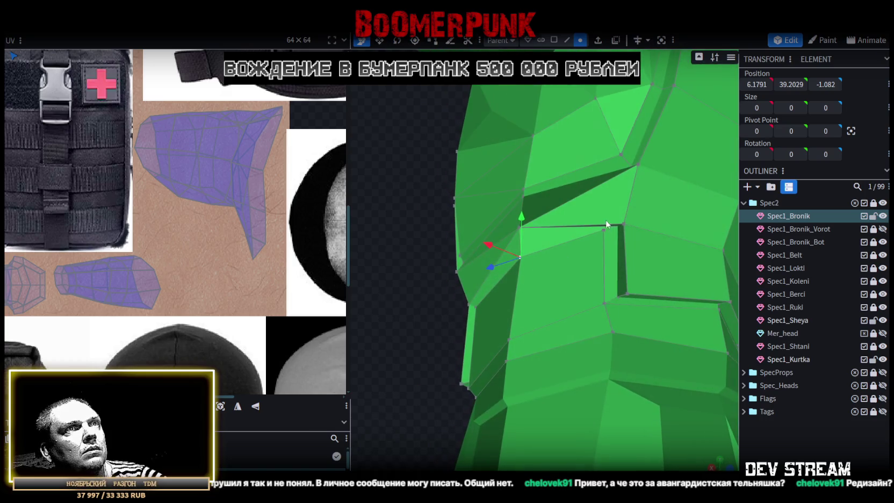
{"action": "left_click", "coordinate": [618, 227]}
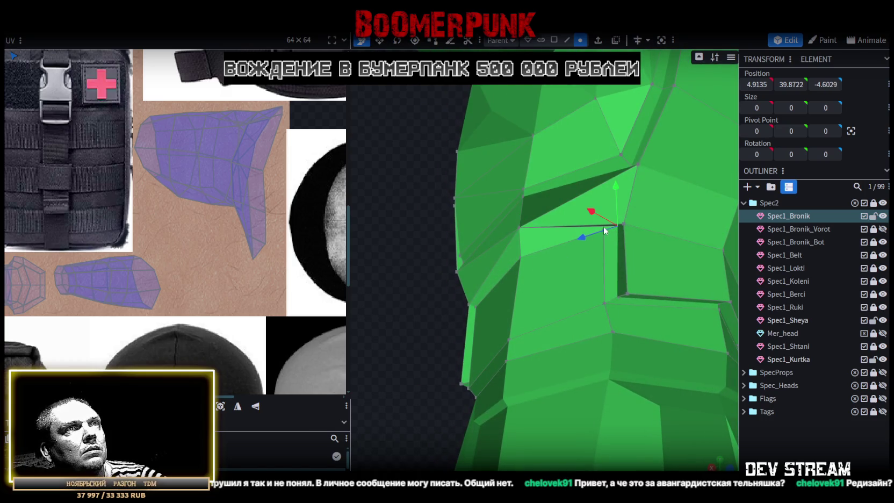
{"action": "left_click", "coordinate": [605, 230], "text": "shift"}
{"action": "right_click", "coordinate": [609, 229]}
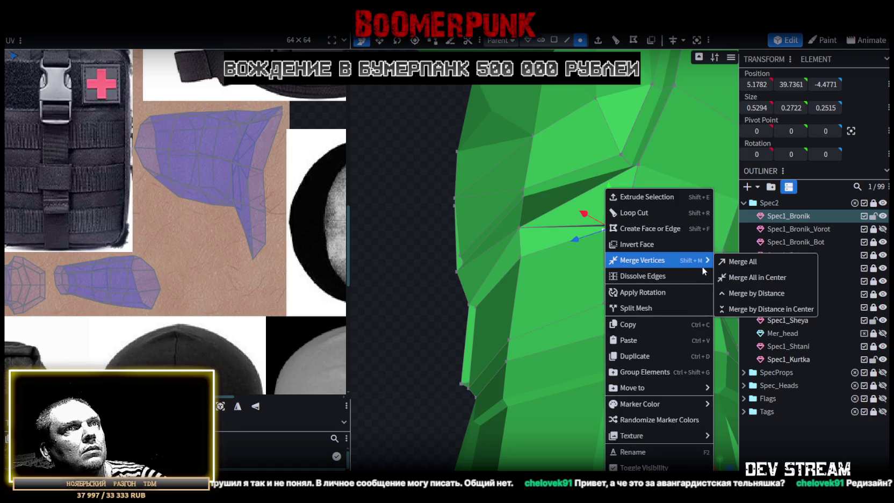
{"action": "left_click", "coordinate": [735, 277]}
Lower one vest vertex by 0.3 on Y
{"action": "mouse_move", "coordinate": [460, 290]}
{"action": "left_mouse_down"}
{"action": "mouse_move", "coordinate": [432, 282]}
{"action": "mouse_move", "coordinate": [428, 306]}
{"action": "mouse_move", "coordinate": [463, 291]}
{"action": "left_mouse_up"}
{"action": "left_click_drag", "start_coordinate": [640, 201], "coordinate": [640, 212]}
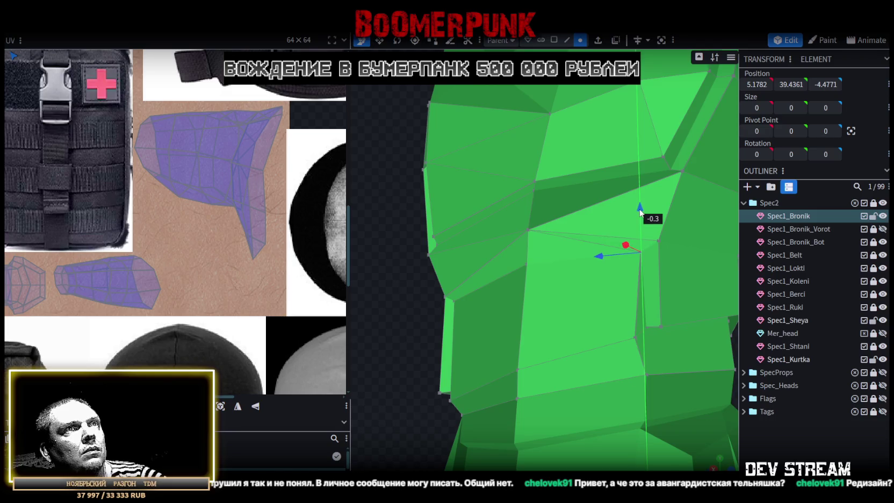
{"action": "left_click_drag", "start_coordinate": [378, 309], "coordinate": [448, 287]}
{"action": "left_click", "coordinate": [446, 284]}
{"action": "mouse_move", "coordinate": [445, 240]}
{"action": "left_mouse_down"}
{"action": "mouse_move", "coordinate": [459, 261]}
{"action": "mouse_move", "coordinate": [618, 282]}
{"action": "mouse_move", "coordinate": [538, 291]}
{"action": "mouse_move", "coordinate": [665, 295]}
{"action": "mouse_move", "coordinate": [498, 242]}
{"action": "left_mouse_up"}
Merge two more vertex groups on the vest, each at its centre
{"action": "left_click", "coordinate": [455, 247]}
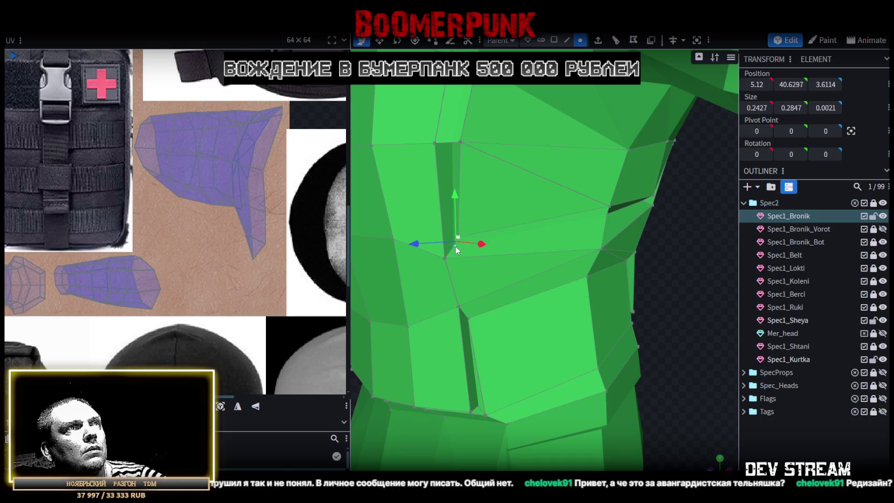
{"action": "right_click", "coordinate": [456, 246]}
{"action": "left_click", "coordinate": [608, 278]}
{"action": "left_click", "coordinate": [606, 214]}
{"action": "right_click", "coordinate": [606, 214]}
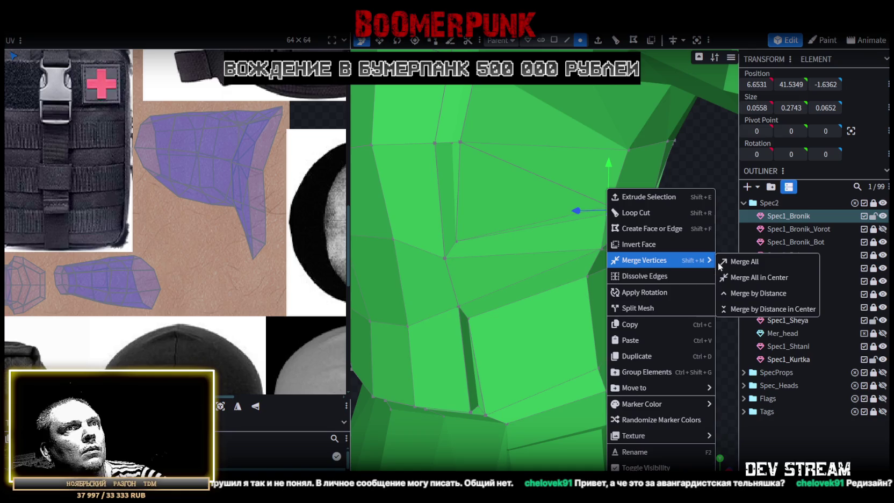
{"action": "left_click", "coordinate": [698, 274]}
Merge one more vertex pair on the vest with Merge All in Center
{"action": "scroll", "coordinate": [639, 231], "scroll_direction": "up", "scroll_amount": 3}
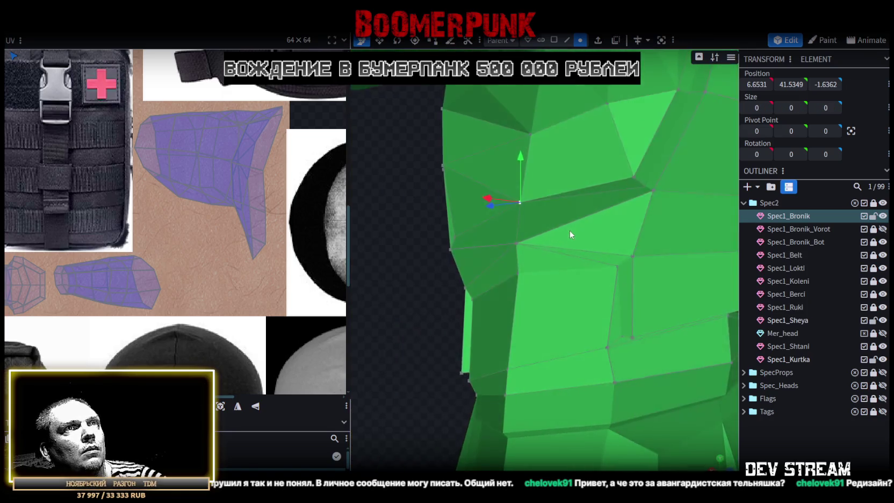
{"action": "left_click", "coordinate": [645, 193]}
{"action": "right_click", "coordinate": [636, 186]}
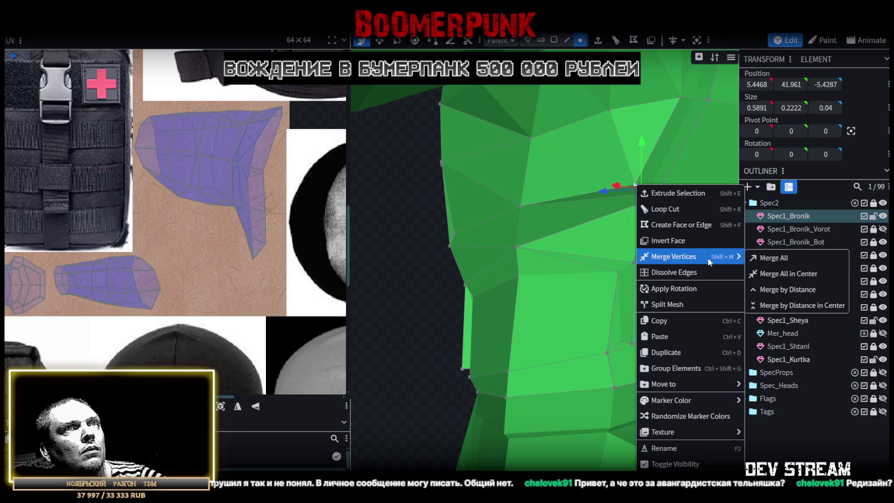
{"action": "left_click", "coordinate": [762, 273]}
{"action": "scroll", "coordinate": [665, 269], "scroll_direction": "down", "scroll_amount": 3}
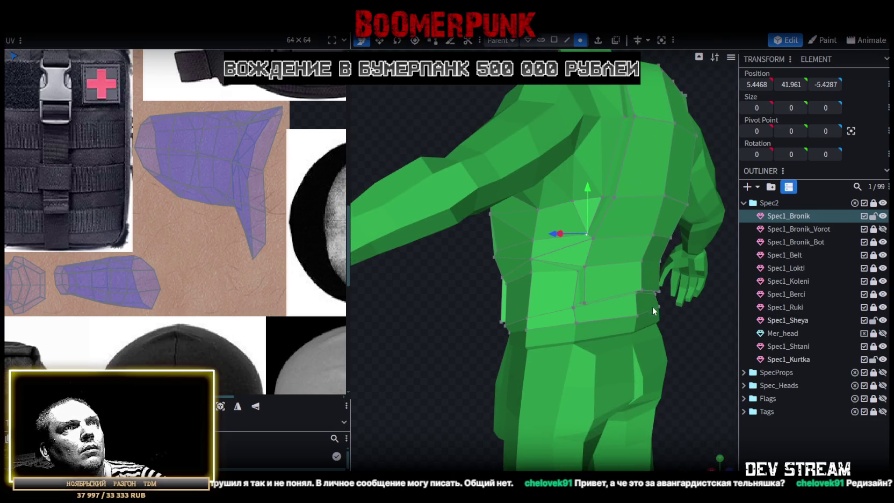
{"action": "scroll", "coordinate": [651, 309], "scroll_direction": "up", "scroll_amount": 2}
{"action": "scroll", "coordinate": [637, 310], "scroll_direction": "up", "scroll_amount": 1}
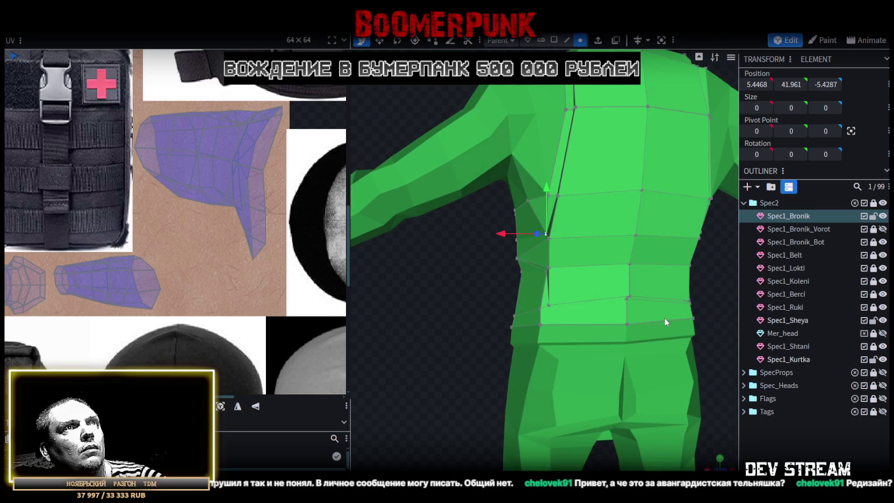
{"action": "scroll", "coordinate": [690, 326], "scroll_direction": "down", "scroll_amount": 2}
{"action": "mouse_move", "coordinate": [697, 321]}
{"action": "left_mouse_down"}
{"action": "mouse_move", "coordinate": [584, 289]}
{"action": "mouse_move", "coordinate": [676, 300]}
{"action": "mouse_move", "coordinate": [684, 282]}
{"action": "mouse_move", "coordinate": [476, 257]}
{"action": "mouse_move", "coordinate": [572, 249]}
{"action": "mouse_move", "coordinate": [594, 264]}
{"action": "mouse_move", "coordinate": [553, 271]}
{"action": "mouse_move", "coordinate": [574, 238]}
{"action": "mouse_move", "coordinate": [616, 278]}
{"action": "mouse_move", "coordinate": [412, 280]}
{"action": "mouse_move", "coordinate": [483, 270]}
{"action": "mouse_move", "coordinate": [571, 294]}
{"action": "mouse_move", "coordinate": [625, 365]}
{"action": "mouse_move", "coordinate": [611, 334]}
{"action": "mouse_move", "coordinate": [597, 333]}
{"action": "mouse_move", "coordinate": [472, 223]}
{"action": "mouse_move", "coordinate": [525, 283]}
{"action": "mouse_move", "coordinate": [471, 251]}
{"action": "mouse_move", "coordinate": [397, 228]}
{"action": "mouse_move", "coordinate": [382, 239]}
{"action": "mouse_move", "coordinate": [422, 231]}
{"action": "mouse_move", "coordinate": [625, 314]}
{"action": "mouse_move", "coordinate": [613, 347]}
{"action": "mouse_move", "coordinate": [476, 342]}
{"action": "mouse_move", "coordinate": [472, 358]}
{"action": "mouse_move", "coordinate": [637, 268]}
{"action": "left_mouse_up"}
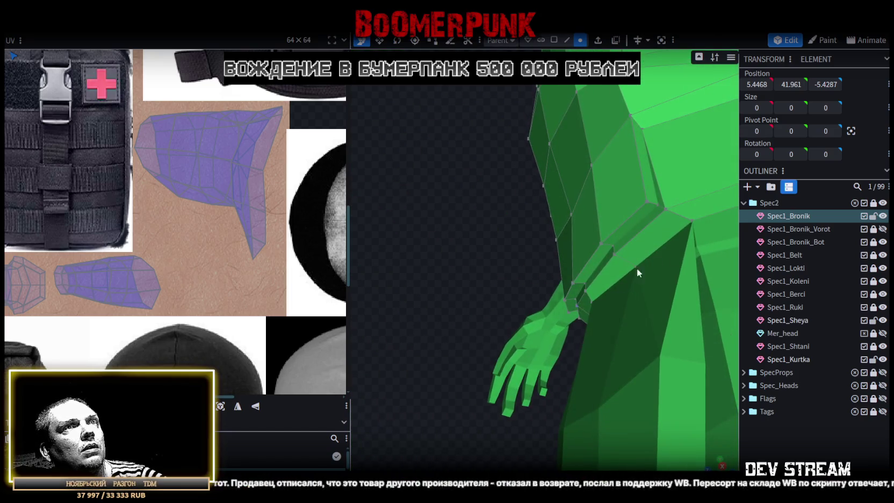
{"action": "left_click", "coordinate": [665, 209]}
Merge a vertex pair on the vest's side into one point with Merge All
{"action": "left_click", "coordinate": [647, 202], "text": "shift"}
{"action": "right_click", "coordinate": [658, 204]}
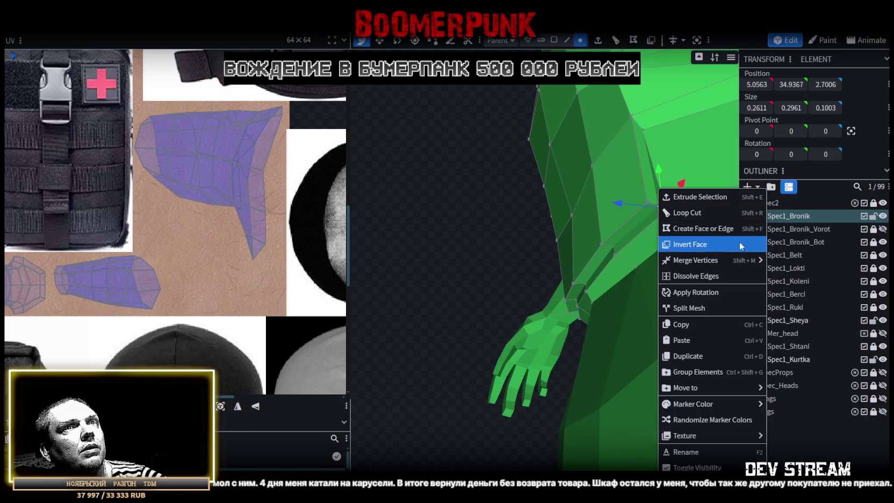
{"action": "left_click", "coordinate": [785, 262]}
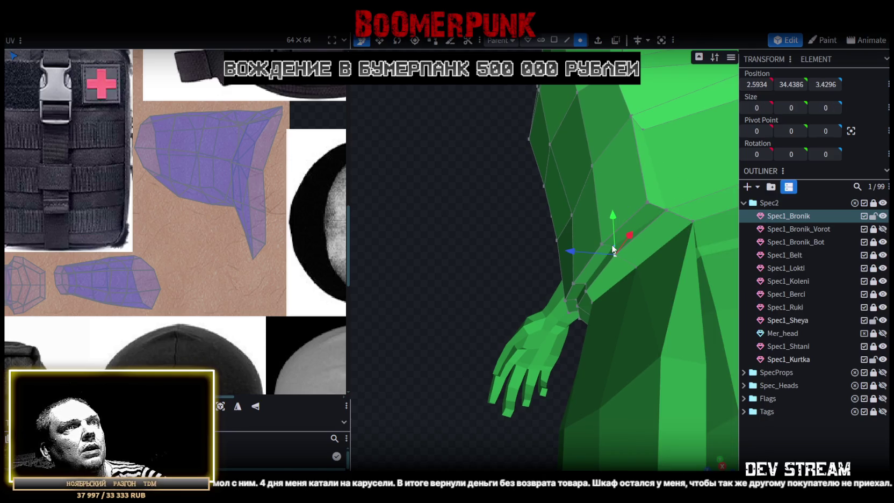
{"action": "right_click", "coordinate": [613, 248]}
{"action": "left_click", "coordinate": [784, 262]}
{"action": "mouse_move", "coordinate": [510, 202]}
{"action": "left_mouse_down"}
{"action": "mouse_move", "coordinate": [555, 175]}
{"action": "mouse_move", "coordinate": [625, 285]}
{"action": "left_mouse_up"}
Merge the two neighbouring vertices on the vest's waist edge into one
{"action": "left_click", "coordinate": [636, 337]}
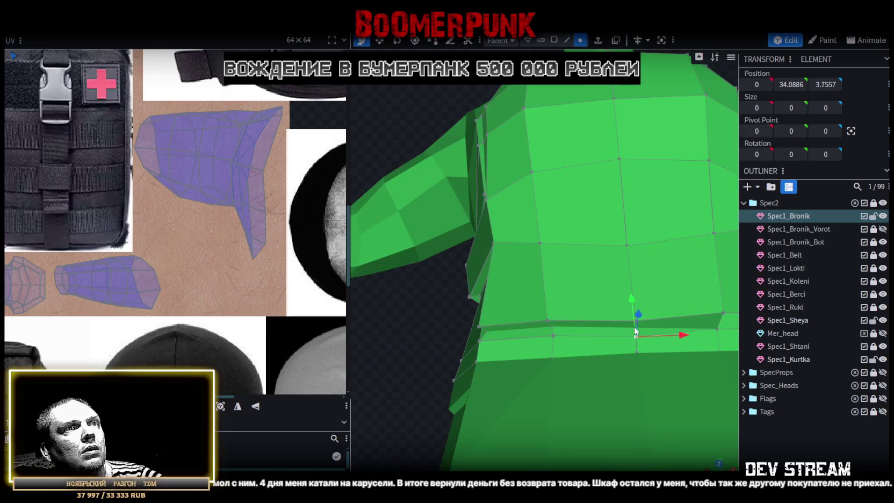
{"action": "left_click", "coordinate": [631, 326], "text": "shift"}
{"action": "right_click", "coordinate": [630, 326]}
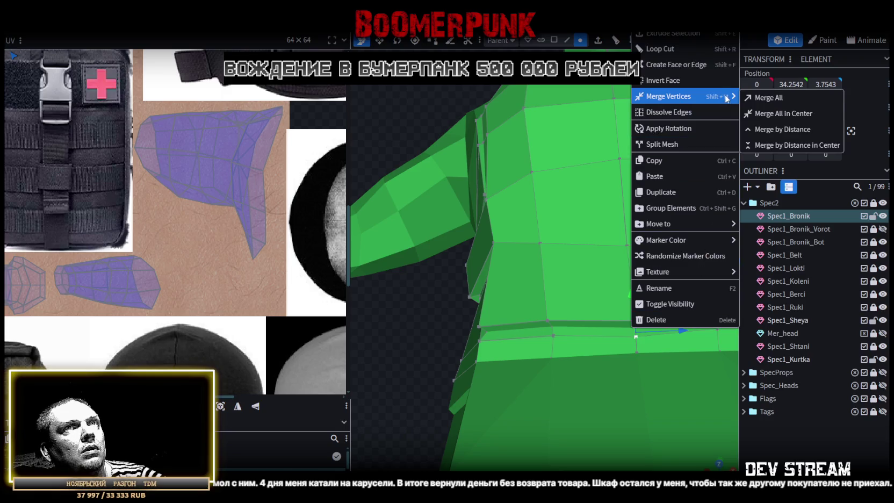
{"action": "left_click", "coordinate": [761, 101]}
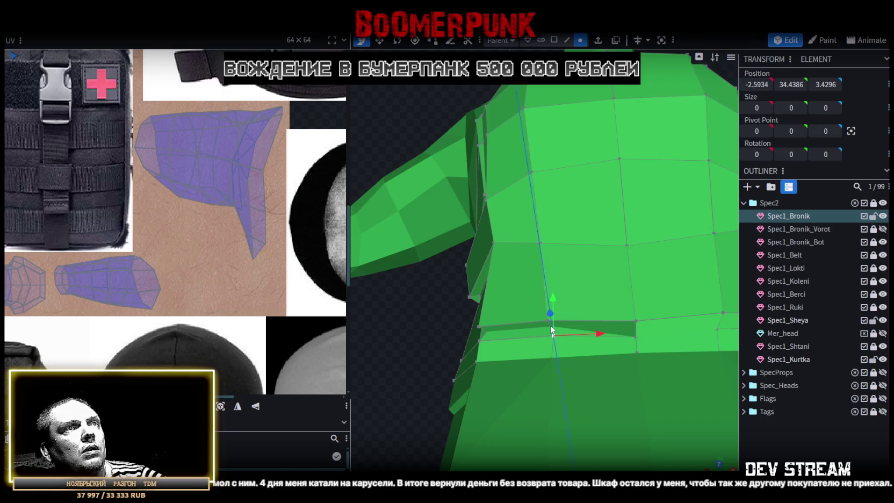
{"action": "left_click_drag", "start_coordinate": [555, 330], "coordinate": [492, 330]}
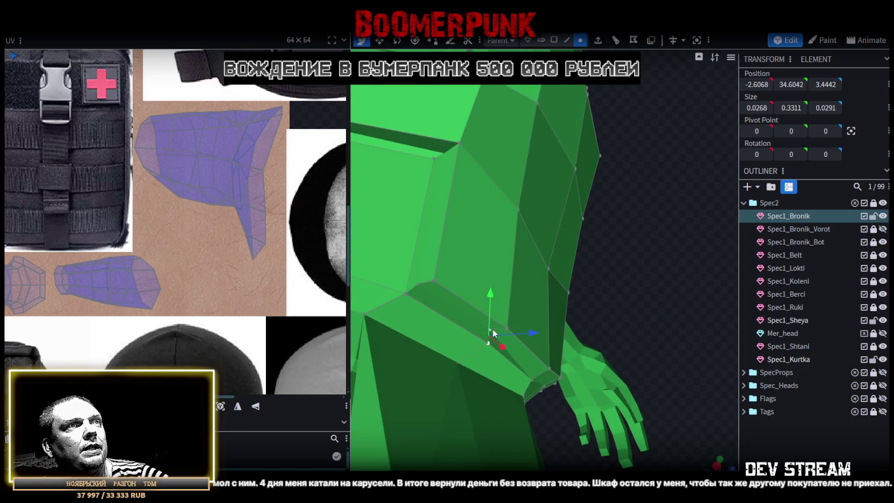
{"action": "right_click", "coordinate": [492, 330]}
{"action": "left_click", "coordinate": [631, 224]}
Merge the vertex pair on the vest's lower side edge into one point
{"action": "left_click_drag", "start_coordinate": [632, 229], "coordinate": [634, 258]}
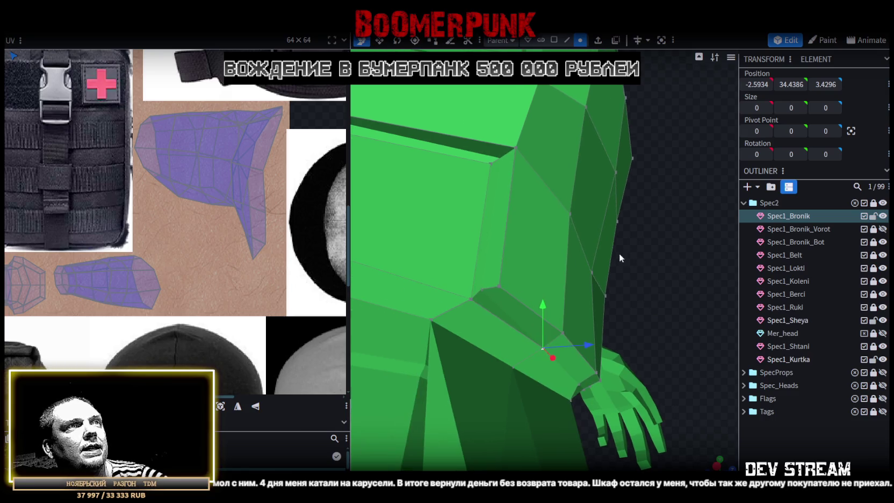
{"action": "left_click", "coordinate": [471, 298]}
{"action": "left_click", "coordinate": [480, 289], "text": "shift"}
{"action": "right_click", "coordinate": [480, 290]}
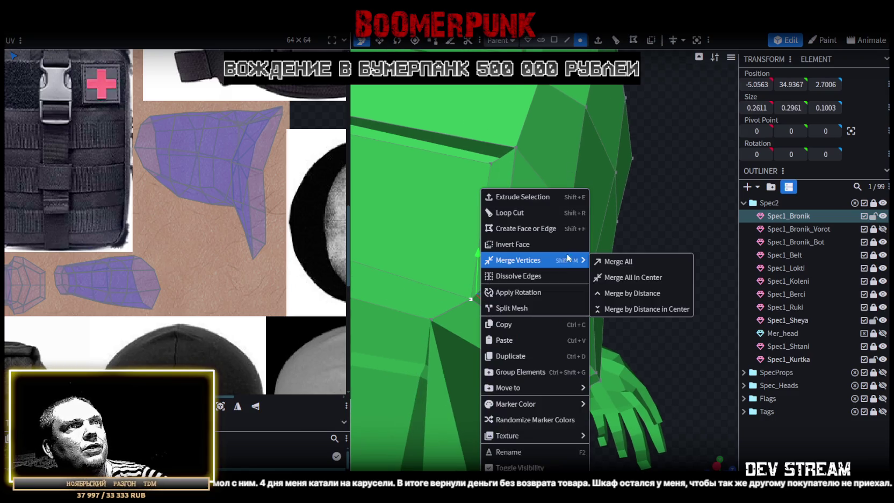
{"action": "left_click", "coordinate": [606, 262]}
{"action": "scroll", "coordinate": [655, 287], "scroll_direction": "up", "scroll_amount": 3}
{"action": "scroll", "coordinate": [654, 301], "scroll_direction": "down", "scroll_amount": 4}
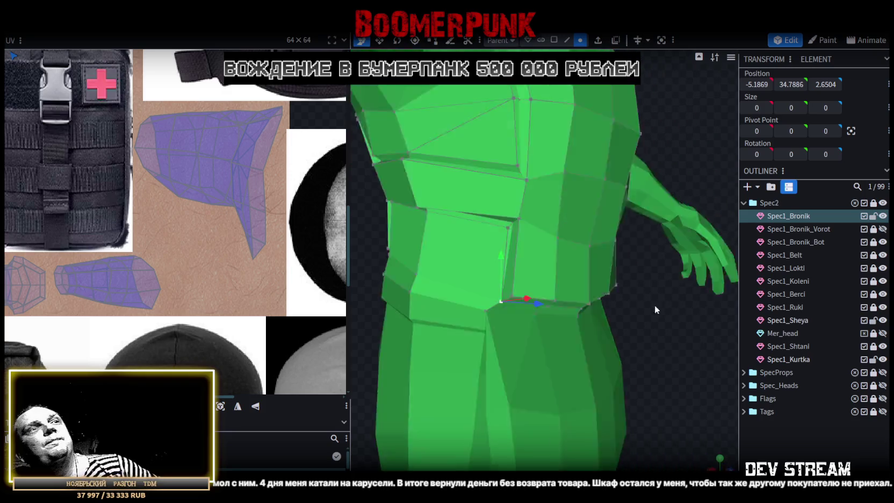
{"action": "scroll", "coordinate": [654, 304], "scroll_direction": "down", "scroll_amount": 2}
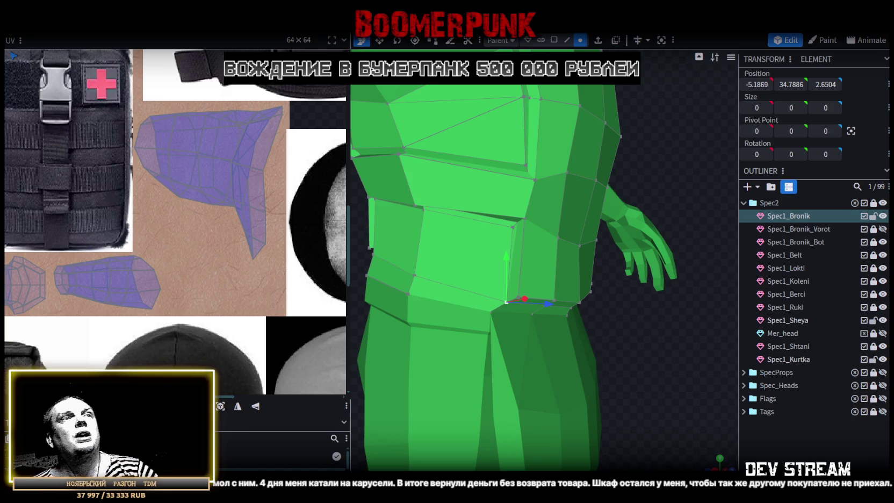
{"action": "mouse_move", "coordinate": [619, 338]}
{"action": "left_mouse_down"}
{"action": "mouse_move", "coordinate": [689, 316]}
{"action": "mouse_move", "coordinate": [729, 324]}
{"action": "mouse_move", "coordinate": [729, 370]}
{"action": "left_mouse_up"}
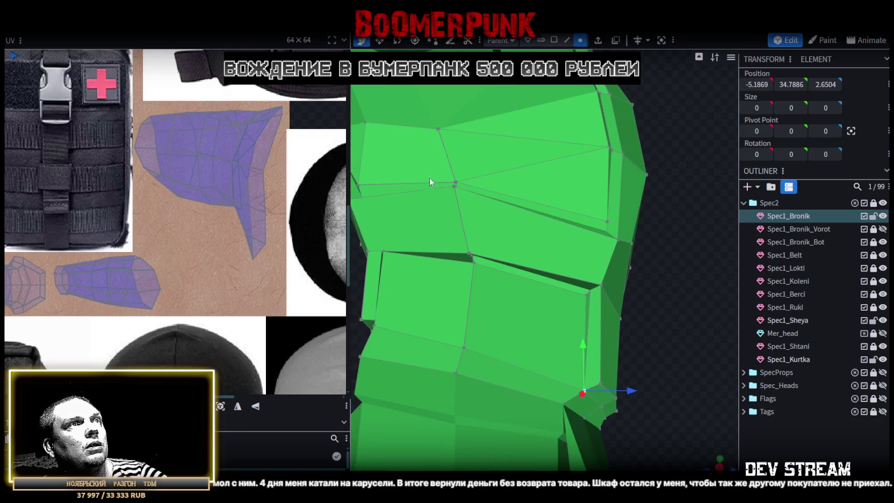
Merge the vertex pair on the vest's chest edge into a single point
{"action": "left_click_drag", "start_coordinate": [693, 284], "coordinate": [607, 254]}
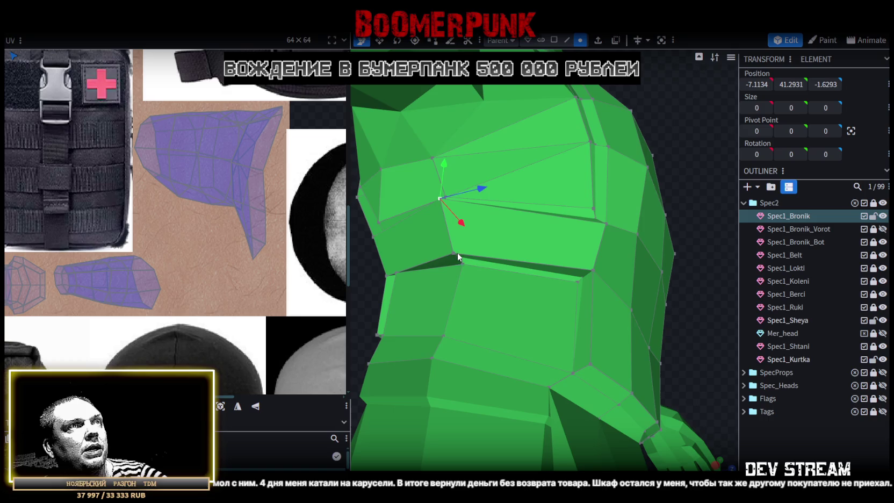
{"action": "left_click", "coordinate": [452, 253]}
{"action": "right_click", "coordinate": [452, 253]}
{"action": "left_click", "coordinate": [612, 277]}
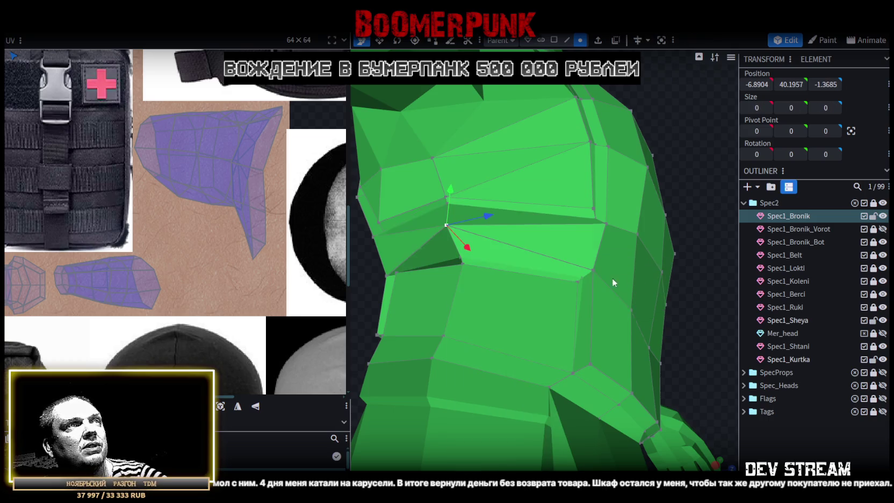
{"action": "left_click_drag", "start_coordinate": [733, 288], "coordinate": [623, 323]}
{"action": "scroll", "coordinate": [623, 323], "scroll_direction": "down", "scroll_amount": 3}
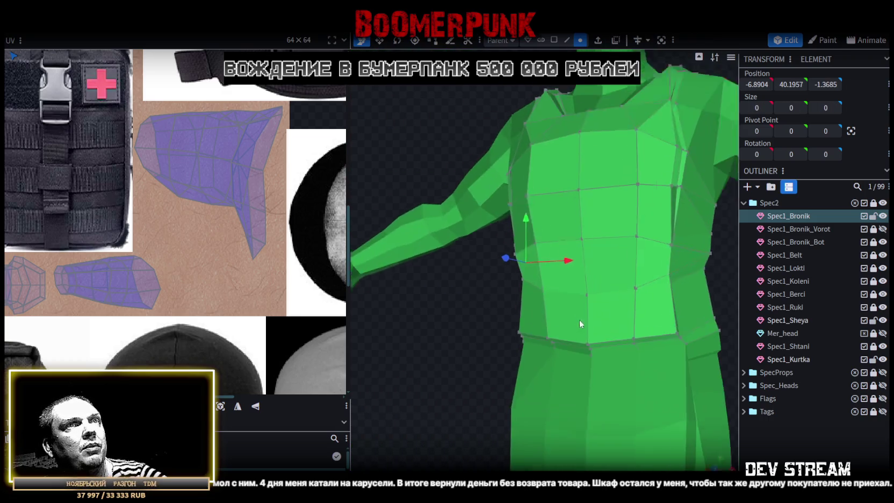
{"action": "left_click_drag", "start_coordinate": [714, 315], "coordinate": [607, 298]}
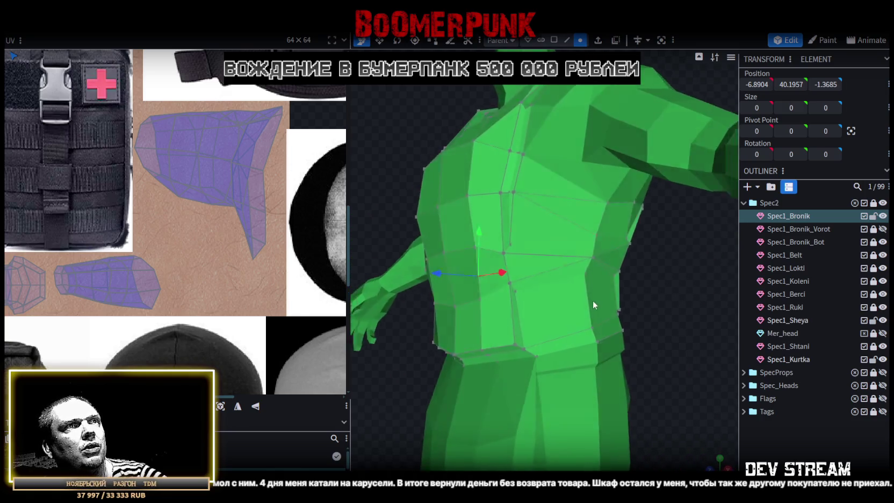
Set the left-edge torso vertex's X to -6.5904 to mirror the right side
{"action": "left_click", "coordinate": [616, 272]}
{"action": "left_click_drag", "start_coordinate": [632, 309], "coordinate": [651, 264]}
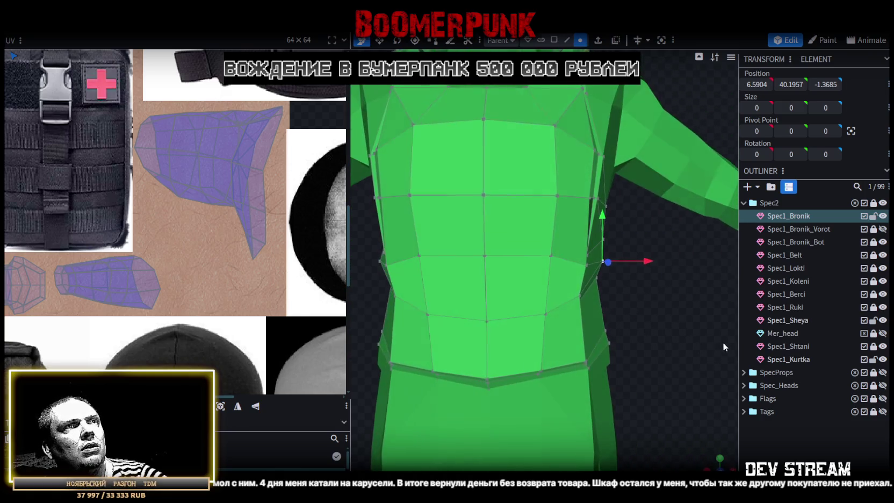
{"action": "left_click", "coordinate": [757, 85]}
{"action": "left_click_drag", "start_coordinate": [635, 307], "coordinate": [480, 265]}
{"action": "left_click", "coordinate": [366, 263]}
{"action": "left_click", "coordinate": [754, 85]}
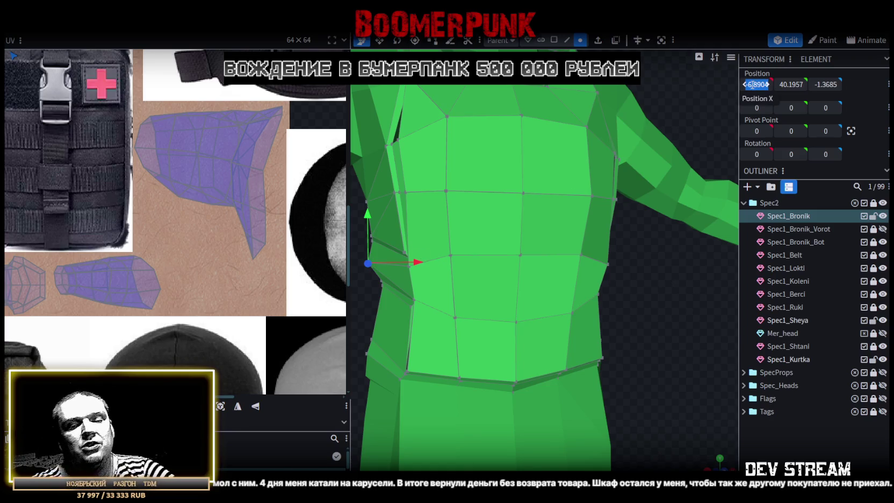
{"action": "type", "text": "-6.5904"}
{"action": "key", "text": "Return"}
{"action": "mouse_move", "coordinate": [591, 295]}
{"action": "left_mouse_down"}
{"action": "mouse_move", "coordinate": [645, 296]}
{"action": "mouse_move", "coordinate": [599, 290]}
{"action": "mouse_move", "coordinate": [659, 309]}
{"action": "mouse_move", "coordinate": [598, 288]}
{"action": "mouse_move", "coordinate": [539, 299]}
{"action": "mouse_move", "coordinate": [648, 321]}
{"action": "mouse_move", "coordinate": [695, 309]}
{"action": "mouse_move", "coordinate": [518, 218]}
{"action": "left_mouse_up"}
Merge the selected vertices on the torso side into one with Merge All
{"action": "mouse_move", "coordinate": [684, 349]}
{"action": "left_mouse_down"}
{"action": "mouse_move", "coordinate": [536, 367]}
{"action": "mouse_move", "coordinate": [675, 393]}
{"action": "mouse_move", "coordinate": [596, 351]}
{"action": "mouse_move", "coordinate": [520, 354]}
{"action": "mouse_move", "coordinate": [680, 368]}
{"action": "left_mouse_up"}
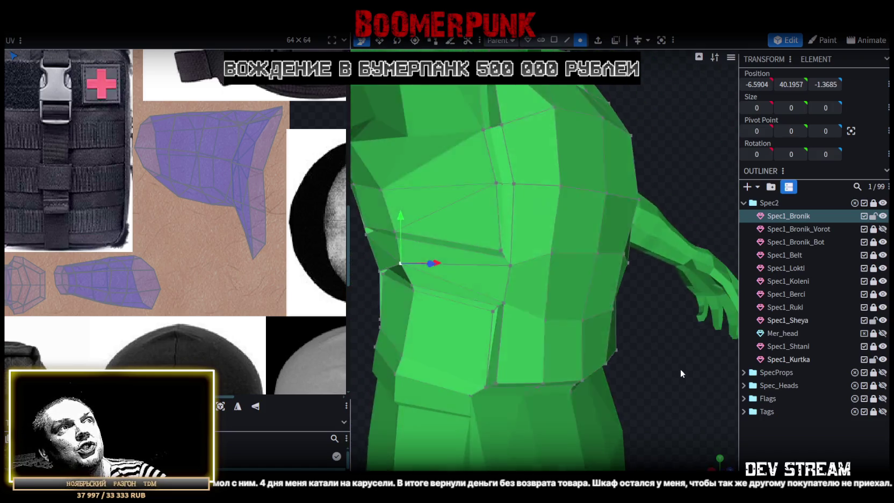
{"action": "scroll", "coordinate": [534, 266], "scroll_direction": "up", "scroll_amount": 2}
{"action": "scroll", "coordinate": [505, 258], "scroll_direction": "up", "scroll_amount": 2}
{"action": "left_click", "coordinate": [505, 259]}
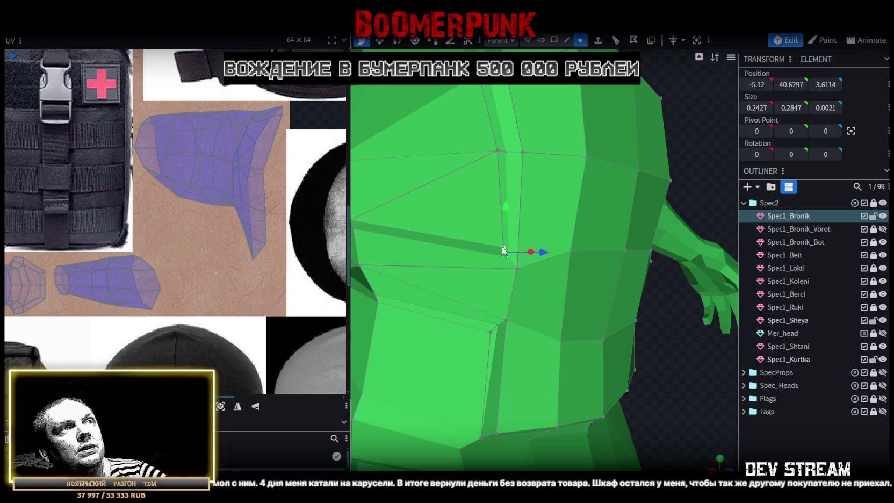
{"action": "right_click", "coordinate": [505, 253]}
{"action": "left_click", "coordinate": [633, 263]}
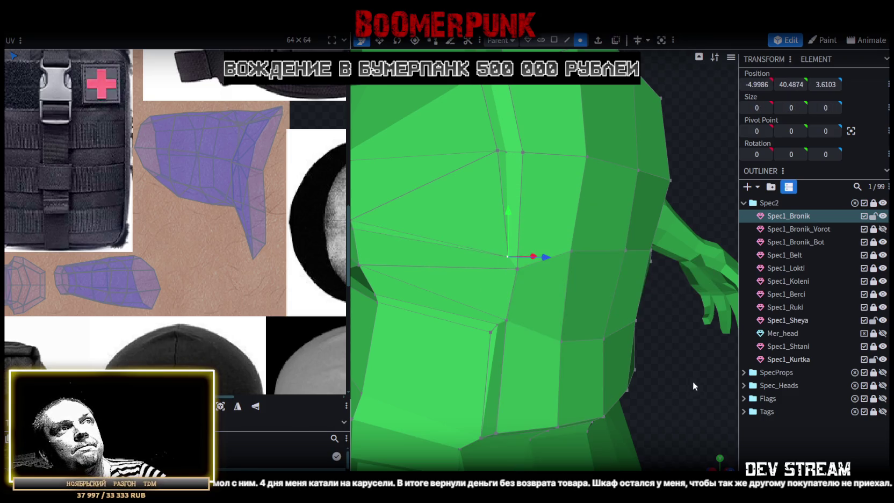
{"action": "left_click_drag", "start_coordinate": [692, 380], "coordinate": [558, 374]}
Set the opposite chest vertex's X to -5.12, mirroring the one at 5.12
{"action": "left_click", "coordinate": [542, 235]}
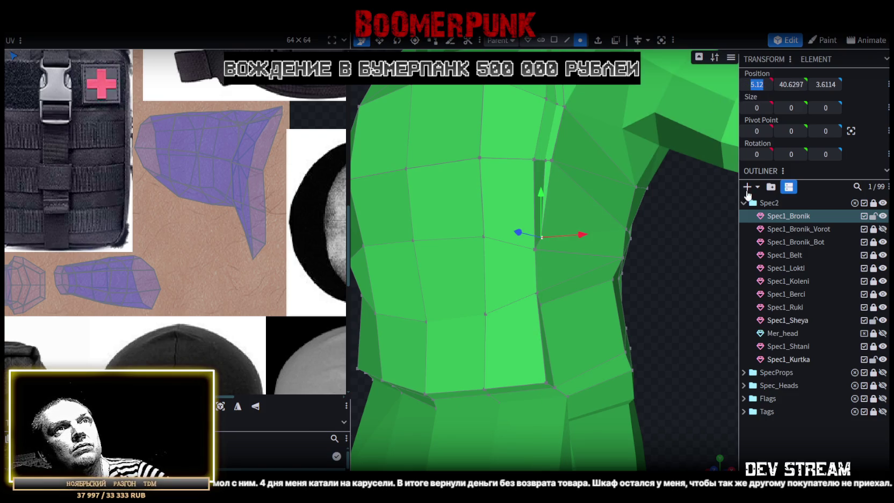
{"action": "left_click_drag", "start_coordinate": [681, 368], "coordinate": [483, 241]}
{"action": "left_click", "coordinate": [441, 246]}
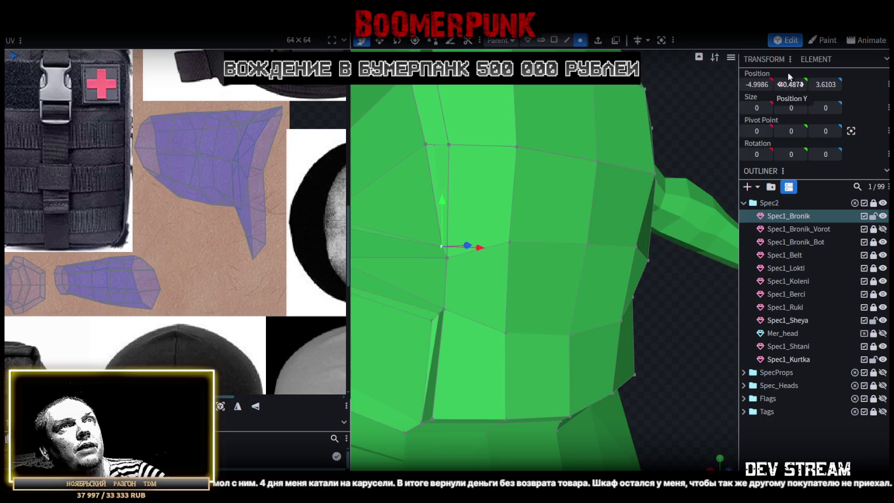
{"action": "left_click", "coordinate": [752, 84]}
{"action": "type", "text": "-5.12"}
{"action": "key", "text": "Return"}
{"action": "left_click_drag", "start_coordinate": [626, 297], "coordinate": [539, 245]}
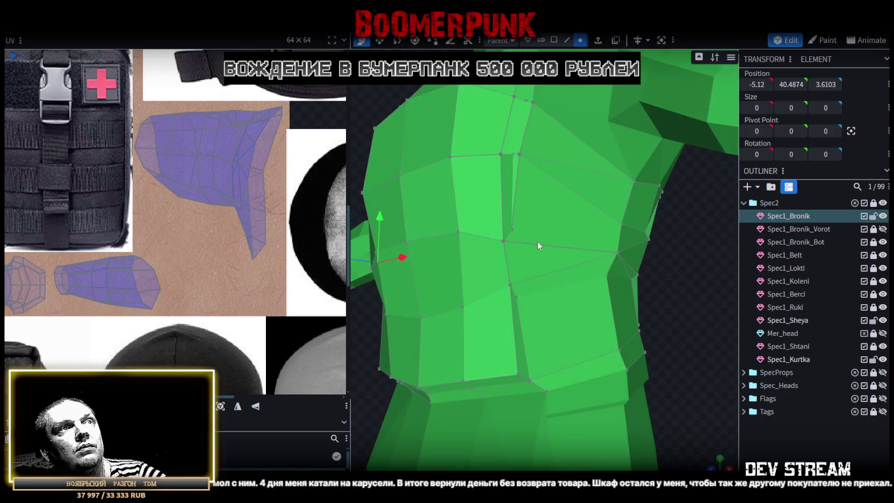
Compare the 5.12 chest vertex with its mirrored partner and select several torso vertices
{"action": "left_click", "coordinate": [511, 229]}
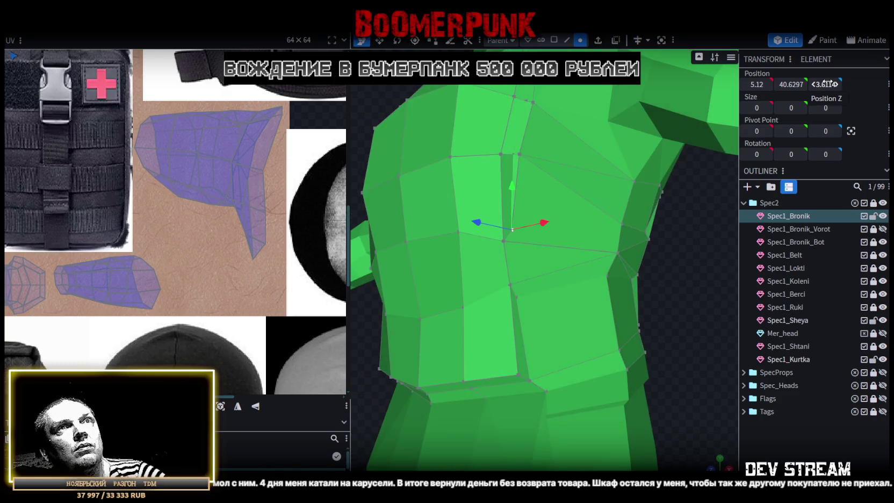
{"action": "left_click_drag", "start_coordinate": [674, 301], "coordinate": [809, 322]}
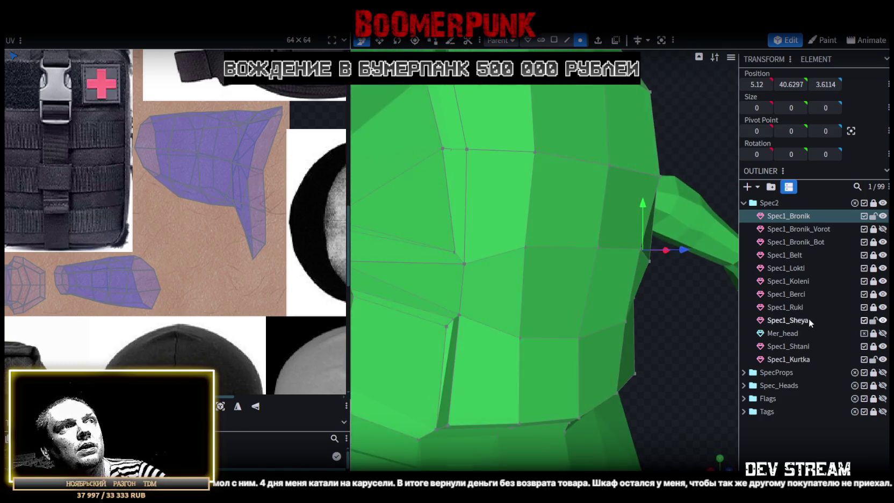
{"action": "left_click", "coordinate": [453, 251]}
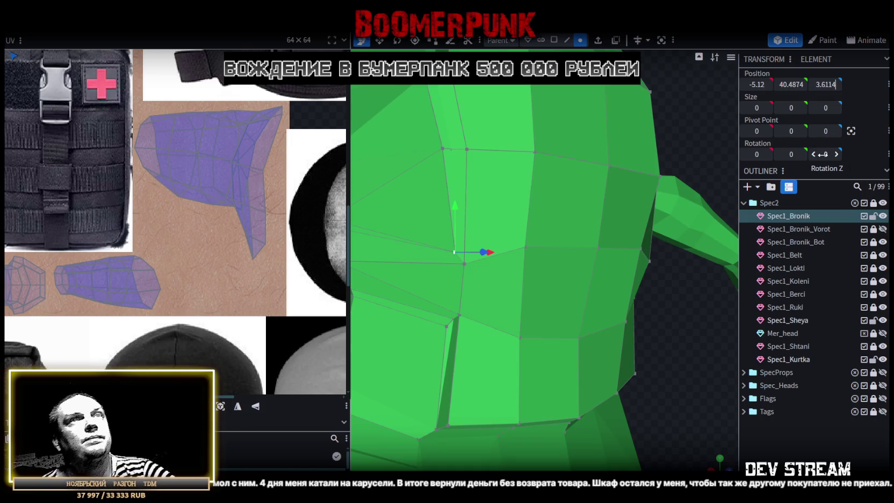
{"action": "mouse_move", "coordinate": [661, 274]}
{"action": "left_mouse_down"}
{"action": "mouse_move", "coordinate": [591, 328]}
{"action": "mouse_move", "coordinate": [636, 338]}
{"action": "mouse_move", "coordinate": [589, 276]}
{"action": "left_mouse_up"}
{"action": "left_click", "coordinate": [569, 267]}
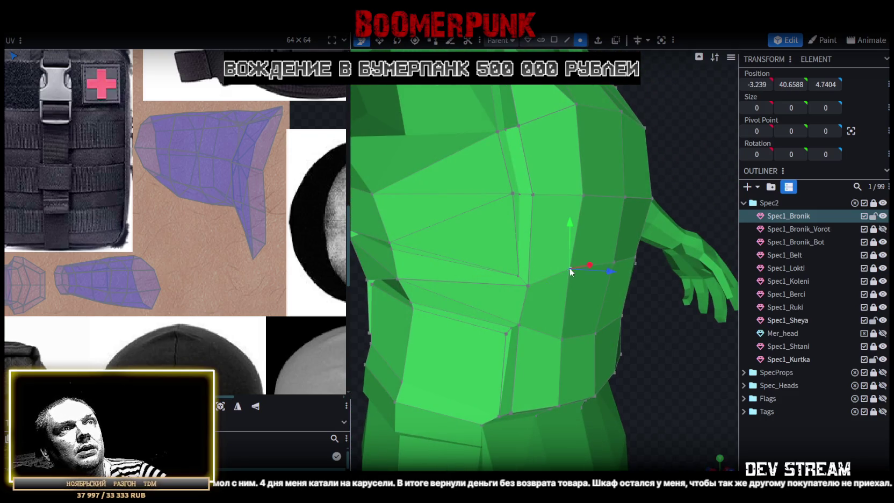
{"action": "left_click", "coordinate": [635, 260], "text": "shift"}
{"action": "left_click", "coordinate": [611, 236], "text": "shift"}
{"action": "mouse_move", "coordinate": [647, 272]}
{"action": "left_mouse_down"}
{"action": "mouse_move", "coordinate": [498, 190]}
{"action": "mouse_move", "coordinate": [493, 197]}
{"action": "left_mouse_up"}
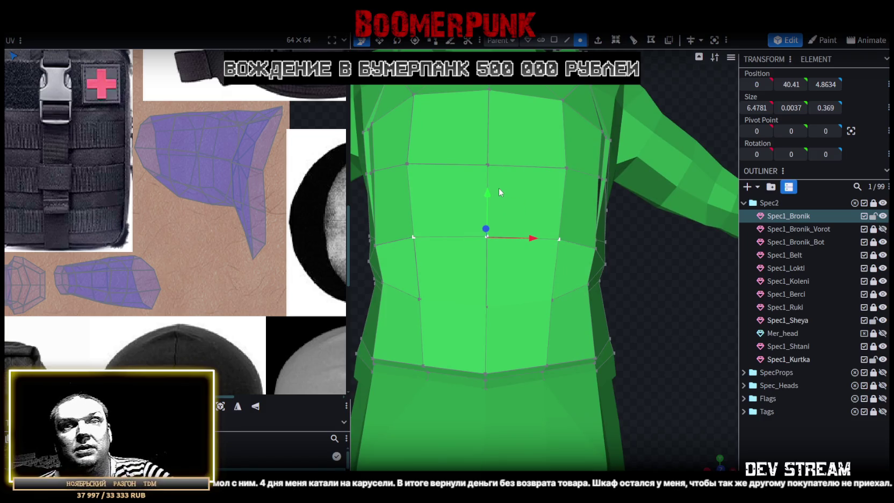
{"action": "mouse_move", "coordinate": [499, 191]}
{"action": "left_mouse_down"}
{"action": "mouse_move", "coordinate": [575, 285]}
{"action": "mouse_move", "coordinate": [630, 283]}
{"action": "mouse_move", "coordinate": [578, 281]}
{"action": "mouse_move", "coordinate": [605, 296]}
{"action": "mouse_move", "coordinate": [540, 229]}
{"action": "mouse_move", "coordinate": [680, 330]}
{"action": "mouse_move", "coordinate": [717, 327]}
{"action": "mouse_move", "coordinate": [644, 321]}
{"action": "left_mouse_up"}
Select a front torso vertex with its mirrored partner and an edge across the torso
{"action": "left_click", "coordinate": [529, 204]}
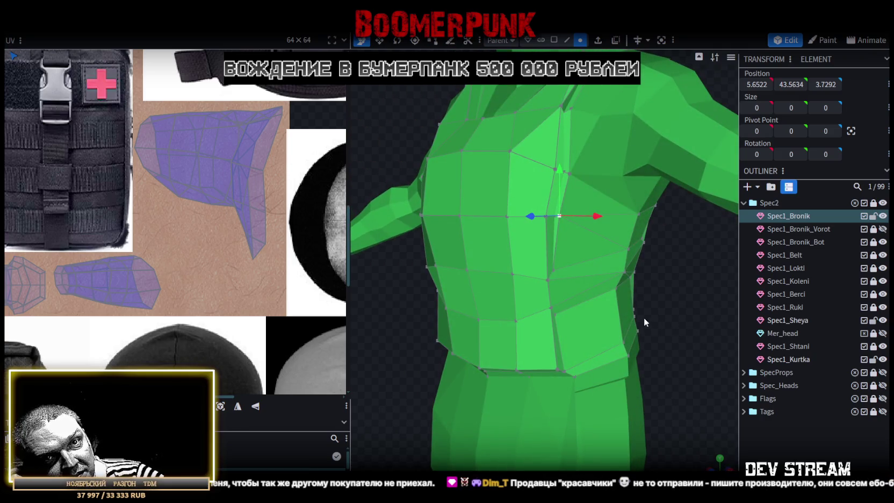
{"action": "mouse_move", "coordinate": [631, 296]}
{"action": "left_mouse_down"}
{"action": "mouse_move", "coordinate": [647, 317]}
{"action": "mouse_move", "coordinate": [734, 321]}
{"action": "mouse_move", "coordinate": [471, 277]}
{"action": "mouse_move", "coordinate": [548, 240]}
{"action": "mouse_move", "coordinate": [480, 192]}
{"action": "mouse_move", "coordinate": [472, 166]}
{"action": "mouse_move", "coordinate": [475, 190]}
{"action": "mouse_move", "coordinate": [638, 49]}
{"action": "left_mouse_up"}
{"action": "left_click", "coordinate": [438, 265], "text": "shift"}
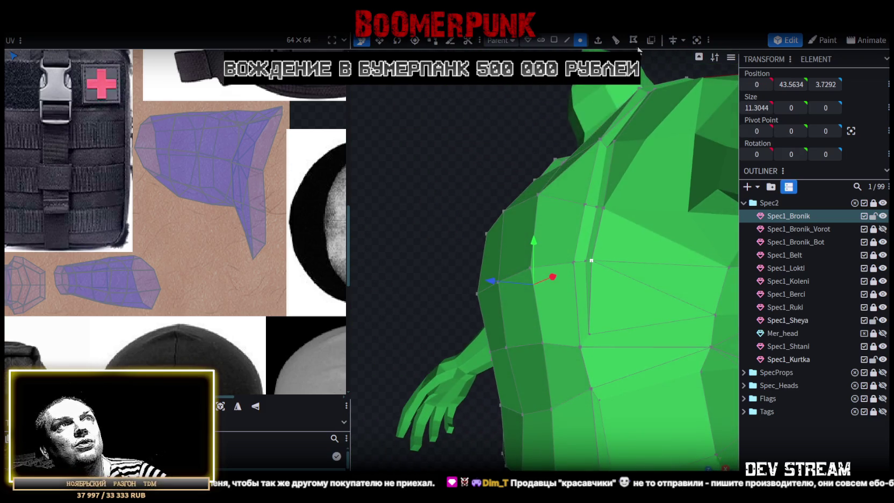
{"action": "left_click", "coordinate": [598, 243]}
{"action": "left_click", "coordinate": [599, 231]}
{"action": "mouse_move", "coordinate": [588, 222]}
{"action": "left_mouse_down"}
{"action": "mouse_move", "coordinate": [525, 186]}
{"action": "mouse_move", "coordinate": [537, 221]}
{"action": "left_mouse_up"}
{"action": "left_click", "coordinate": [468, 294]}
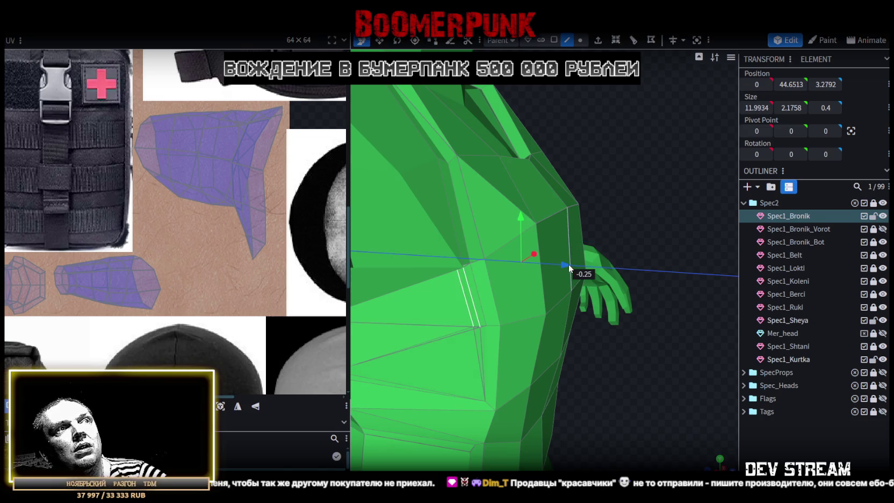
{"action": "mouse_move", "coordinate": [617, 342]}
{"action": "left_mouse_down"}
{"action": "mouse_move", "coordinate": [602, 320]}
{"action": "mouse_move", "coordinate": [560, 321]}
{"action": "mouse_move", "coordinate": [618, 334]}
{"action": "mouse_move", "coordinate": [641, 324]}
{"action": "mouse_move", "coordinate": [634, 315]}
{"action": "mouse_move", "coordinate": [481, 191]}
{"action": "left_mouse_up"}
Select two vertices on the Spec1_Kurtka jacket mesh in vertex mode
{"action": "left_click", "coordinate": [492, 189]}
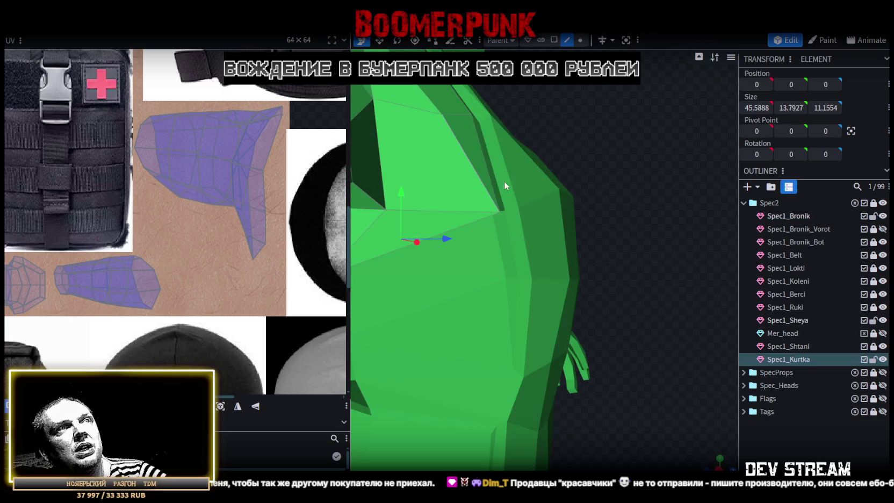
{"action": "left_click", "coordinate": [579, 41]}
{"action": "mouse_move", "coordinate": [516, 214]}
{"action": "left_mouse_down"}
{"action": "mouse_move", "coordinate": [541, 170]}
{"action": "mouse_move", "coordinate": [492, 180]}
{"action": "left_mouse_up"}
{"action": "left_click", "coordinate": [624, 240], "text": "shift"}
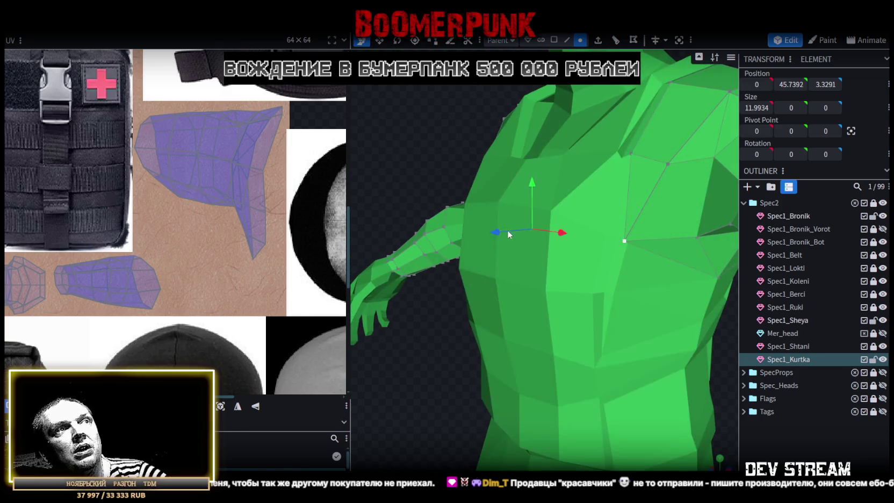
{"action": "mouse_move", "coordinate": [505, 234]}
{"action": "left_mouse_down"}
{"action": "mouse_move", "coordinate": [356, 100]}
{"action": "mouse_move", "coordinate": [421, 132]}
{"action": "mouse_move", "coordinate": [633, 144]}
{"action": "mouse_move", "coordinate": [647, 380]}
{"action": "mouse_move", "coordinate": [687, 323]}
{"action": "mouse_move", "coordinate": [621, 296]}
{"action": "mouse_move", "coordinate": [558, 326]}
{"action": "mouse_move", "coordinate": [575, 292]}
{"action": "mouse_move", "coordinate": [649, 272]}
{"action": "mouse_move", "coordinate": [723, 285]}
{"action": "mouse_move", "coordinate": [719, 296]}
{"action": "mouse_move", "coordinate": [613, 301]}
{"action": "mouse_move", "coordinate": [636, 289]}
{"action": "mouse_move", "coordinate": [631, 320]}
{"action": "mouse_move", "coordinate": [609, 296]}
{"action": "mouse_move", "coordinate": [630, 305]}
{"action": "mouse_move", "coordinate": [608, 293]}
{"action": "mouse_move", "coordinate": [361, 292]}
{"action": "mouse_move", "coordinate": [593, 267]}
{"action": "left_mouse_up"}
Return to the Spec1_Bronik vest mesh and select vertices on its side
{"action": "left_click", "coordinate": [593, 266]}
{"action": "left_click", "coordinate": [581, 234]}
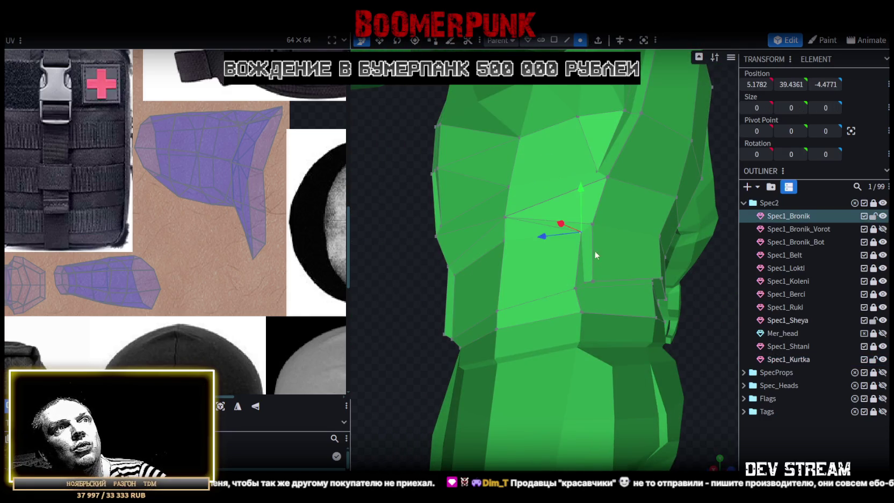
{"action": "mouse_move", "coordinate": [736, 359]}
{"action": "left_mouse_down"}
{"action": "mouse_move", "coordinate": [654, 379]}
{"action": "mouse_move", "coordinate": [725, 383]}
{"action": "mouse_move", "coordinate": [520, 375]}
{"action": "mouse_move", "coordinate": [514, 295]}
{"action": "left_mouse_up"}
{"action": "left_click", "coordinate": [507, 187]}
{"action": "mouse_move", "coordinate": [508, 186]}
{"action": "left_mouse_down"}
{"action": "mouse_move", "coordinate": [510, 215]}
{"action": "mouse_move", "coordinate": [697, 259]}
{"action": "left_mouse_up"}
{"action": "mouse_move", "coordinate": [486, 349]}
{"action": "left_mouse_down"}
{"action": "mouse_move", "coordinate": [609, 305]}
{"action": "mouse_move", "coordinate": [711, 289]}
{"action": "mouse_move", "coordinate": [687, 279]}
{"action": "mouse_move", "coordinate": [482, 307]}
{"action": "left_mouse_up"}
{"action": "scroll", "coordinate": [445, 307], "scroll_direction": "up", "scroll_amount": 5}
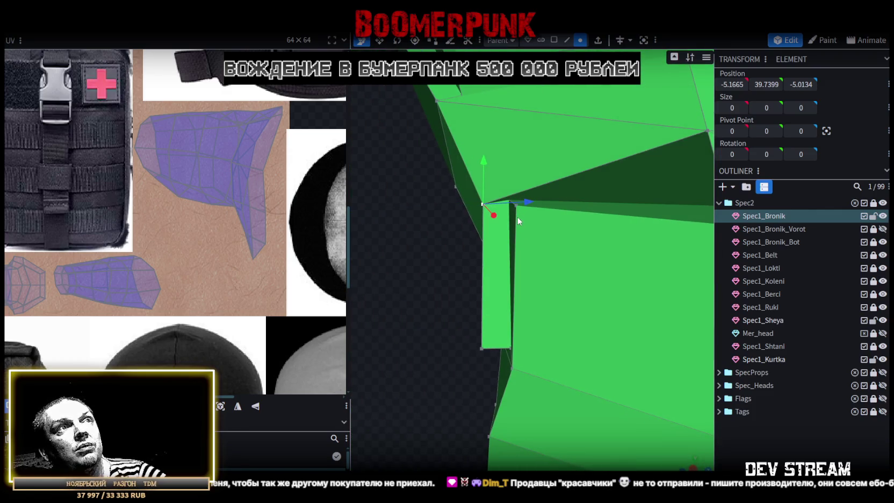
Merge the two vertices at the corner of the gap into one point
{"action": "left_click", "coordinate": [506, 376]}
{"action": "left_click", "coordinate": [510, 202]}
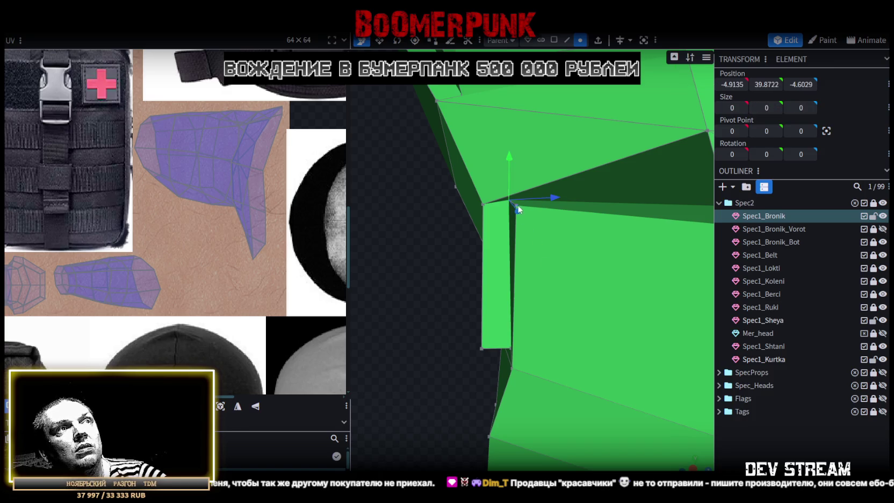
{"action": "left_click", "coordinate": [518, 204], "text": "shift"}
{"action": "right_click", "coordinate": [518, 204]}
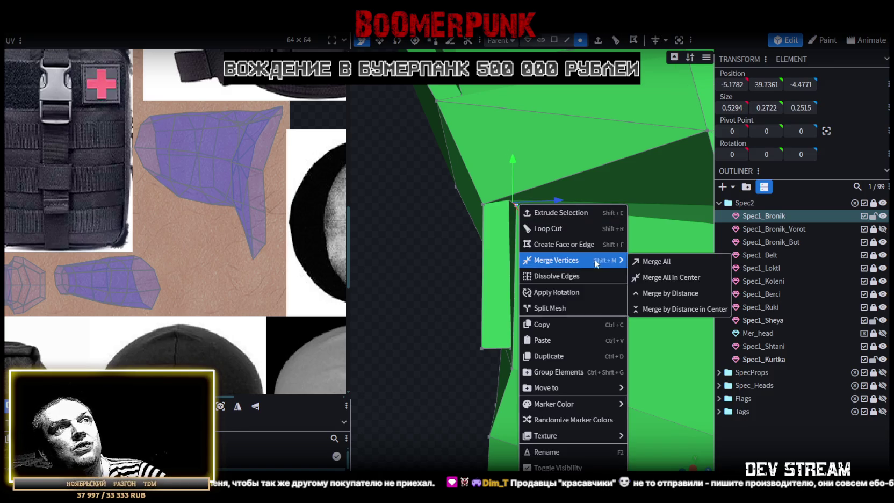
{"action": "left_click", "coordinate": [653, 279]}
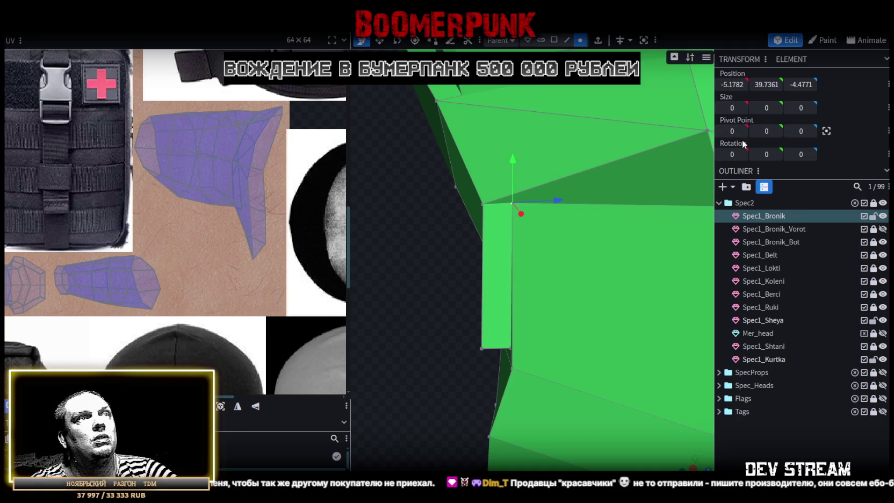
Merge another pair of vest vertices, seen from the side, using Merge All
{"action": "mouse_move", "coordinate": [434, 304]}
{"action": "left_mouse_down"}
{"action": "mouse_move", "coordinate": [571, 310]}
{"action": "mouse_move", "coordinate": [656, 302]}
{"action": "mouse_move", "coordinate": [476, 292]}
{"action": "left_mouse_up"}
{"action": "mouse_move", "coordinate": [703, 333]}
{"action": "left_mouse_down"}
{"action": "mouse_move", "coordinate": [667, 289]}
{"action": "mouse_move", "coordinate": [474, 286]}
{"action": "mouse_move", "coordinate": [500, 227]}
{"action": "left_mouse_up"}
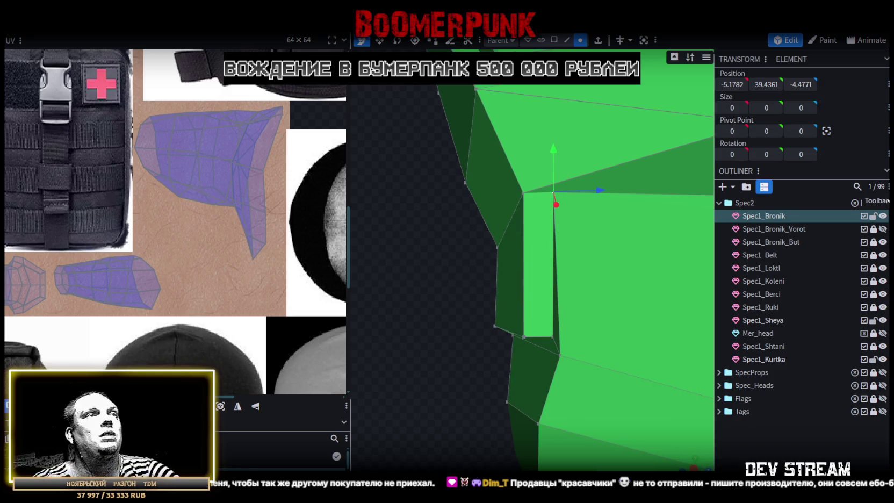
{"action": "mouse_move", "coordinate": [458, 333]}
{"action": "left_mouse_down"}
{"action": "mouse_move", "coordinate": [518, 292]}
{"action": "mouse_move", "coordinate": [679, 314]}
{"action": "mouse_move", "coordinate": [485, 274]}
{"action": "mouse_move", "coordinate": [488, 292]}
{"action": "left_mouse_up"}
{"action": "left_click", "coordinate": [470, 290]}
{"action": "left_click", "coordinate": [466, 296], "text": "shift"}
{"action": "right_click", "coordinate": [466, 296]}
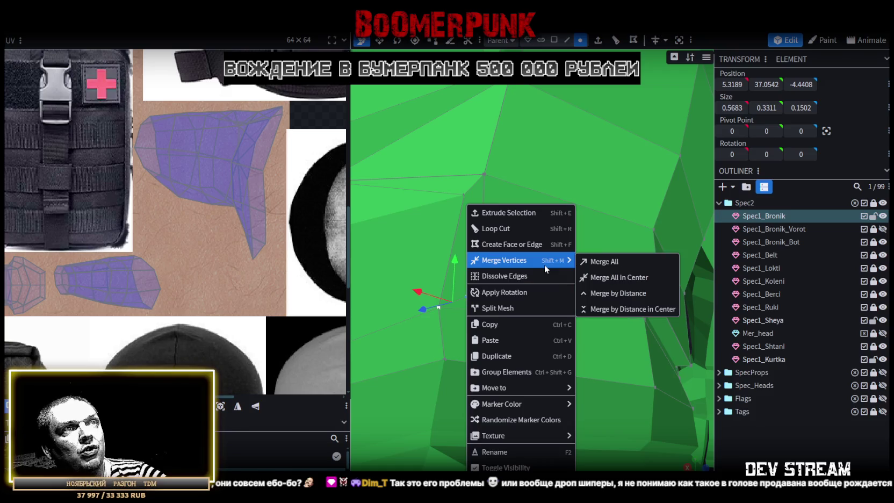
{"action": "left_click", "coordinate": [600, 264]}
Merge two more vertex pairs at the lower side seam, joining the hem strip to the torso
{"action": "left_click", "coordinate": [644, 317]}
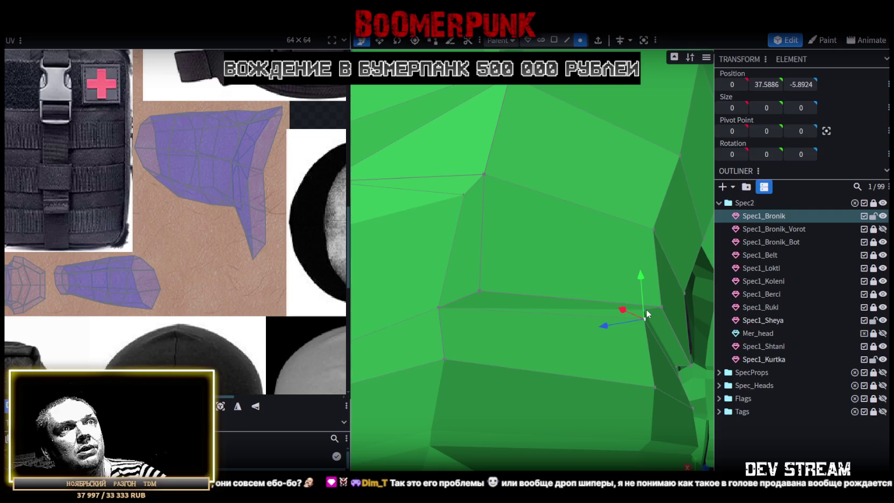
{"action": "left_click", "coordinate": [645, 310], "text": "shift"}
{"action": "right_click", "coordinate": [646, 310]}
{"action": "left_click", "coordinate": [756, 264]}
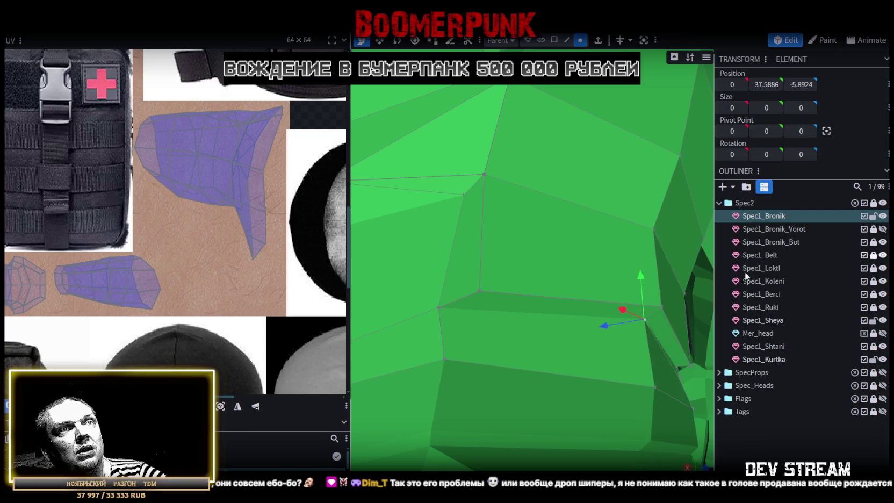
{"action": "scroll", "coordinate": [672, 387], "scroll_direction": "down", "scroll_amount": 3}
{"action": "mouse_move", "coordinate": [651, 295]}
{"action": "left_mouse_down"}
{"action": "mouse_move", "coordinate": [435, 296]}
{"action": "mouse_move", "coordinate": [419, 310]}
{"action": "mouse_move", "coordinate": [436, 308]}
{"action": "left_mouse_up"}
{"action": "left_click", "coordinate": [599, 232], "text": "shift"}
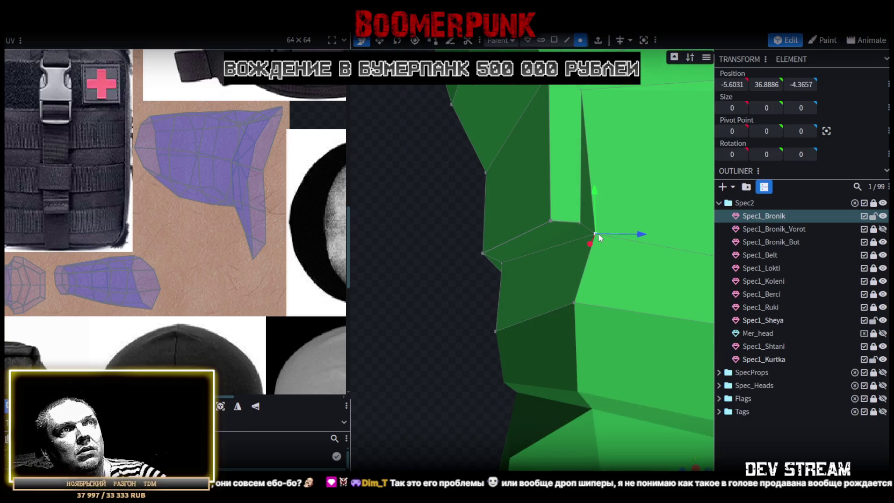
{"action": "right_click", "coordinate": [583, 224]}
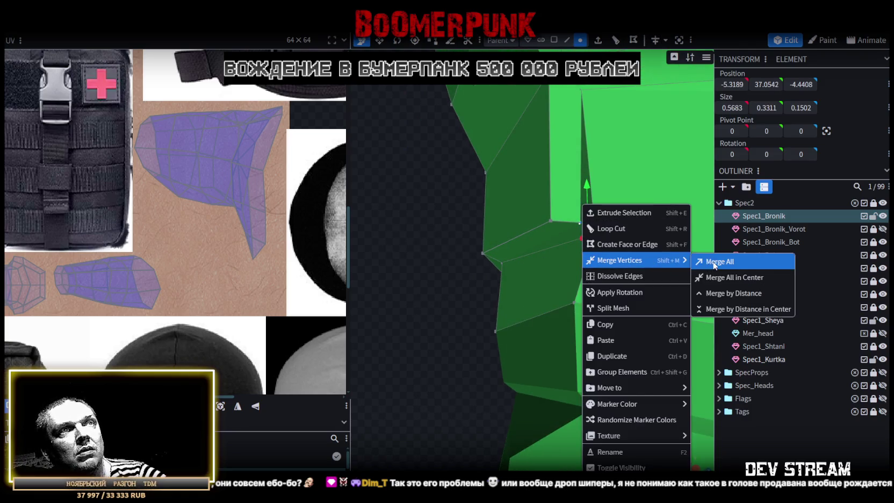
{"action": "left_click", "coordinate": [718, 261]}
{"action": "mouse_move", "coordinate": [430, 326]}
{"action": "left_mouse_down"}
{"action": "mouse_move", "coordinate": [556, 309]}
{"action": "mouse_move", "coordinate": [653, 324]}
{"action": "mouse_move", "coordinate": [566, 160]}
{"action": "left_mouse_up"}
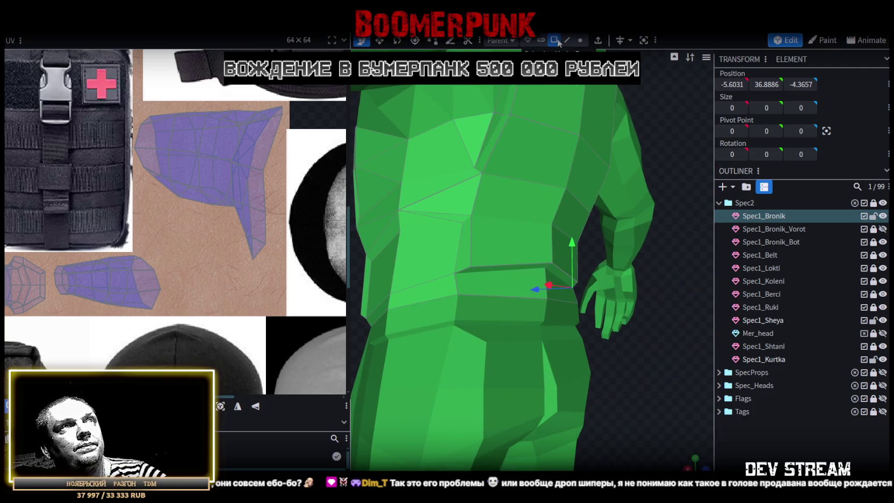
Move a vest waist edge lower with the move gizmo
{"action": "scroll", "coordinate": [553, 264], "scroll_direction": "up", "scroll_amount": 2}
{"action": "left_click", "coordinate": [554, 265]}
{"action": "mouse_move", "coordinate": [556, 217]}
{"action": "left_mouse_down"}
{"action": "mouse_move", "coordinate": [557, 244]}
{"action": "mouse_move", "coordinate": [630, 362]}
{"action": "mouse_move", "coordinate": [607, 391]}
{"action": "mouse_move", "coordinate": [592, 380]}
{"action": "mouse_move", "coordinate": [639, 381]}
{"action": "mouse_move", "coordinate": [501, 141]}
{"action": "left_mouse_up"}
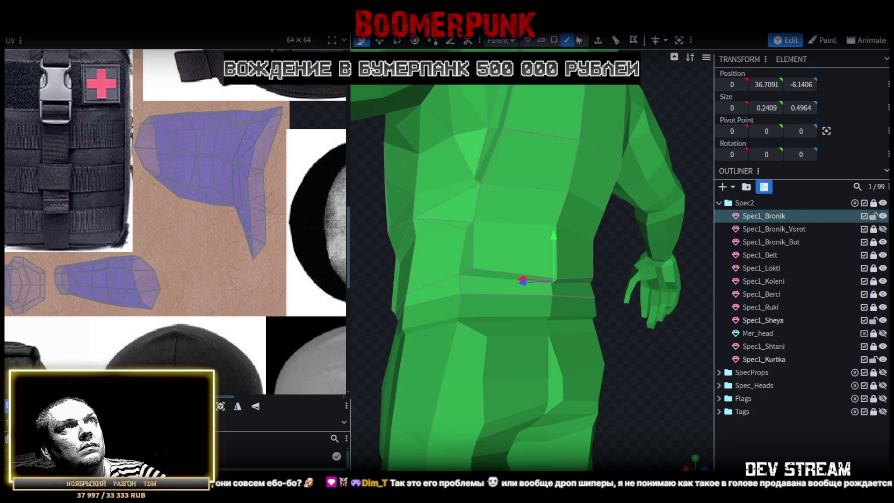
Merge two side vertices of the vest into a single point with Merge All
{"action": "left_click", "coordinate": [579, 39]}
{"action": "scroll", "coordinate": [445, 211], "scroll_direction": "up", "scroll_amount": 2}
{"action": "scroll", "coordinate": [442, 213], "scroll_direction": "up", "scroll_amount": 1}
{"action": "left_click", "coordinate": [442, 213]}
{"action": "mouse_move", "coordinate": [414, 212]}
{"action": "left_mouse_down"}
{"action": "mouse_move", "coordinate": [645, 342]}
{"action": "mouse_move", "coordinate": [543, 358]}
{"action": "mouse_move", "coordinate": [696, 222]}
{"action": "left_mouse_up"}
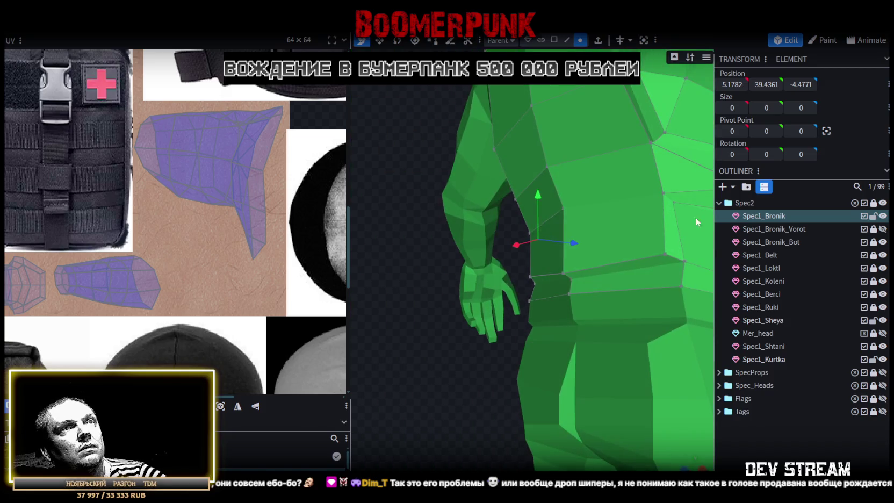
{"action": "left_click", "coordinate": [670, 203], "text": "shift"}
{"action": "left_click_drag", "start_coordinate": [424, 346], "coordinate": [586, 239]}
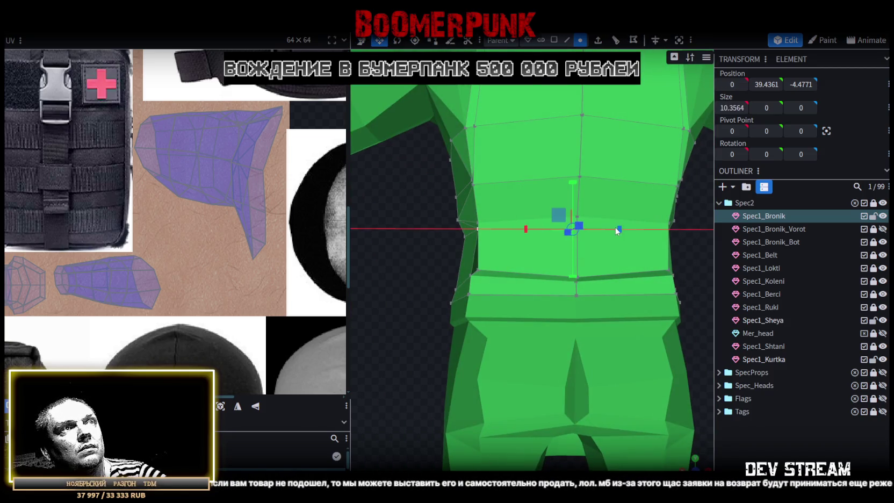
{"action": "mouse_move", "coordinate": [404, 184]}
{"action": "left_mouse_down"}
{"action": "mouse_move", "coordinate": [436, 204]}
{"action": "mouse_move", "coordinate": [496, 192]}
{"action": "mouse_move", "coordinate": [355, 206]}
{"action": "mouse_move", "coordinate": [366, 179]}
{"action": "mouse_move", "coordinate": [457, 178]}
{"action": "mouse_move", "coordinate": [457, 203]}
{"action": "mouse_move", "coordinate": [430, 213]}
{"action": "mouse_move", "coordinate": [306, 206]}
{"action": "left_mouse_up"}
{"action": "scroll", "coordinate": [300, 205], "scroll_direction": "down", "scroll_amount": 2}
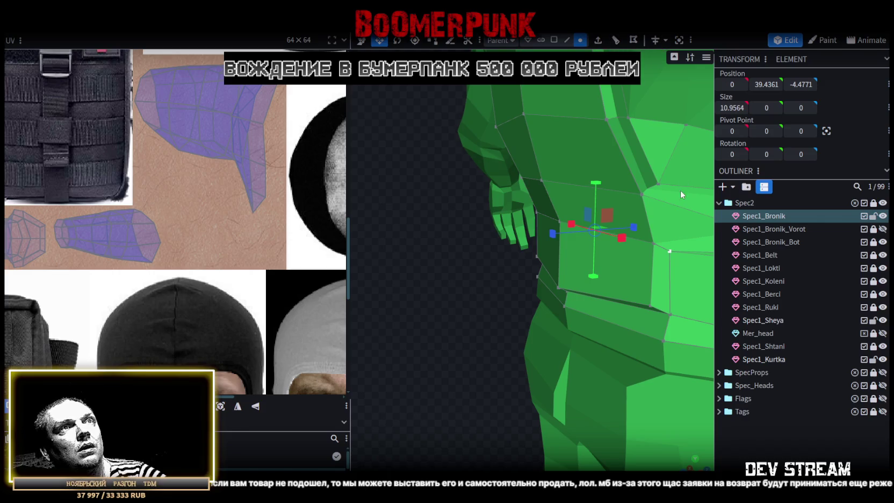
{"action": "left_click", "coordinate": [648, 188]}
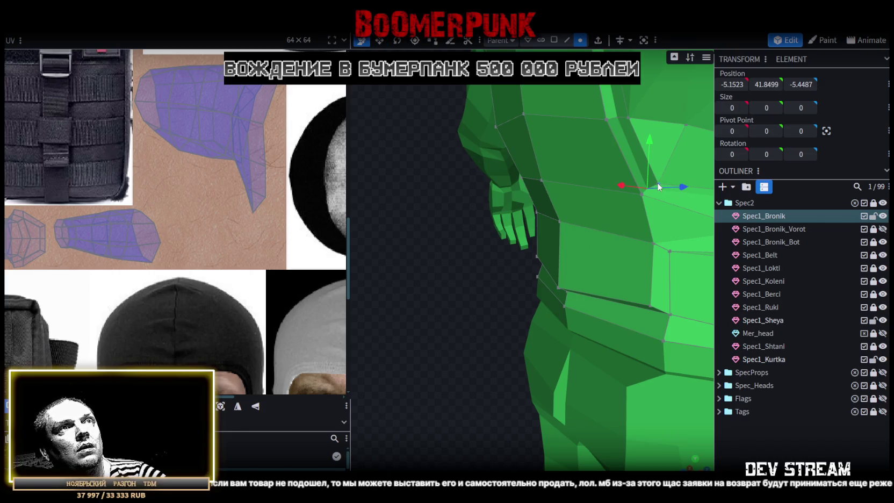
{"action": "left_click", "coordinate": [657, 182], "text": "shift"}
{"action": "right_click", "coordinate": [657, 183]}
{"action": "left_click", "coordinate": [794, 241]}
Place the chest-side vertices symmetrically at Position X -5.4468 and +5.4468
{"action": "mouse_move", "coordinate": [630, 235]}
{"action": "left_mouse_down"}
{"action": "mouse_move", "coordinate": [574, 239]}
{"action": "mouse_move", "coordinate": [609, 245]}
{"action": "mouse_move", "coordinate": [600, 261]}
{"action": "mouse_move", "coordinate": [476, 264]}
{"action": "mouse_move", "coordinate": [448, 274]}
{"action": "mouse_move", "coordinate": [541, 276]}
{"action": "mouse_move", "coordinate": [557, 229]}
{"action": "left_mouse_up"}
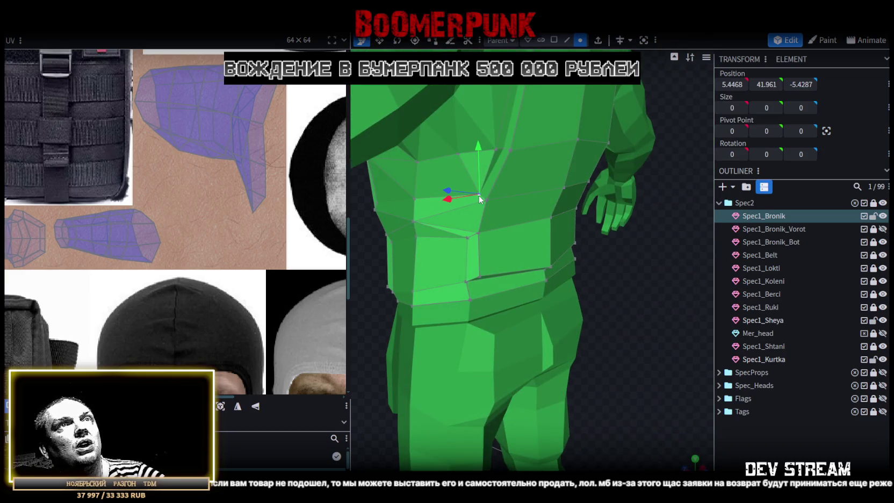
{"action": "mouse_move", "coordinate": [673, 293]}
{"action": "left_mouse_down"}
{"action": "mouse_move", "coordinate": [574, 314]}
{"action": "mouse_move", "coordinate": [693, 205]}
{"action": "left_mouse_up"}
{"action": "left_click", "coordinate": [649, 189]}
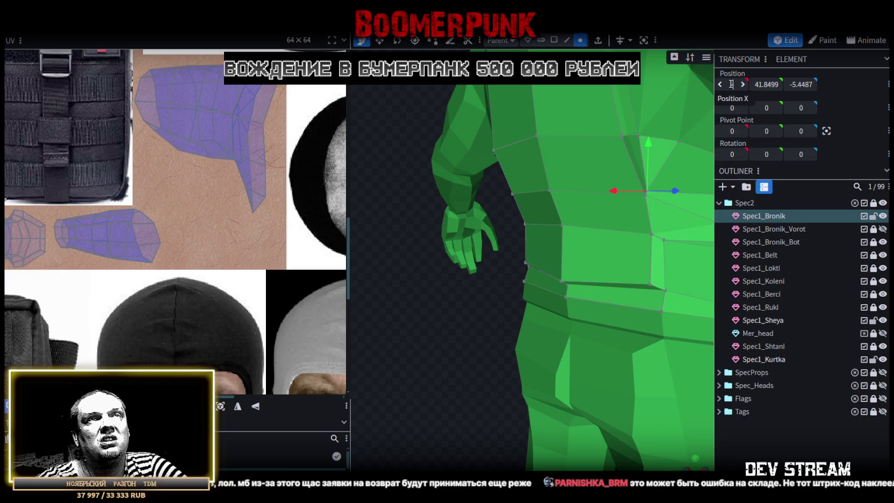
{"action": "left_click_drag", "start_coordinate": [730, 83], "coordinate": [737, 84]}
{"action": "mouse_move", "coordinate": [475, 302]}
{"action": "left_mouse_down"}
{"action": "mouse_move", "coordinate": [580, 316]}
{"action": "mouse_move", "coordinate": [646, 308]}
{"action": "left_mouse_up"}
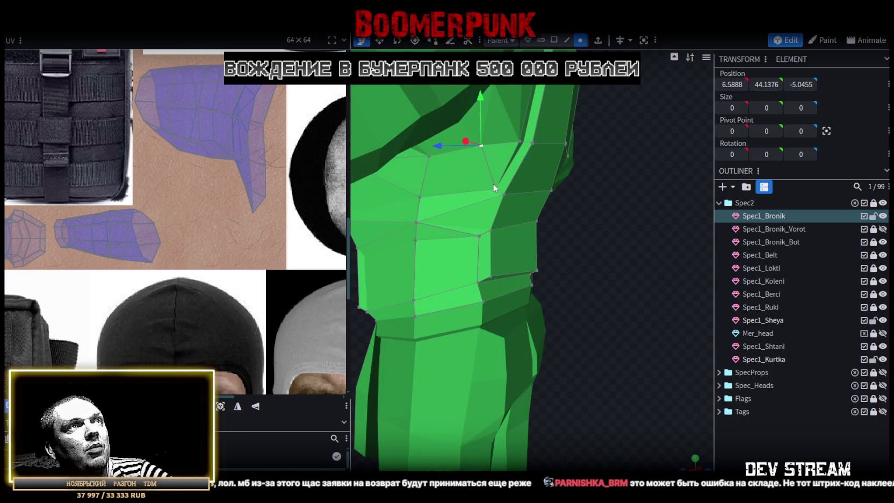
{"action": "left_click", "coordinate": [494, 189]}
{"action": "mouse_move", "coordinate": [664, 238]}
{"action": "left_mouse_down"}
{"action": "mouse_move", "coordinate": [550, 277]}
{"action": "mouse_move", "coordinate": [543, 217]}
{"action": "left_mouse_up"}
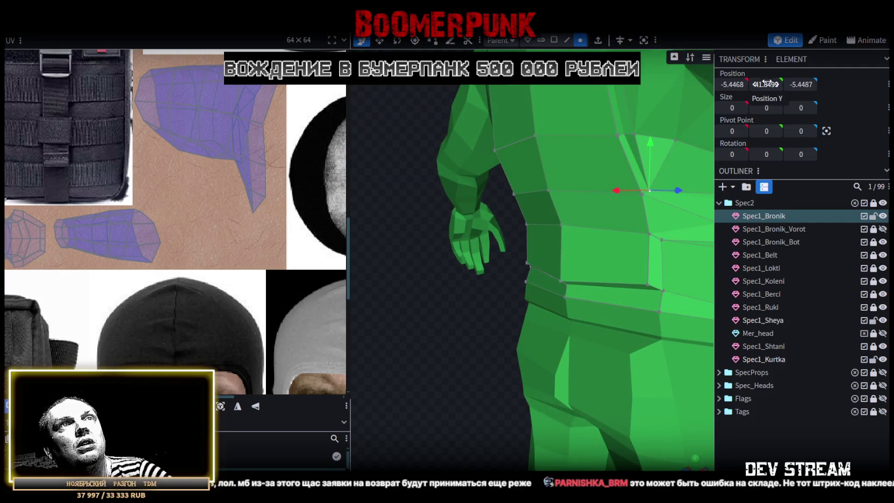
{"action": "mouse_move", "coordinate": [460, 325]}
{"action": "left_mouse_down"}
{"action": "mouse_move", "coordinate": [630, 327]}
{"action": "mouse_move", "coordinate": [512, 207]}
{"action": "left_mouse_up"}
{"action": "left_click", "coordinate": [487, 189]}
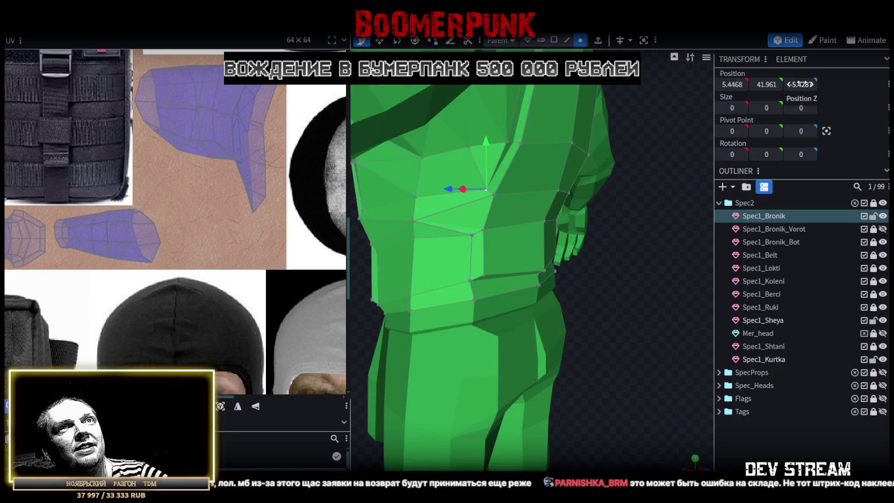
{"action": "mouse_move", "coordinate": [644, 291]}
{"action": "left_mouse_down"}
{"action": "mouse_move", "coordinate": [466, 318]}
{"action": "mouse_move", "coordinate": [679, 214]}
{"action": "left_mouse_up"}
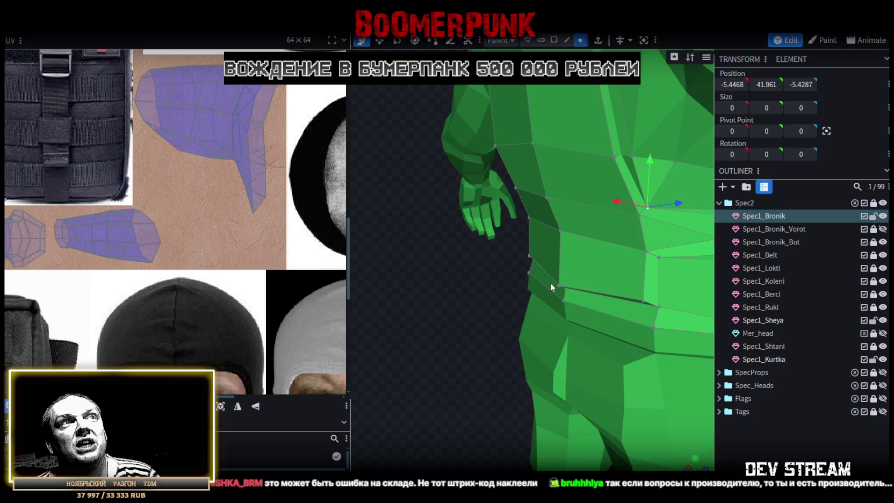
{"action": "mouse_move", "coordinate": [482, 326]}
{"action": "left_mouse_down"}
{"action": "mouse_move", "coordinate": [591, 282]}
{"action": "mouse_move", "coordinate": [617, 296]}
{"action": "mouse_move", "coordinate": [553, 309]}
{"action": "mouse_move", "coordinate": [495, 295]}
{"action": "mouse_move", "coordinate": [472, 307]}
{"action": "mouse_move", "coordinate": [604, 302]}
{"action": "left_mouse_up"}
{"action": "scroll", "coordinate": [534, 206], "scroll_direction": "up", "scroll_amount": 2}
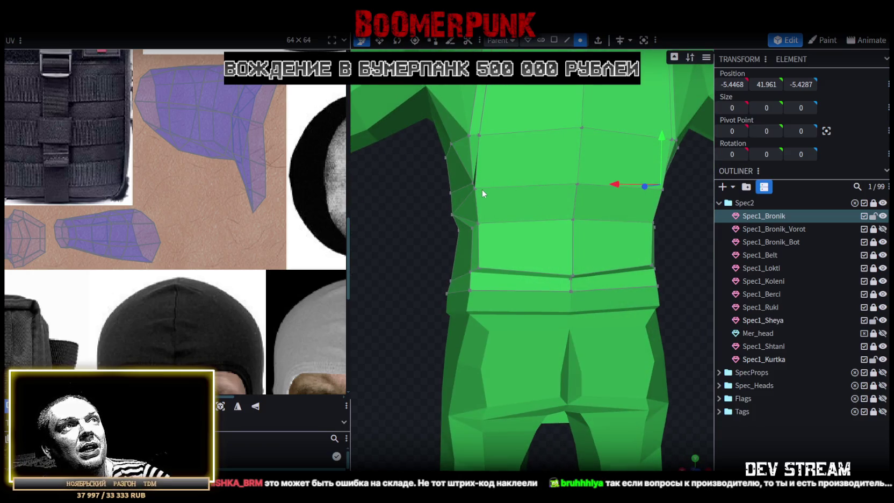
{"action": "left_click", "coordinate": [661, 189], "text": "shift"}
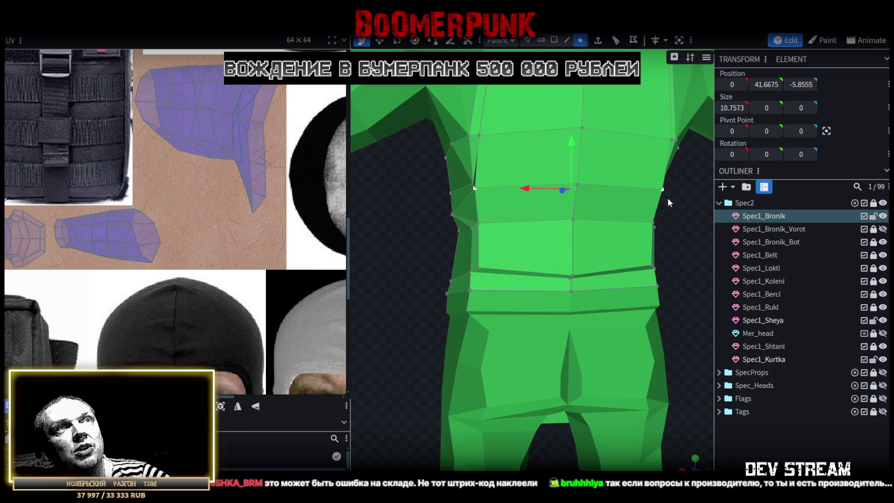
Pull the waist vertices inward and shift the left and right torso faces 0.25 in depth
{"action": "left_click_drag", "start_coordinate": [614, 190], "coordinate": [610, 191]}
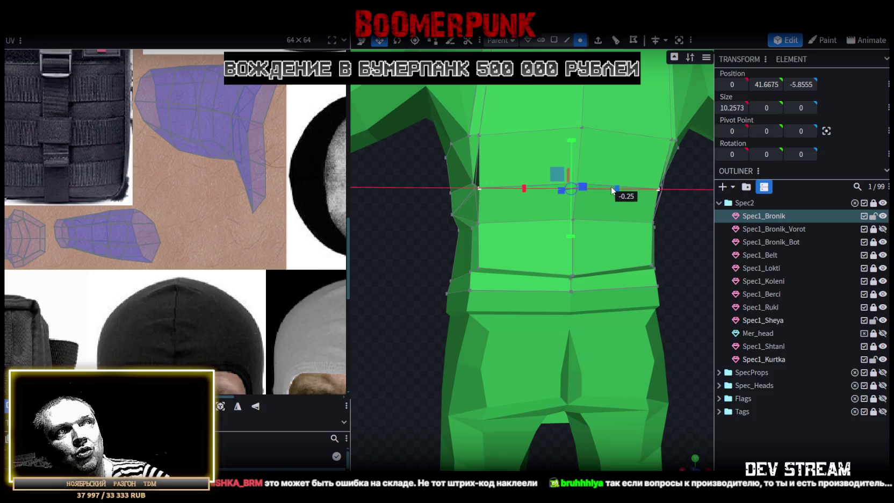
{"action": "mouse_move", "coordinate": [697, 228]}
{"action": "left_mouse_down"}
{"action": "mouse_move", "coordinate": [672, 229]}
{"action": "mouse_move", "coordinate": [619, 258]}
{"action": "mouse_move", "coordinate": [681, 251]}
{"action": "mouse_move", "coordinate": [637, 340]}
{"action": "left_mouse_up"}
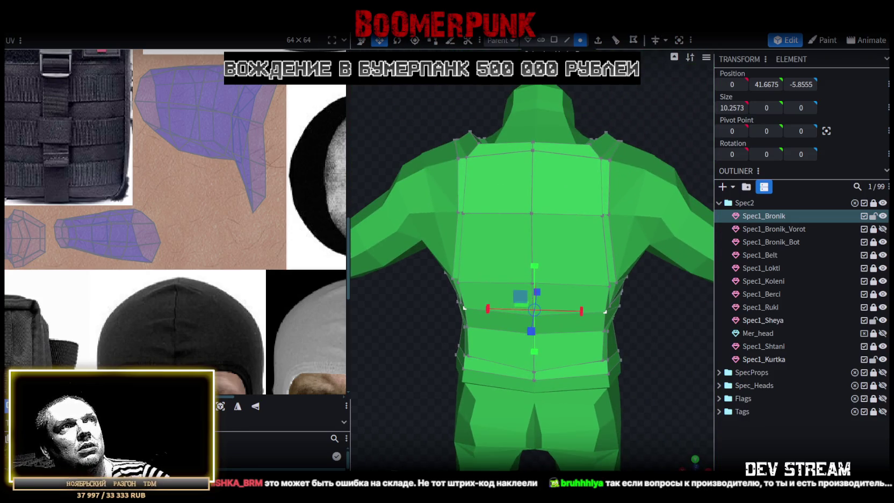
{"action": "left_click", "coordinate": [497, 246]}
{"action": "left_click", "coordinate": [577, 245], "text": "shift"}
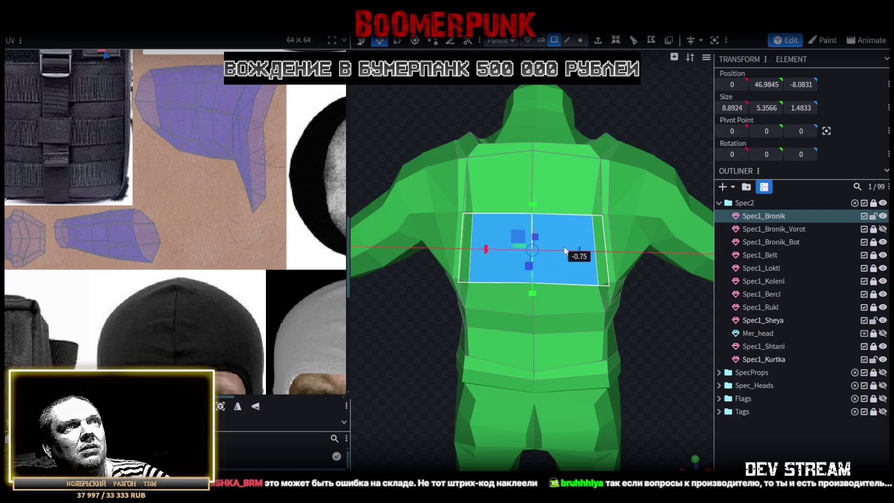
{"action": "mouse_move", "coordinate": [664, 93]}
{"action": "left_mouse_down"}
{"action": "mouse_move", "coordinate": [602, 272]}
{"action": "mouse_move", "coordinate": [643, 256]}
{"action": "mouse_move", "coordinate": [568, 230]}
{"action": "mouse_move", "coordinate": [579, 215]}
{"action": "mouse_move", "coordinate": [627, 259]}
{"action": "mouse_move", "coordinate": [688, 290]}
{"action": "mouse_move", "coordinate": [560, 269]}
{"action": "mouse_move", "coordinate": [527, 221]}
{"action": "mouse_move", "coordinate": [593, 277]}
{"action": "mouse_move", "coordinate": [591, 265]}
{"action": "left_mouse_up"}
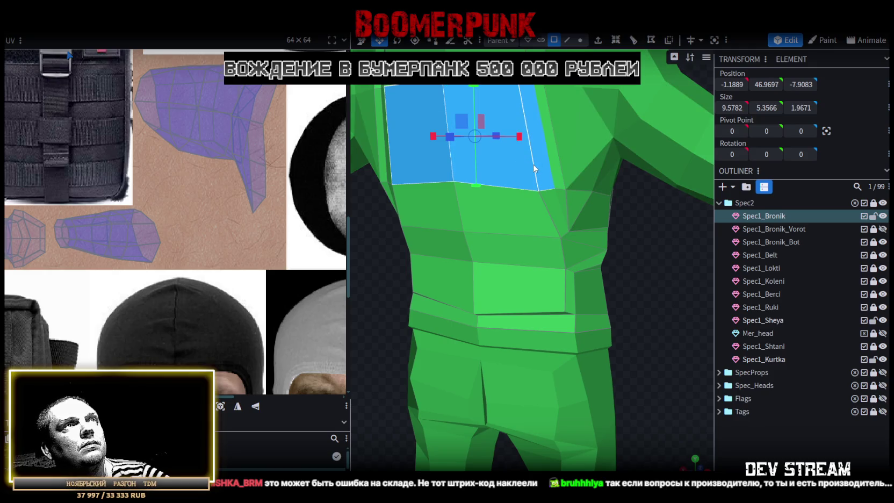
{"action": "mouse_move", "coordinate": [556, 193]}
{"action": "left_mouse_down"}
{"action": "mouse_move", "coordinate": [606, 263]}
{"action": "mouse_move", "coordinate": [473, 141]}
{"action": "left_mouse_up"}
Narrow the lower waist vertex pair with the Resize tool
{"action": "mouse_move", "coordinate": [389, 236]}
{"action": "left_mouse_down"}
{"action": "mouse_move", "coordinate": [519, 301]}
{"action": "mouse_move", "coordinate": [520, 332]}
{"action": "mouse_move", "coordinate": [646, 287]}
{"action": "mouse_move", "coordinate": [642, 306]}
{"action": "mouse_move", "coordinate": [652, 272]}
{"action": "mouse_move", "coordinate": [582, 322]}
{"action": "mouse_move", "coordinate": [626, 315]}
{"action": "mouse_move", "coordinate": [734, 332]}
{"action": "mouse_move", "coordinate": [667, 294]}
{"action": "mouse_move", "coordinate": [642, 303]}
{"action": "mouse_move", "coordinate": [704, 323]}
{"action": "mouse_move", "coordinate": [656, 302]}
{"action": "mouse_move", "coordinate": [481, 168]}
{"action": "left_mouse_up"}
{"action": "scroll", "coordinate": [673, 266], "scroll_direction": "up", "scroll_amount": 3}
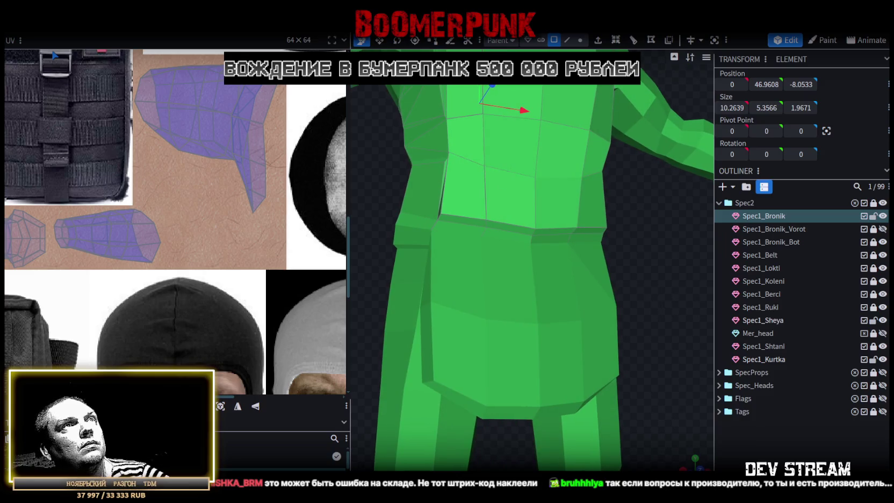
{"action": "left_click", "coordinate": [604, 224], "text": "shift"}
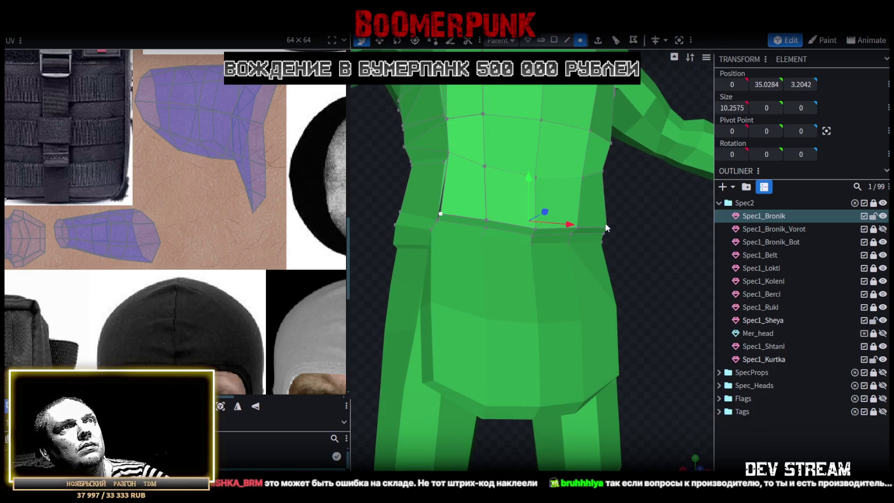
{"action": "key", "text": "s"}
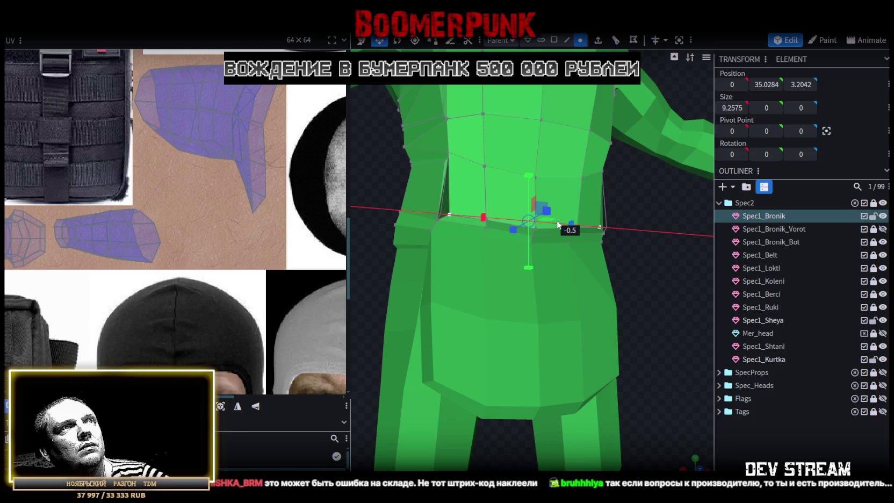
{"action": "mouse_move", "coordinate": [608, 250]}
{"action": "left_mouse_down"}
{"action": "mouse_move", "coordinate": [692, 281]}
{"action": "mouse_move", "coordinate": [628, 281]}
{"action": "left_mouse_up"}
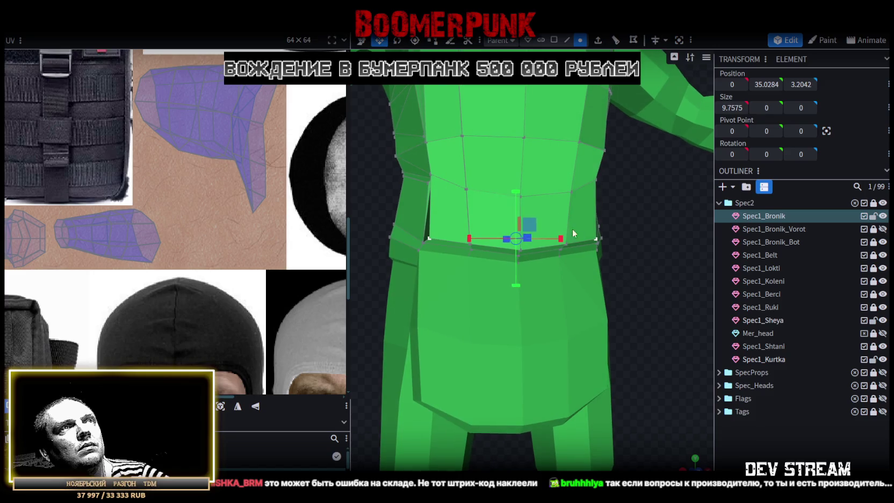
{"action": "key", "text": "v"}
Cycle the viewport shading to Textured so the vest's stripes show
{"action": "scroll", "coordinate": [623, 237], "scroll_direction": "down", "scroll_amount": 5}
{"action": "mouse_move", "coordinate": [618, 235]}
{"action": "left_mouse_down"}
{"action": "mouse_move", "coordinate": [567, 230]}
{"action": "mouse_move", "coordinate": [548, 247]}
{"action": "mouse_move", "coordinate": [597, 271]}
{"action": "mouse_move", "coordinate": [681, 253]}
{"action": "mouse_move", "coordinate": [641, 241]}
{"action": "mouse_move", "coordinate": [467, 267]}
{"action": "mouse_move", "coordinate": [534, 273]}
{"action": "mouse_move", "coordinate": [494, 173]}
{"action": "left_mouse_up"}
{"action": "scroll", "coordinate": [494, 173], "scroll_direction": "up", "scroll_amount": 3}
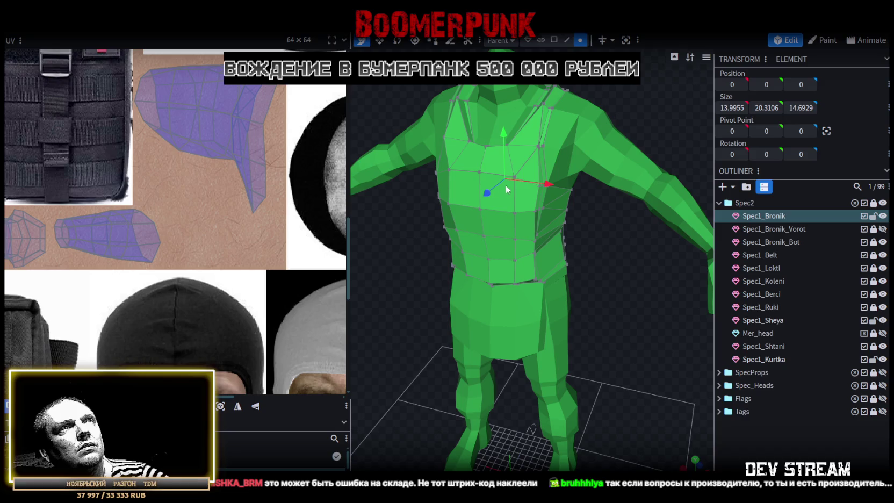
{"action": "key", "text": "z"}
{"action": "key", "text": "z"}
{"action": "key", "text": "z"}
{"action": "key", "text": "z"}
{"action": "key", "text": "z"}
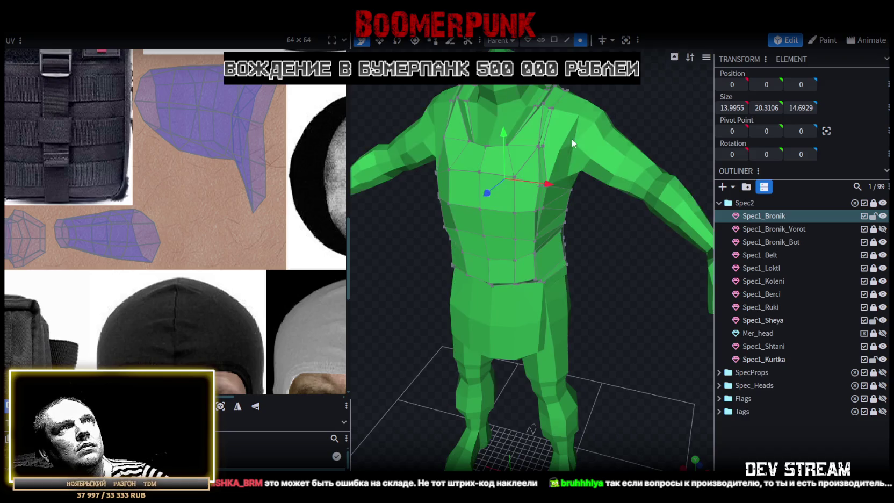
{"action": "key", "text": "z"}
{"action": "mouse_move", "coordinate": [569, 207]}
{"action": "left_mouse_down"}
{"action": "mouse_move", "coordinate": [586, 240]}
{"action": "mouse_move", "coordinate": [571, 256]}
{"action": "mouse_move", "coordinate": [632, 250]}
{"action": "left_mouse_up"}
Switch to face selection and select a vest face
{"action": "left_click", "coordinate": [554, 40]}
{"action": "mouse_move", "coordinate": [570, 269]}
{"action": "left_mouse_down"}
{"action": "mouse_move", "coordinate": [590, 288]}
{"action": "mouse_move", "coordinate": [552, 256]}
{"action": "left_mouse_up"}
{"action": "scroll", "coordinate": [552, 255], "scroll_direction": "up", "scroll_amount": 2}
{"action": "left_click", "coordinate": [449, 242], "text": "shift"}
{"action": "left_click_drag", "start_coordinate": [619, 236], "coordinate": [514, 236]}
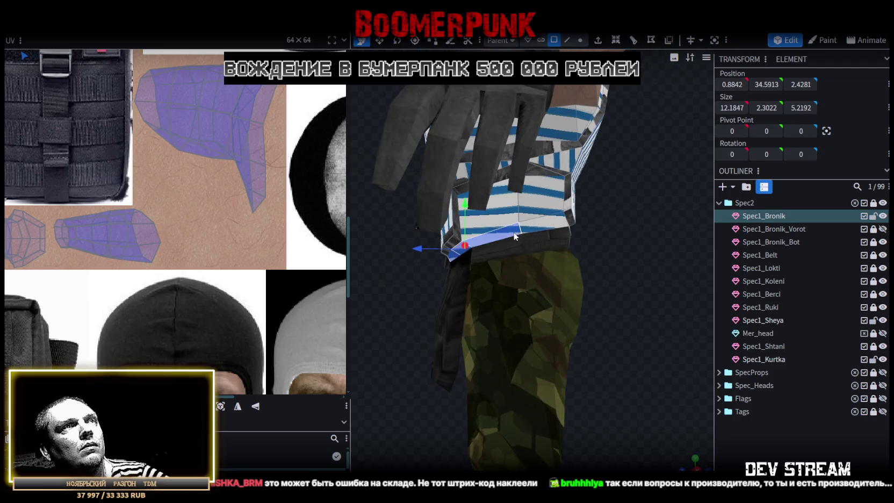
Add another vest face to the selection and move its UV island down the atlas
{"action": "mouse_move", "coordinate": [603, 239]}
{"action": "left_mouse_down"}
{"action": "mouse_move", "coordinate": [542, 253]}
{"action": "mouse_move", "coordinate": [552, 231]}
{"action": "left_mouse_up"}
{"action": "left_click", "coordinate": [552, 231], "text": "shift"}
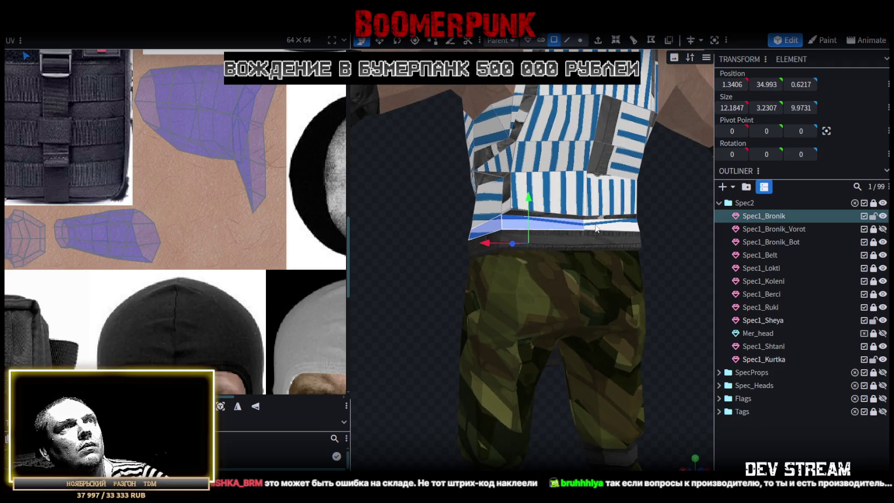
{"action": "mouse_move", "coordinate": [676, 245]}
{"action": "left_mouse_down"}
{"action": "mouse_move", "coordinate": [459, 248]}
{"action": "mouse_move", "coordinate": [481, 239]}
{"action": "left_mouse_up"}
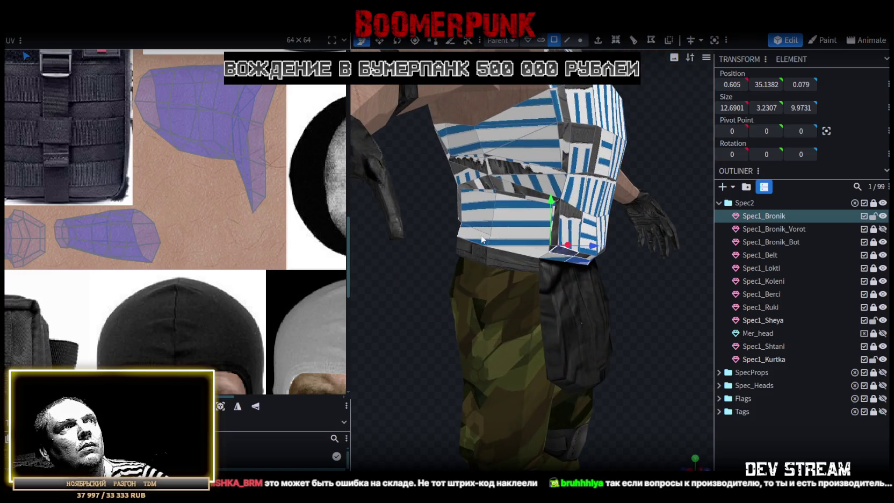
{"action": "left_click_drag", "start_coordinate": [656, 353], "coordinate": [535, 265]}
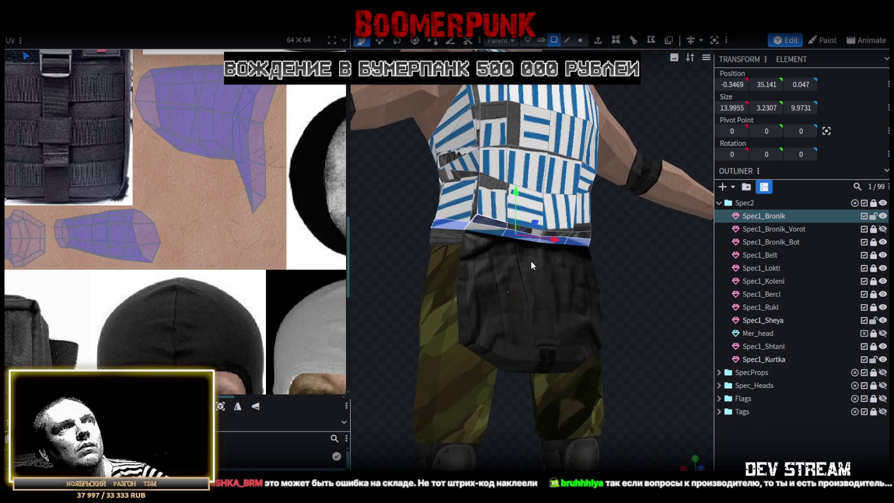
{"action": "left_click_drag", "start_coordinate": [628, 296], "coordinate": [675, 445]}
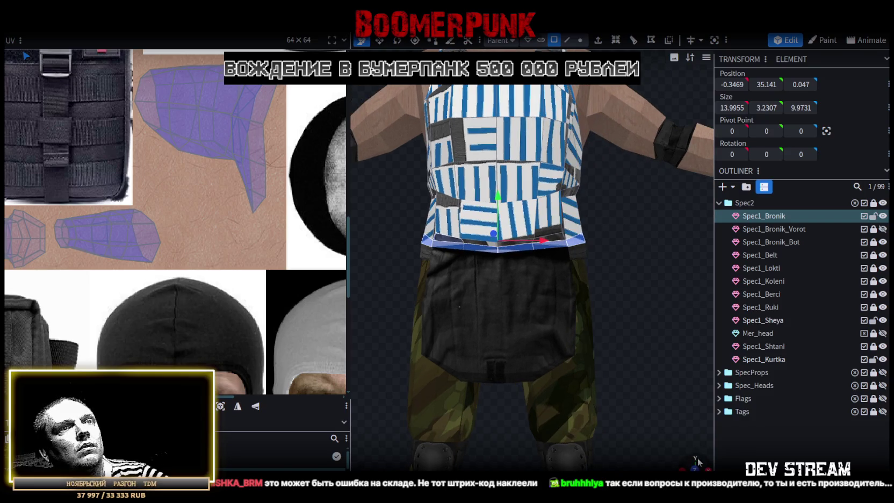
{"action": "scroll", "coordinate": [692, 455], "scroll_direction": "down", "scroll_amount": 5}
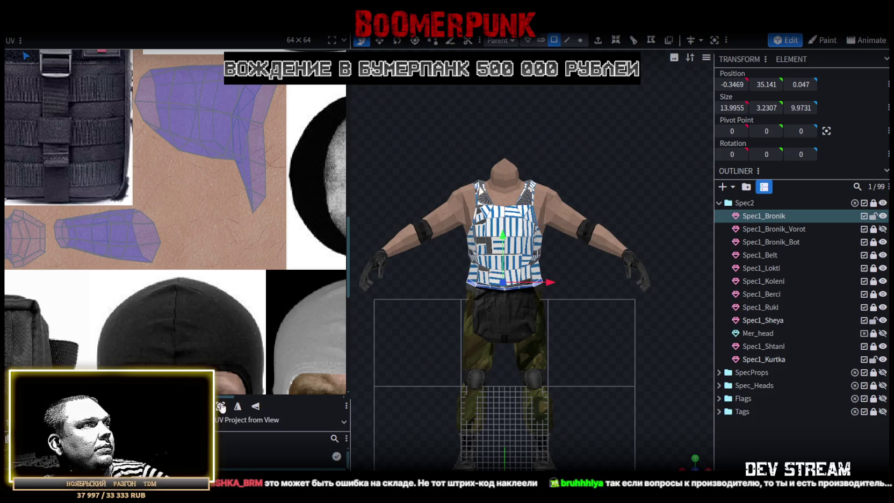
{"action": "scroll", "coordinate": [188, 276], "scroll_direction": "down", "scroll_amount": 2}
{"action": "scroll", "coordinate": [189, 276], "scroll_direction": "down", "scroll_amount": 2}
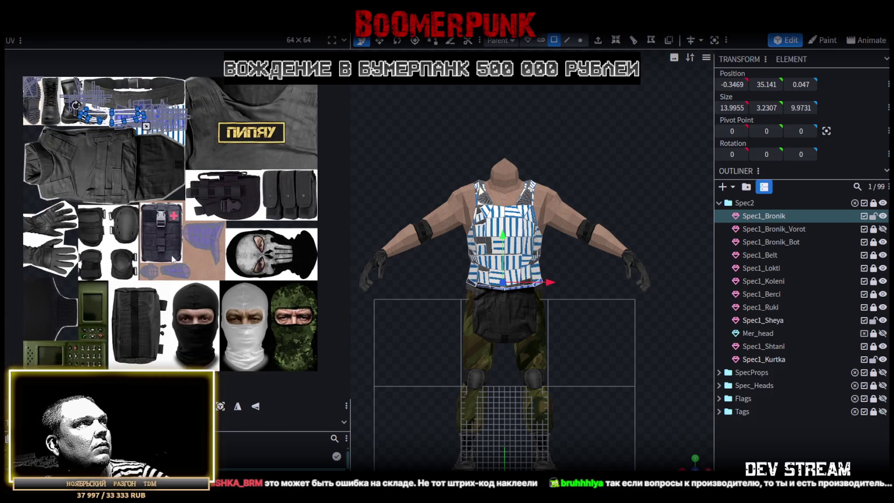
{"action": "scroll", "coordinate": [209, 277], "scroll_direction": "up", "scroll_amount": 2}
{"action": "scroll", "coordinate": [197, 217], "scroll_direction": "up", "scroll_amount": 2}
{"action": "scroll", "coordinate": [161, 242], "scroll_direction": "up", "scroll_amount": 2}
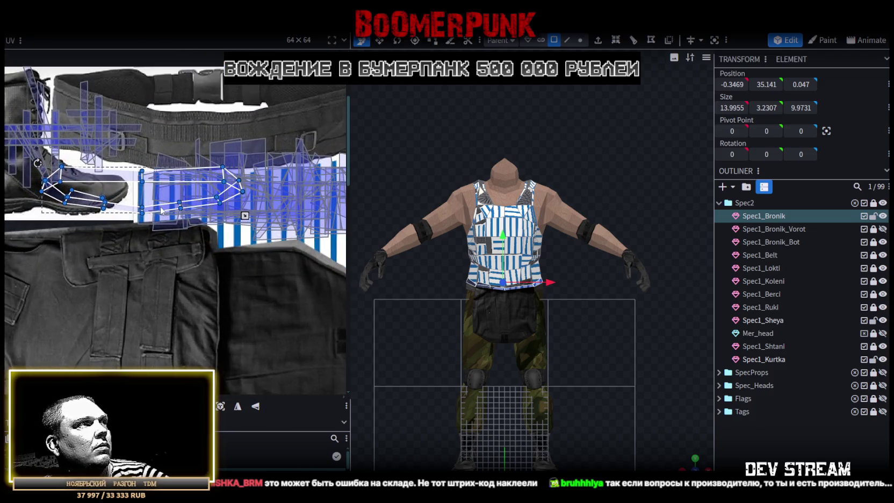
{"action": "left_click_drag", "start_coordinate": [137, 272], "coordinate": [135, 347]}
Rotate the face's UV island a quarter turn with Rotate UV
{"action": "right_click", "coordinate": [141, 343]}
{"action": "mouse_move", "coordinate": [183, 308]}
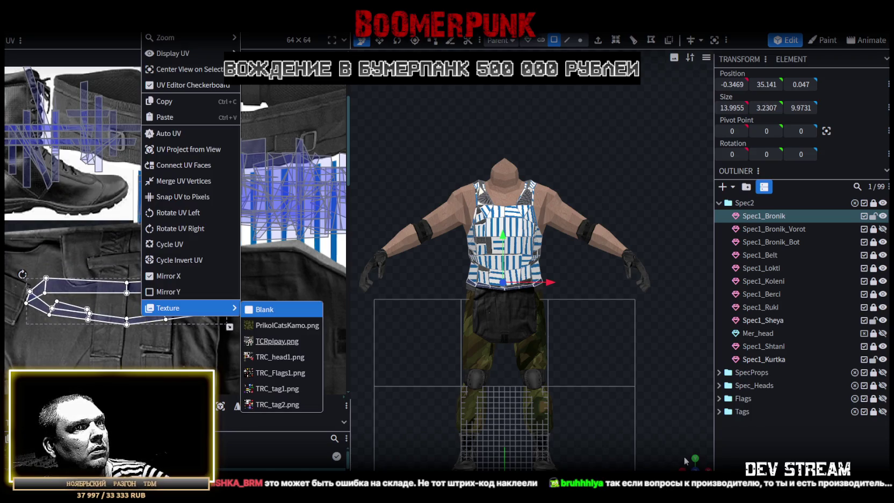
{"action": "left_click_drag", "start_coordinate": [685, 460], "coordinate": [621, 409]}
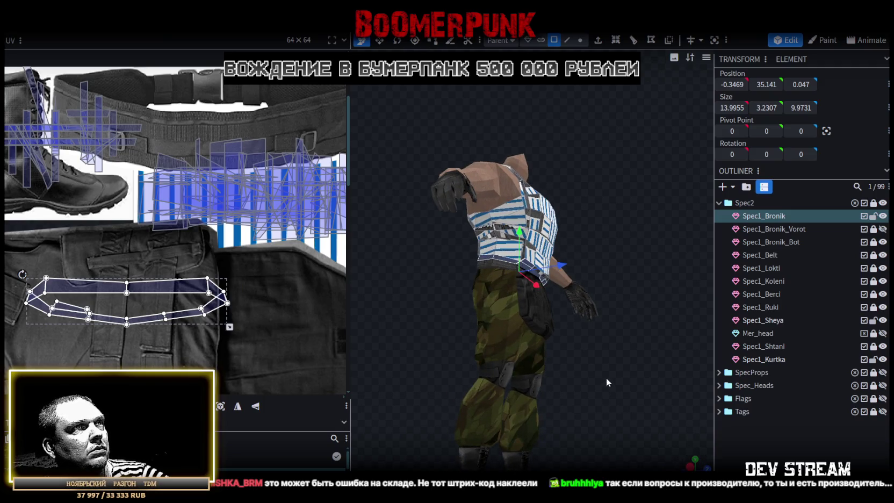
{"action": "scroll", "coordinate": [605, 377], "scroll_direction": "up", "scroll_amount": 3}
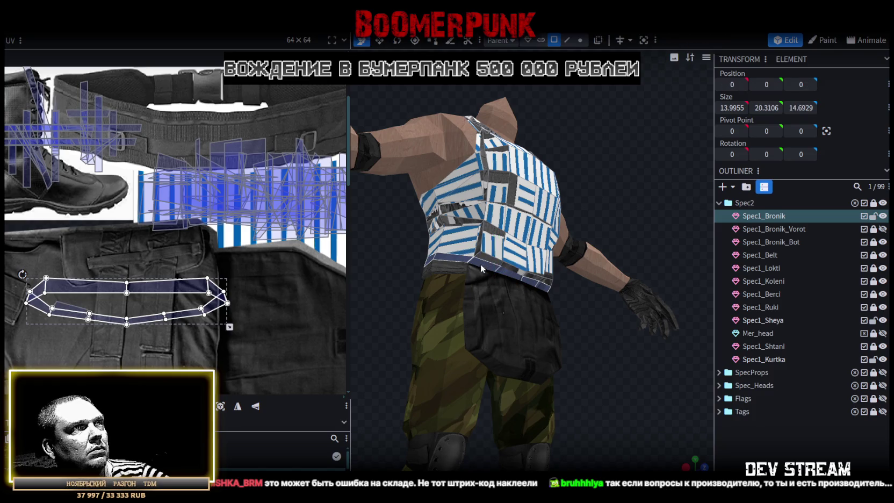
{"action": "middle_click_drag", "start_coordinate": [199, 305], "coordinate": [128, 267]}
{"action": "right_click", "coordinate": [131, 274]}
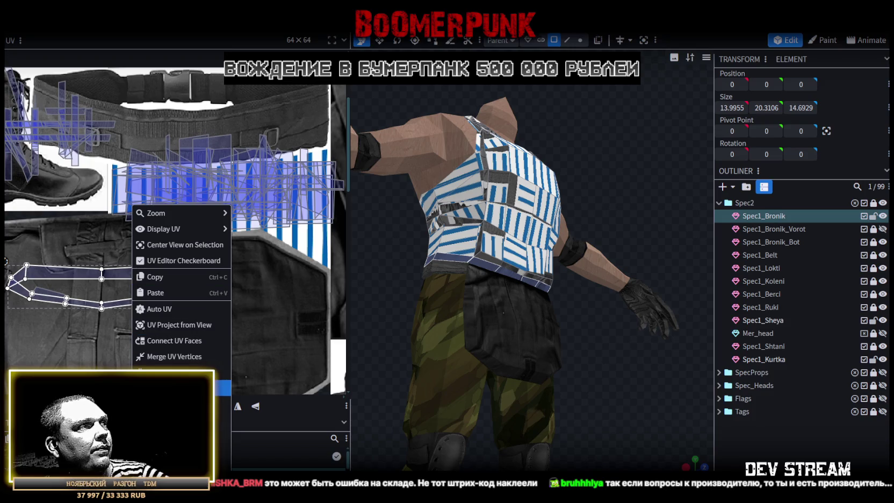
{"action": "left_click", "coordinate": [141, 376]}
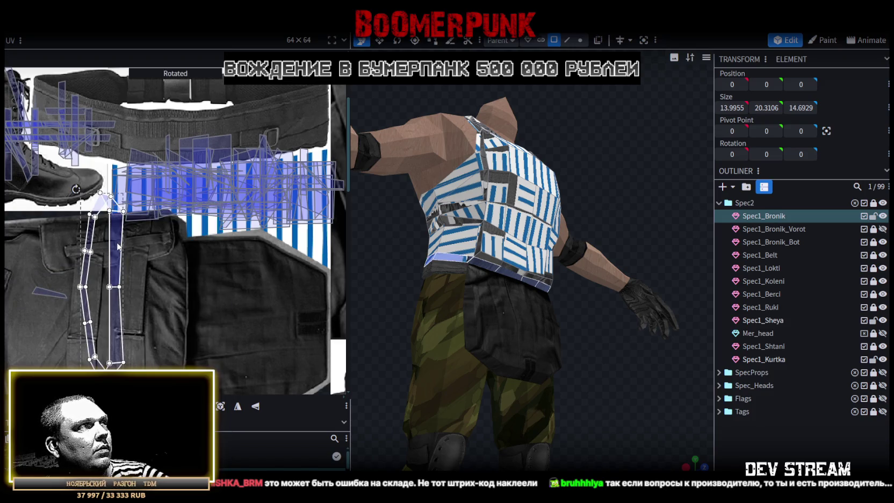
Place the upright island on the blue stripe and shrink it into a thin strip
{"action": "left_click_drag", "start_coordinate": [117, 245], "coordinate": [150, 218]}
{"action": "left_click_drag", "start_coordinate": [158, 356], "coordinate": [130, 274]}
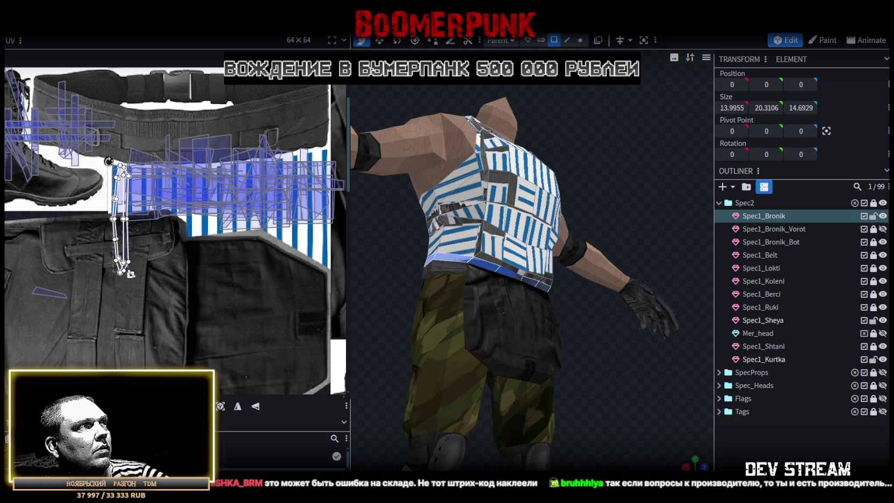
{"action": "scroll", "coordinate": [129, 171], "scroll_direction": "up", "scroll_amount": 3}
{"action": "scroll", "coordinate": [129, 170], "scroll_direction": "up", "scroll_amount": 2}
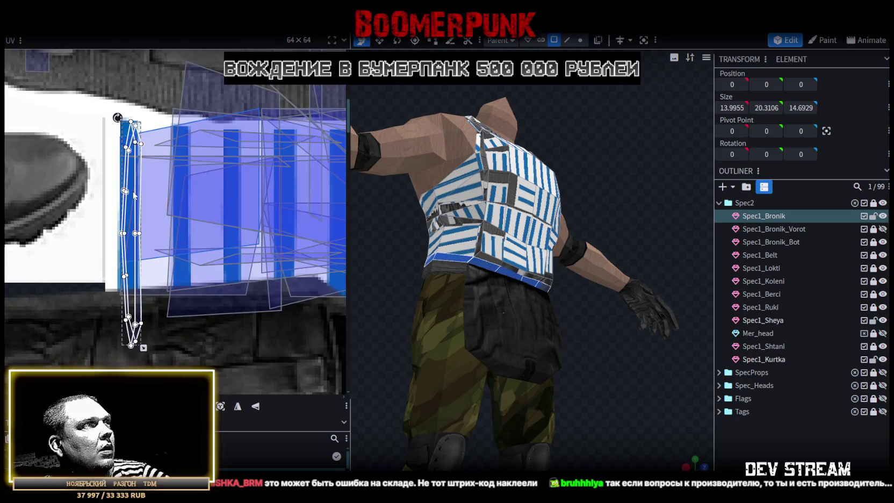
{"action": "left_click_drag", "start_coordinate": [129, 171], "coordinate": [126, 168]}
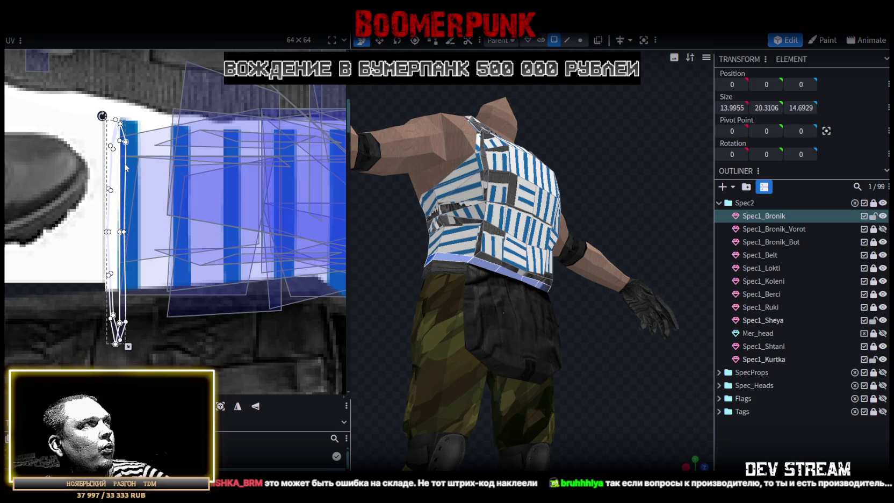
{"action": "left_click_drag", "start_coordinate": [120, 341], "coordinate": [108, 278]}
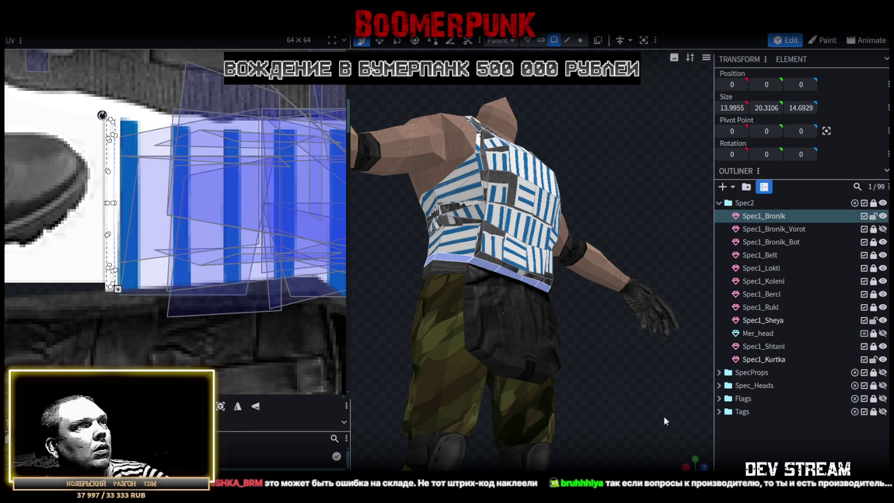
{"action": "left_click_drag", "start_coordinate": [690, 465], "coordinate": [591, 461]}
{"action": "left_click", "coordinate": [472, 264]}
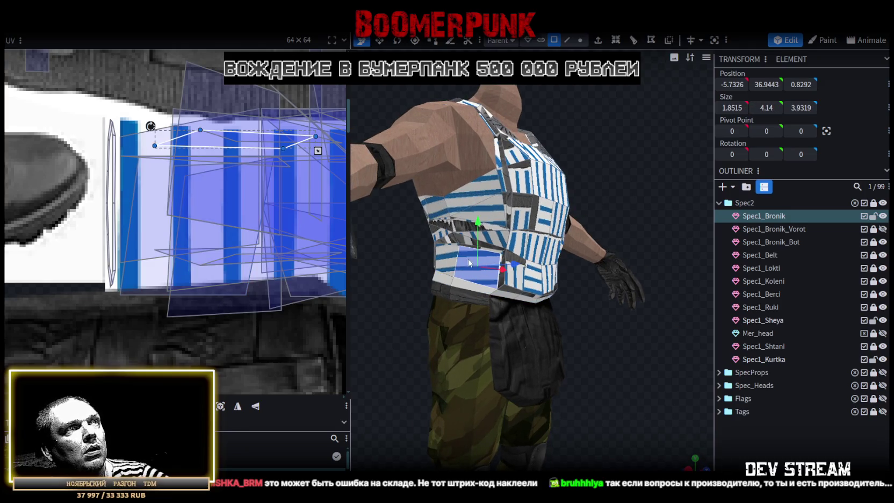
{"action": "mouse_move", "coordinate": [609, 355]}
{"action": "left_mouse_down"}
{"action": "mouse_move", "coordinate": [664, 340]}
{"action": "mouse_move", "coordinate": [591, 188]}
{"action": "left_mouse_up"}
{"action": "mouse_move", "coordinate": [673, 268]}
{"action": "left_mouse_down"}
{"action": "mouse_move", "coordinate": [673, 291]}
{"action": "mouse_move", "coordinate": [685, 299]}
{"action": "mouse_move", "coordinate": [543, 158]}
{"action": "left_mouse_up"}
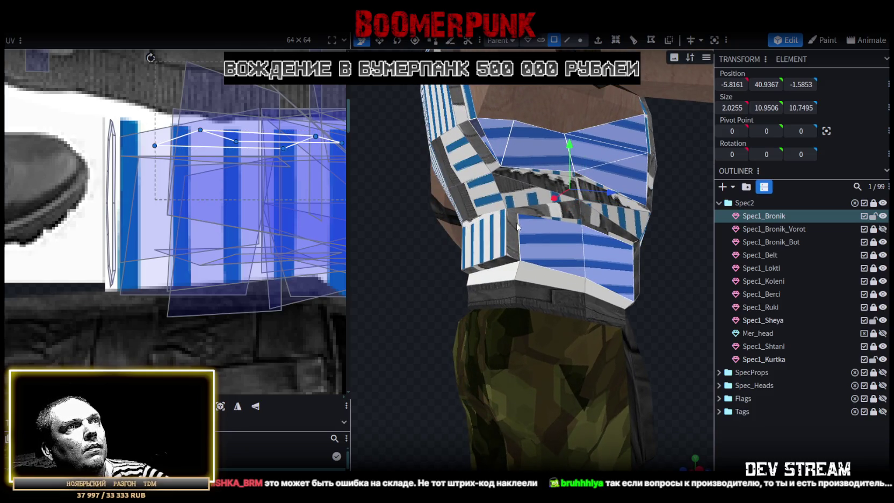
{"action": "mouse_move", "coordinate": [642, 306]}
{"action": "left_mouse_down"}
{"action": "mouse_move", "coordinate": [612, 316]}
{"action": "mouse_move", "coordinate": [575, 268]}
{"action": "left_mouse_up"}
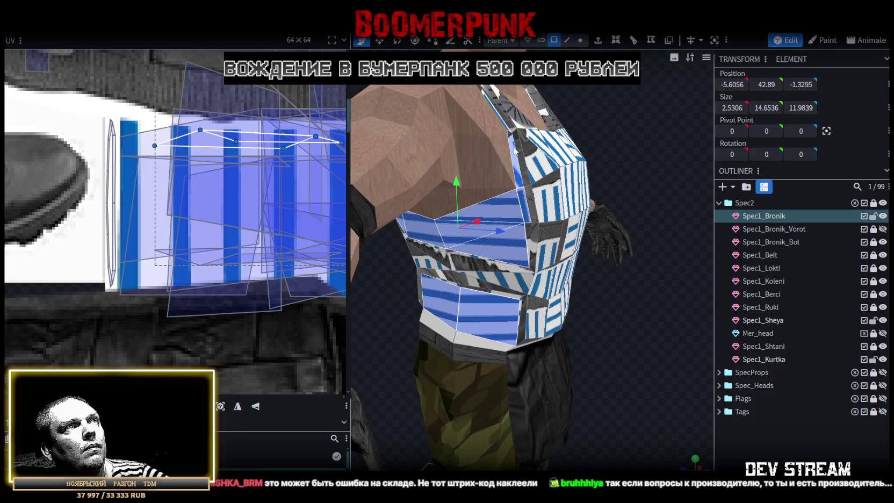
{"action": "left_click_drag", "start_coordinate": [632, 242], "coordinate": [625, 324]}
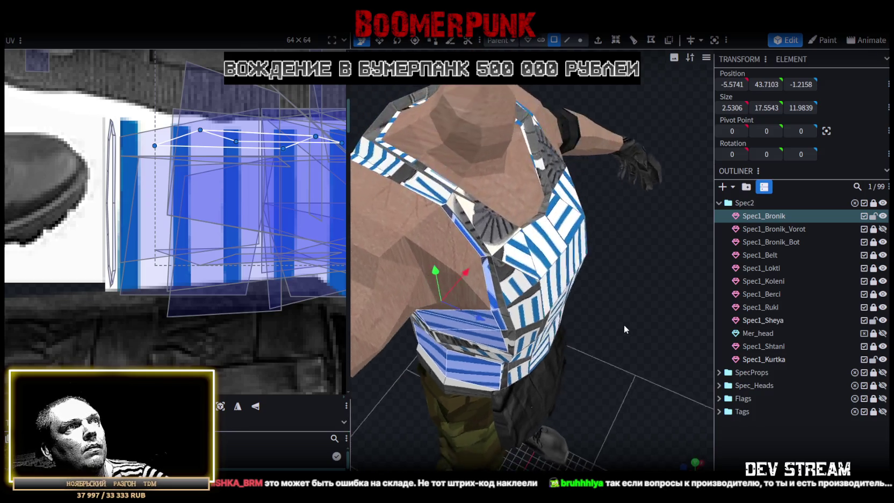
{"action": "scroll", "coordinate": [658, 339], "scroll_direction": "up", "scroll_amount": 3}
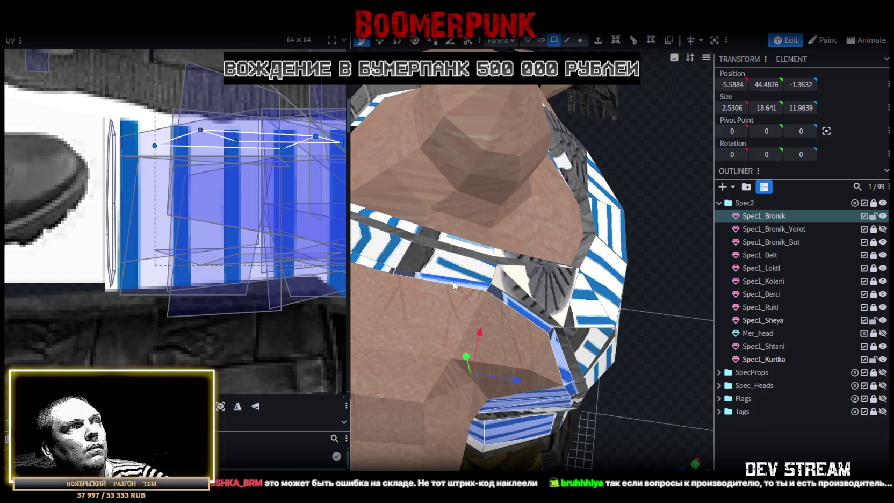
{"action": "mouse_move", "coordinate": [567, 322]}
{"action": "left_mouse_down"}
{"action": "mouse_move", "coordinate": [640, 410]}
{"action": "mouse_move", "coordinate": [691, 404]}
{"action": "left_mouse_up"}
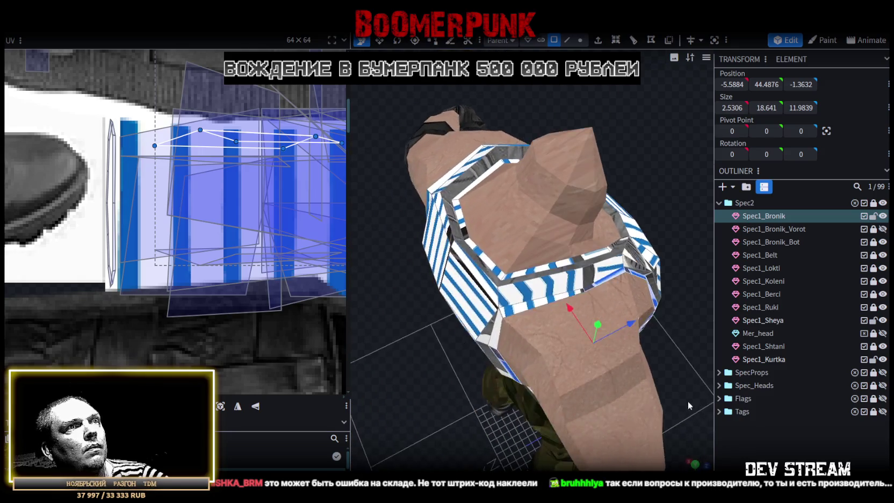
{"action": "mouse_move", "coordinate": [550, 299]}
{"action": "left_mouse_down"}
{"action": "mouse_move", "coordinate": [466, 375]}
{"action": "mouse_move", "coordinate": [508, 341]}
{"action": "mouse_move", "coordinate": [576, 226]}
{"action": "left_mouse_up"}
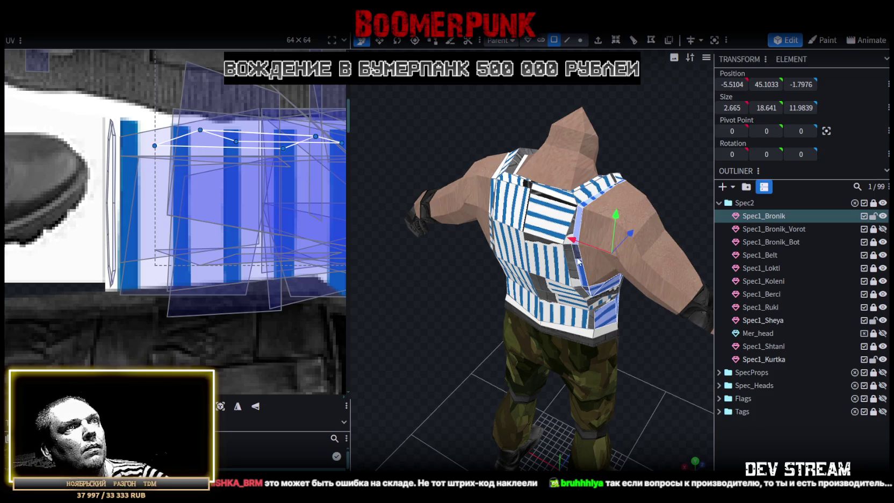
{"action": "mouse_move", "coordinate": [451, 337]}
{"action": "left_mouse_down"}
{"action": "mouse_move", "coordinate": [464, 297]}
{"action": "mouse_move", "coordinate": [450, 268]}
{"action": "mouse_move", "coordinate": [467, 282]}
{"action": "left_mouse_up"}
{"action": "scroll", "coordinate": [438, 292], "scroll_direction": "up", "scroll_amount": 2}
{"action": "scroll", "coordinate": [425, 287], "scroll_direction": "up", "scroll_amount": 2}
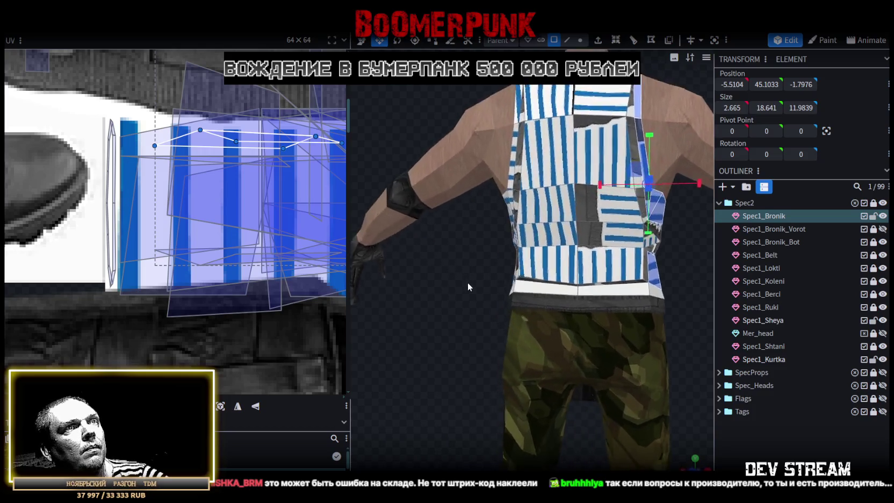
{"action": "scroll", "coordinate": [483, 290], "scroll_direction": "up", "scroll_amount": 2}
{"action": "scroll", "coordinate": [534, 304], "scroll_direction": "up", "scroll_amount": 2}
{"action": "left_click_drag", "start_coordinate": [534, 304], "coordinate": [528, 307]}
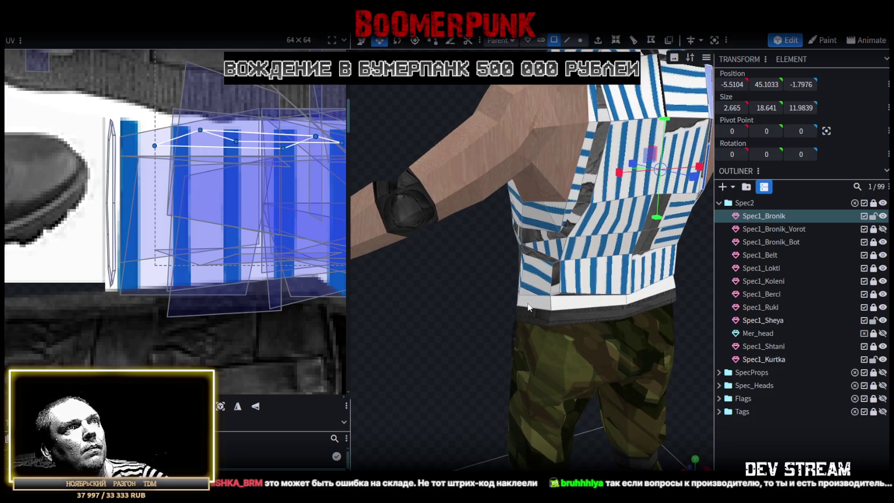
{"action": "left_click", "coordinate": [564, 213], "text": "shift"}
{"action": "left_click", "coordinate": [589, 127], "text": "shift"}
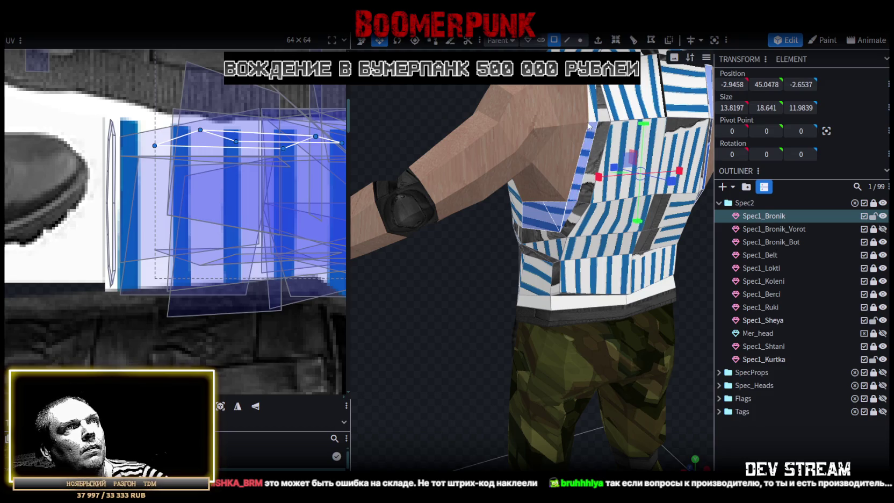
{"action": "mouse_move", "coordinate": [588, 111]}
{"action": "left_mouse_down"}
{"action": "mouse_move", "coordinate": [413, 162]}
{"action": "mouse_move", "coordinate": [361, 209]}
{"action": "left_mouse_up"}
{"action": "left_click", "coordinate": [475, 322], "text": "shift"}
{"action": "left_click", "coordinate": [497, 328], "text": "shift"}
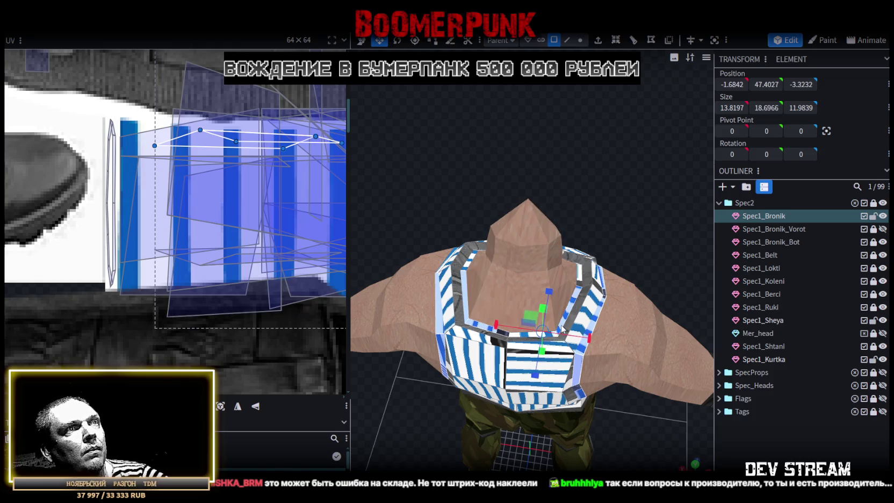
{"action": "left_click_drag", "start_coordinate": [528, 338], "coordinate": [474, 299]}
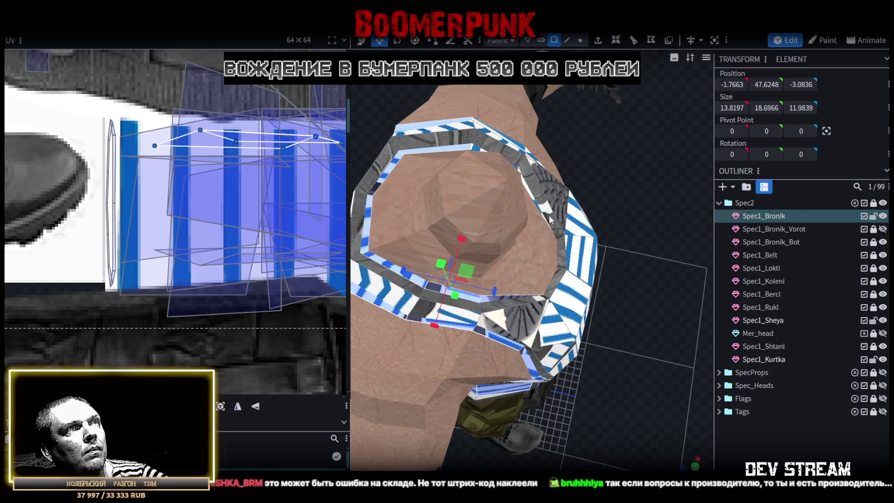
{"action": "left_click_drag", "start_coordinate": [558, 211], "coordinate": [579, 166]}
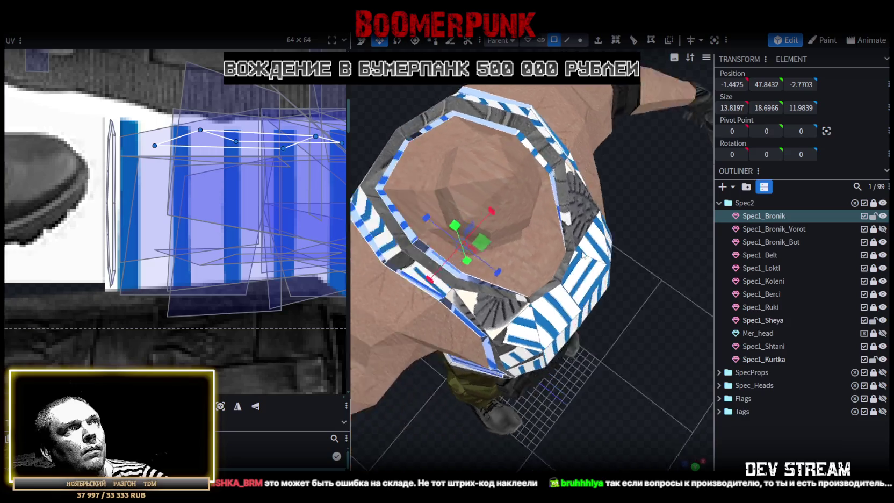
{"action": "left_click_drag", "start_coordinate": [607, 236], "coordinate": [541, 320]}
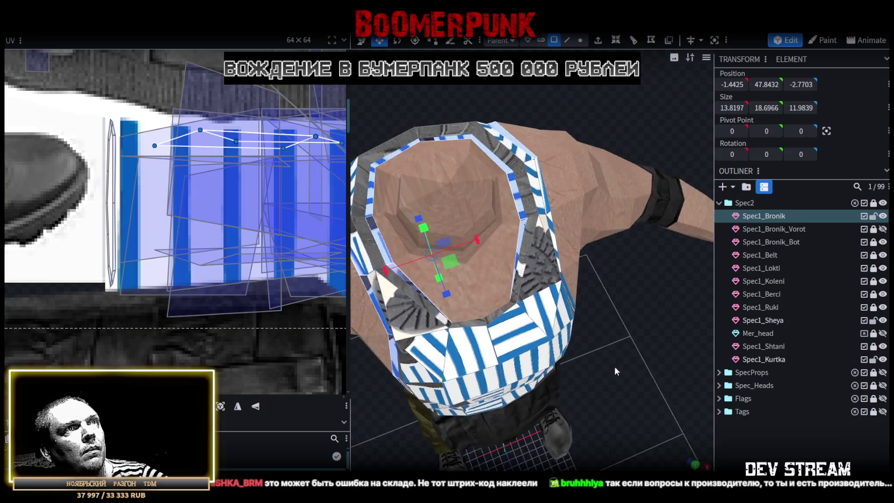
{"action": "left_click", "coordinate": [530, 315]}
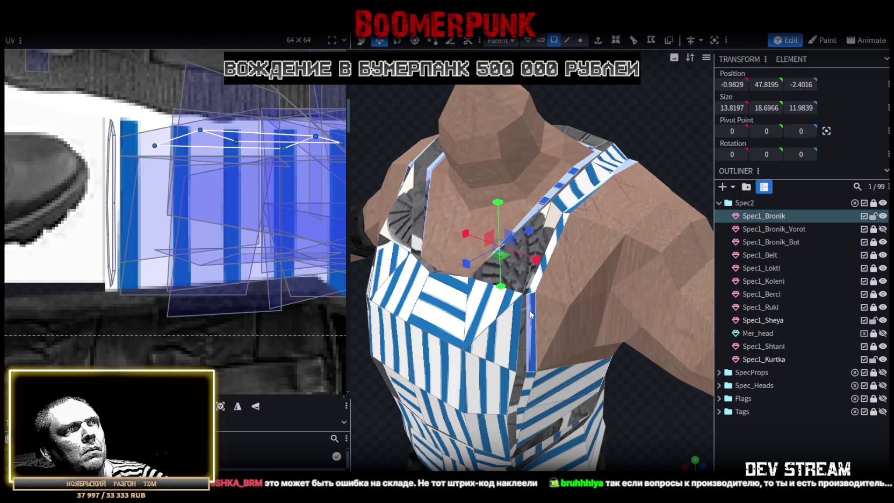
{"action": "left_click", "coordinate": [557, 231]}
{"action": "mouse_move", "coordinate": [588, 200]}
{"action": "left_mouse_down"}
{"action": "mouse_move", "coordinate": [653, 393]}
{"action": "mouse_move", "coordinate": [535, 246]}
{"action": "left_mouse_up"}
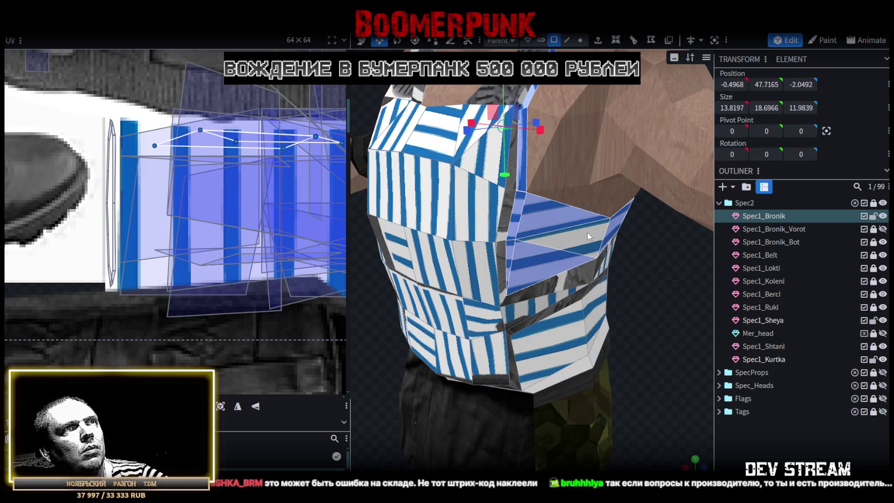
{"action": "mouse_move", "coordinate": [649, 374]}
{"action": "left_mouse_down"}
{"action": "mouse_move", "coordinate": [624, 330]}
{"action": "mouse_move", "coordinate": [616, 356]}
{"action": "mouse_move", "coordinate": [671, 370]}
{"action": "mouse_move", "coordinate": [473, 398]}
{"action": "mouse_move", "coordinate": [443, 430]}
{"action": "mouse_move", "coordinate": [470, 419]}
{"action": "mouse_move", "coordinate": [422, 403]}
{"action": "mouse_move", "coordinate": [360, 405]}
{"action": "left_mouse_up"}
{"action": "left_click", "coordinate": [618, 355], "text": "shift"}
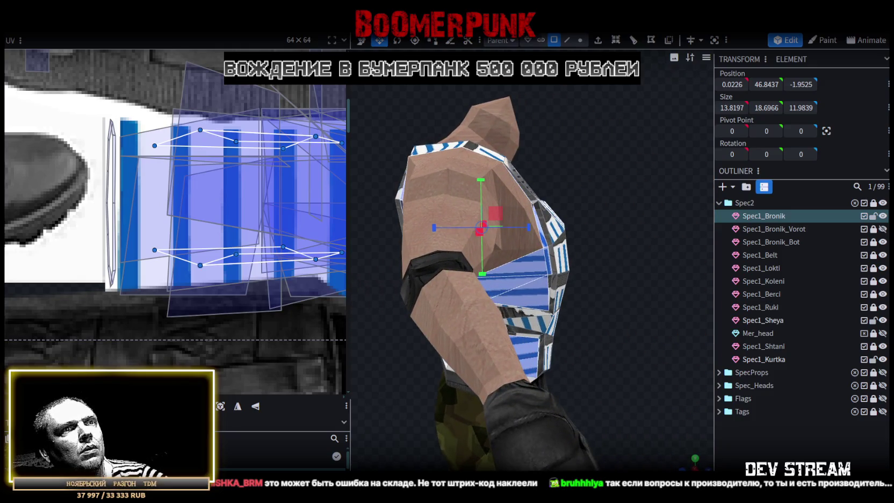
{"action": "scroll", "coordinate": [653, 453], "scroll_direction": "down", "scroll_amount": 5}
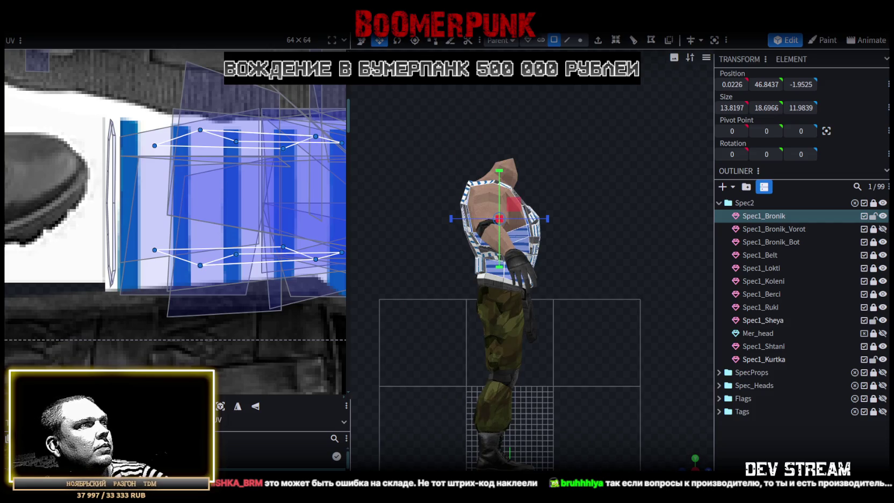
Move the selected faces' UV island onto the vest texture and rotate it
{"action": "scroll", "coordinate": [258, 288], "scroll_direction": "down", "scroll_amount": 3}
{"action": "scroll", "coordinate": [252, 268], "scroll_direction": "down", "scroll_amount": 3}
{"action": "scroll", "coordinate": [230, 252], "scroll_direction": "down", "scroll_amount": 1}
{"action": "middle_click_drag", "start_coordinate": [229, 251], "coordinate": [222, 215]}
{"action": "left_click_drag", "start_coordinate": [237, 212], "coordinate": [145, 212]}
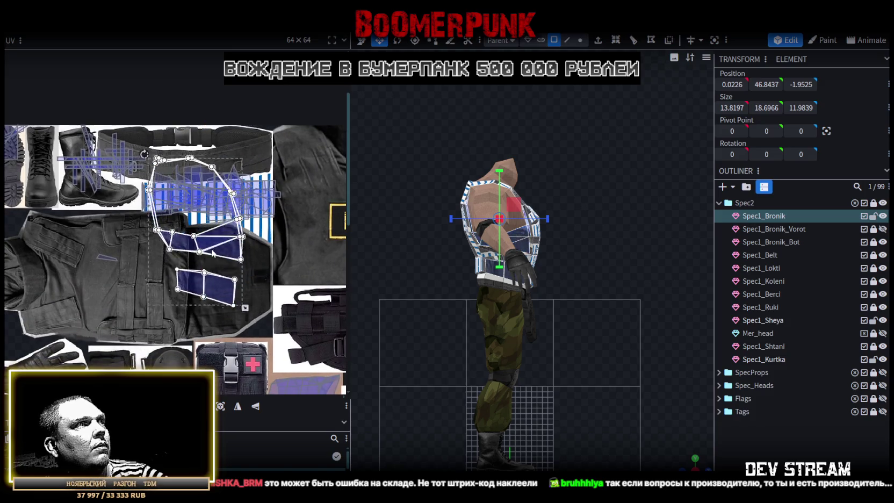
{"action": "right_click", "coordinate": [192, 289]}
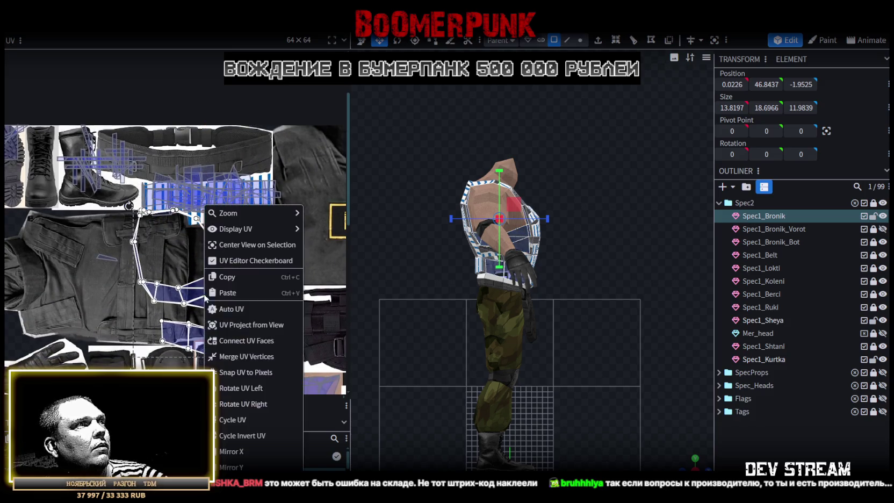
{"action": "left_click", "coordinate": [240, 402]}
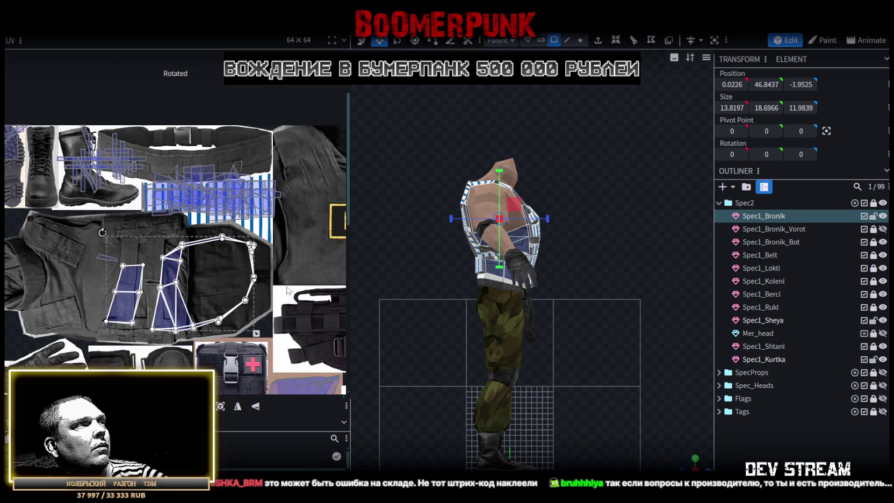
Place the rotated island over the dark glove area of the atlas and check the vest
{"action": "middle_click_drag", "start_coordinate": [288, 290], "coordinate": [287, 254]}
{"action": "left_click_drag", "start_coordinate": [247, 253], "coordinate": [168, 335]}
{"action": "middle_click_drag", "start_coordinate": [180, 354], "coordinate": [166, 230]}
{"action": "left_click_drag", "start_coordinate": [168, 230], "coordinate": [144, 265]}
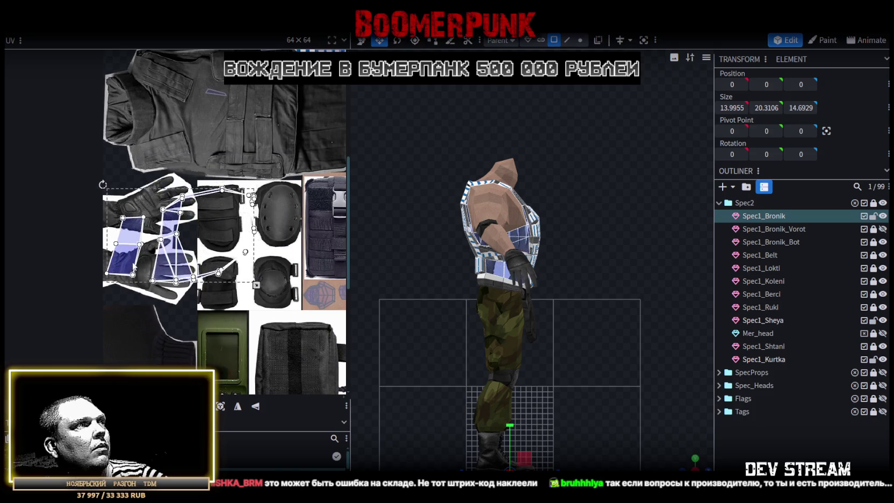
{"action": "scroll", "coordinate": [587, 304], "scroll_direction": "up", "scroll_amount": 5}
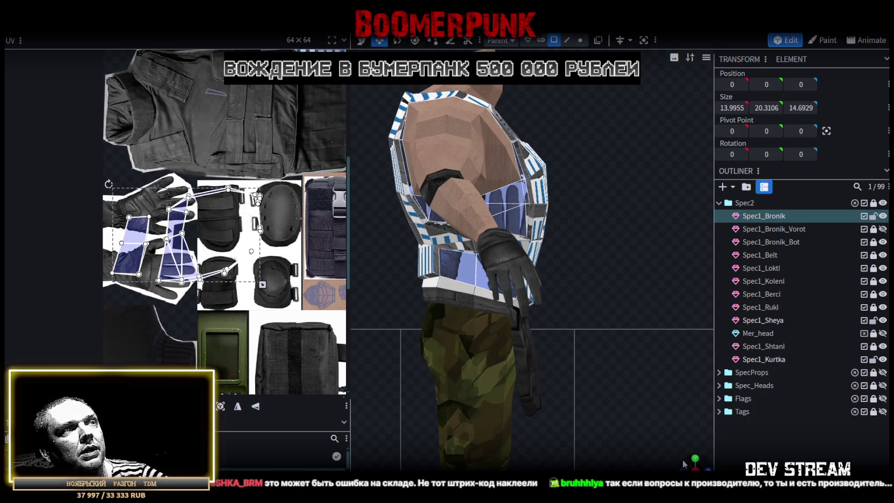
{"action": "left_click_drag", "start_coordinate": [683, 463], "coordinate": [599, 322]}
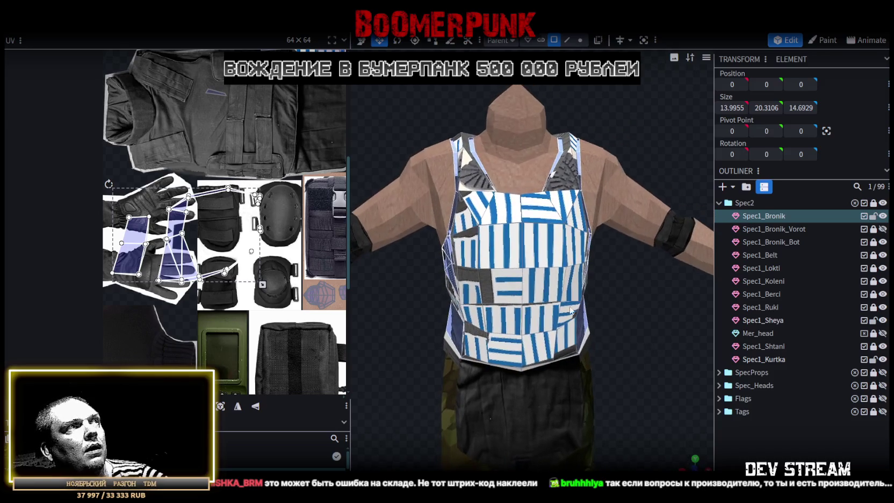
{"action": "scroll", "coordinate": [263, 162], "scroll_direction": "down", "scroll_amount": 3}
{"action": "middle_click_drag", "start_coordinate": [225, 182], "coordinate": [197, 214]}
{"action": "scroll", "coordinate": [181, 199], "scroll_direction": "up", "scroll_amount": 3}
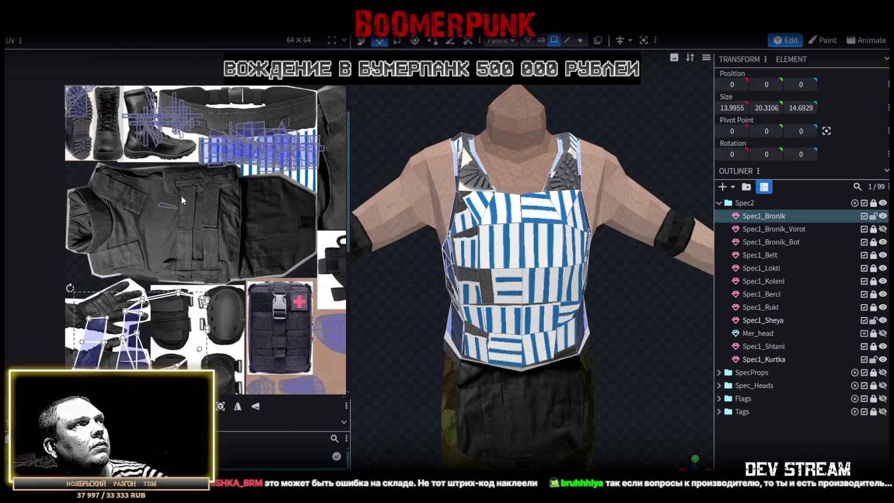
{"action": "left_click", "coordinate": [556, 273]}
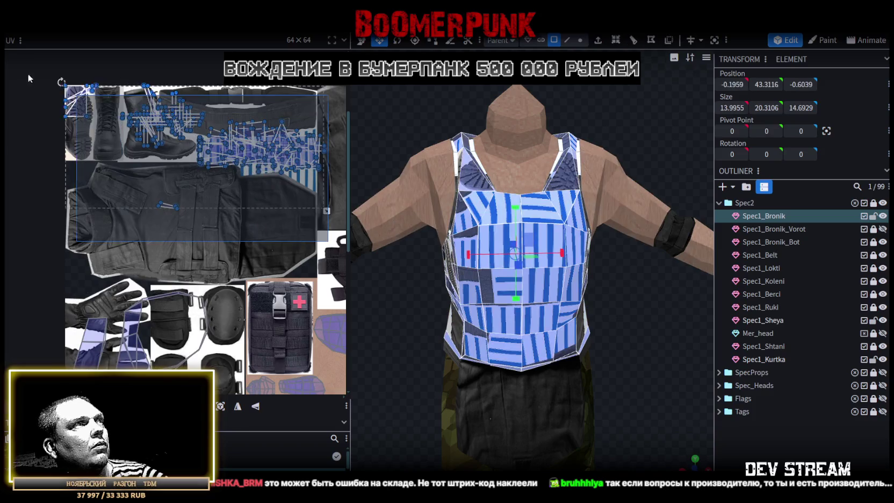
Inspect the vest from behind and undo the last UV mapping change with Ctrl+Z
{"action": "mouse_move", "coordinate": [691, 467]}
{"action": "left_mouse_down"}
{"action": "mouse_move", "coordinate": [671, 344]}
{"action": "mouse_move", "coordinate": [568, 343]}
{"action": "left_mouse_up"}
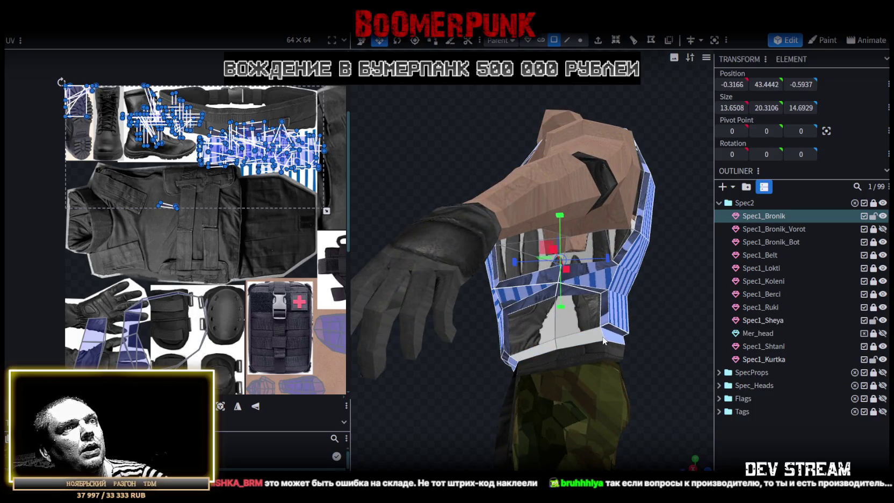
{"action": "mouse_move", "coordinate": [626, 341]}
{"action": "left_mouse_down"}
{"action": "mouse_move", "coordinate": [555, 346]}
{"action": "mouse_move", "coordinate": [543, 374]}
{"action": "mouse_move", "coordinate": [510, 354]}
{"action": "left_mouse_up"}
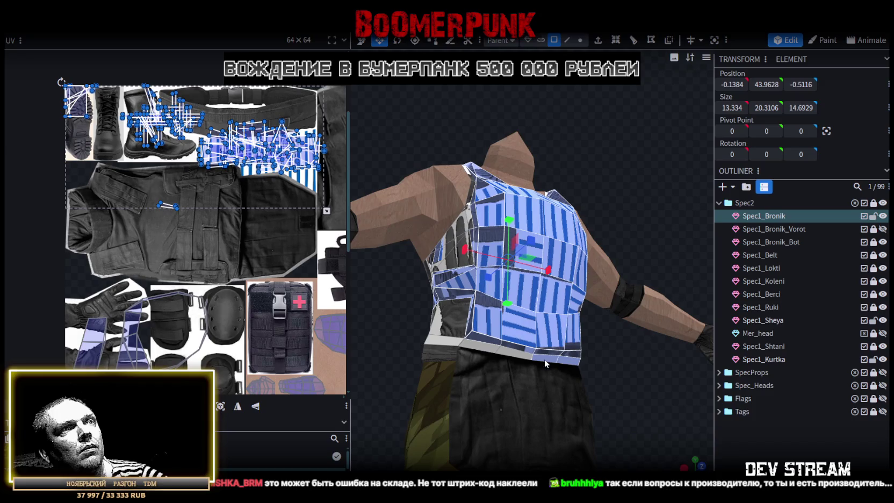
{"action": "mouse_move", "coordinate": [642, 373]}
{"action": "left_mouse_down"}
{"action": "mouse_move", "coordinate": [528, 384]}
{"action": "mouse_move", "coordinate": [517, 416]}
{"action": "mouse_move", "coordinate": [506, 414]}
{"action": "mouse_move", "coordinate": [518, 416]}
{"action": "left_mouse_up"}
{"action": "scroll", "coordinate": [603, 448], "scroll_direction": "up", "scroll_amount": 2}
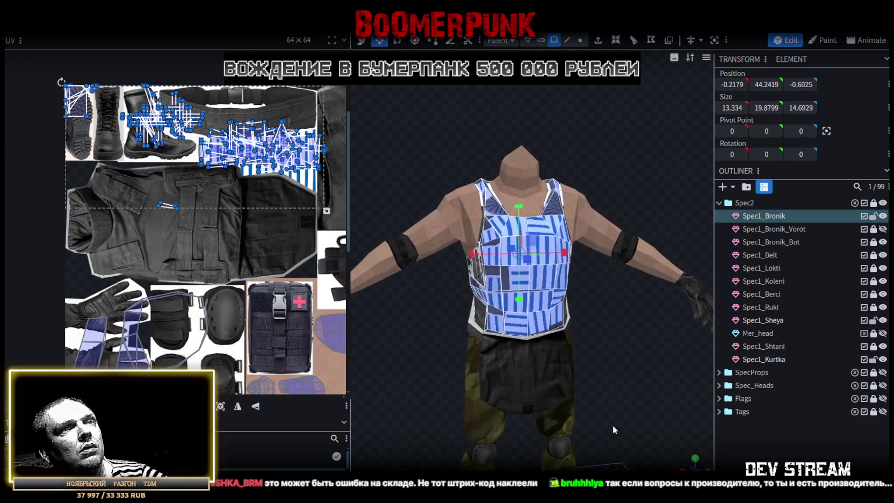
{"action": "scroll", "coordinate": [687, 462], "scroll_direction": "up", "scroll_amount": 1}
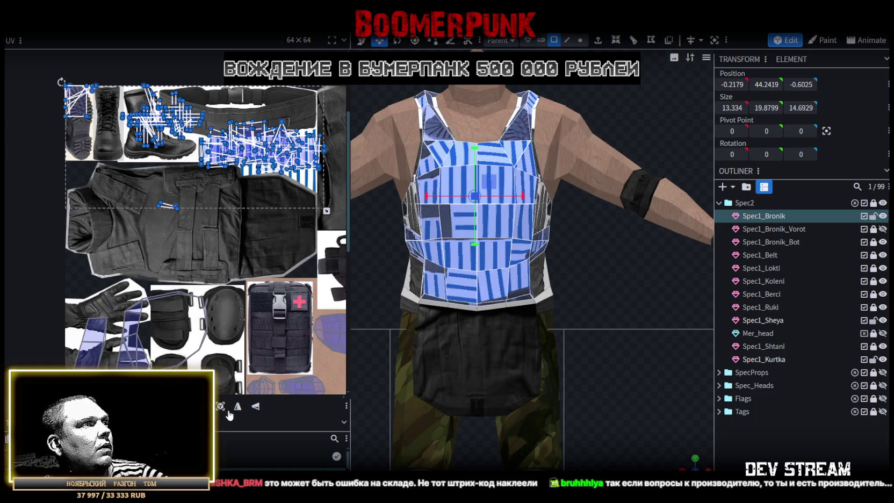
{"action": "key", "text": "ctrl+z"}
Drag the vest's UV island onto the white balaclava face image in the atlas
{"action": "scroll", "coordinate": [161, 205], "scroll_direction": "down", "scroll_amount": 2}
{"action": "scroll", "coordinate": [161, 205], "scroll_direction": "down", "scroll_amount": 2}
{"action": "scroll", "coordinate": [161, 205], "scroll_direction": "down", "scroll_amount": 1}
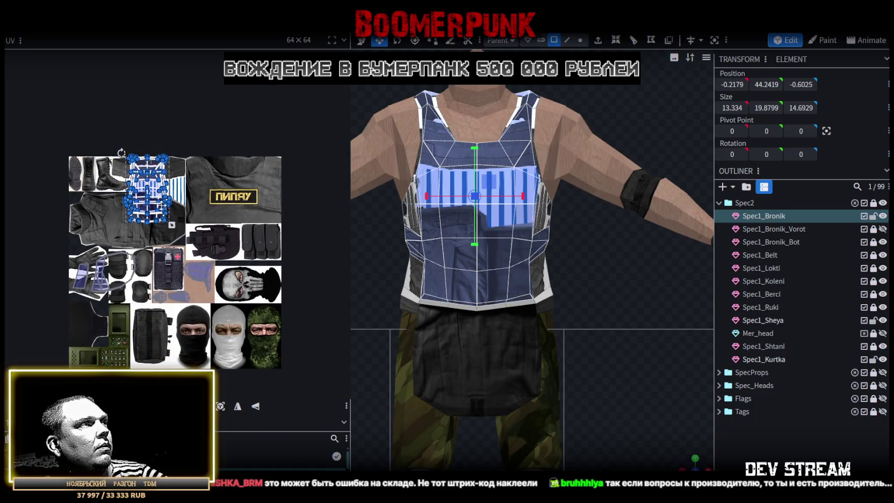
{"action": "left_click_drag", "start_coordinate": [155, 196], "coordinate": [238, 314]}
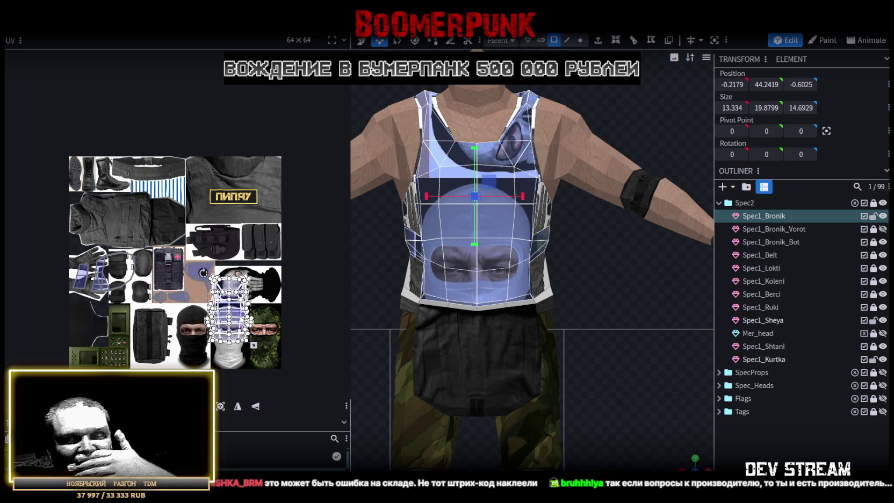
{"action": "mouse_move", "coordinate": [683, 465]}
{"action": "left_mouse_down"}
{"action": "mouse_move", "coordinate": [442, 291]}
{"action": "mouse_move", "coordinate": [476, 302]}
{"action": "left_mouse_up"}
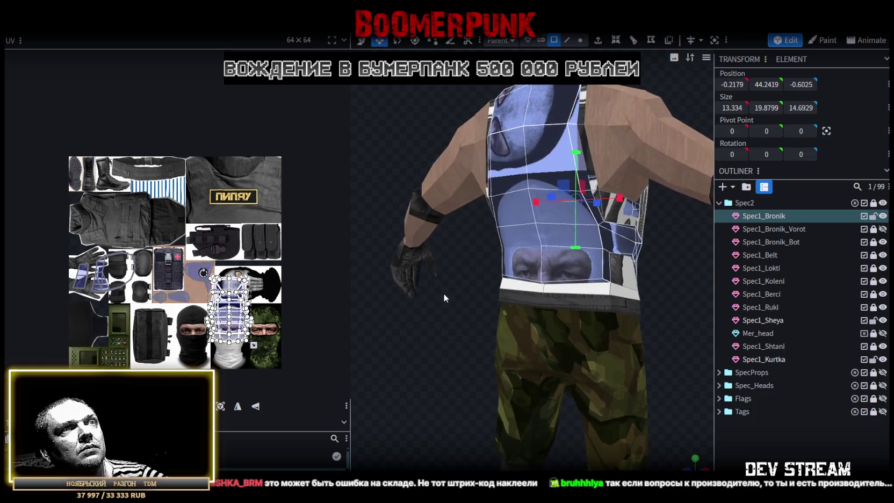
{"action": "scroll", "coordinate": [92, 242], "scroll_direction": "up", "scroll_amount": 2}
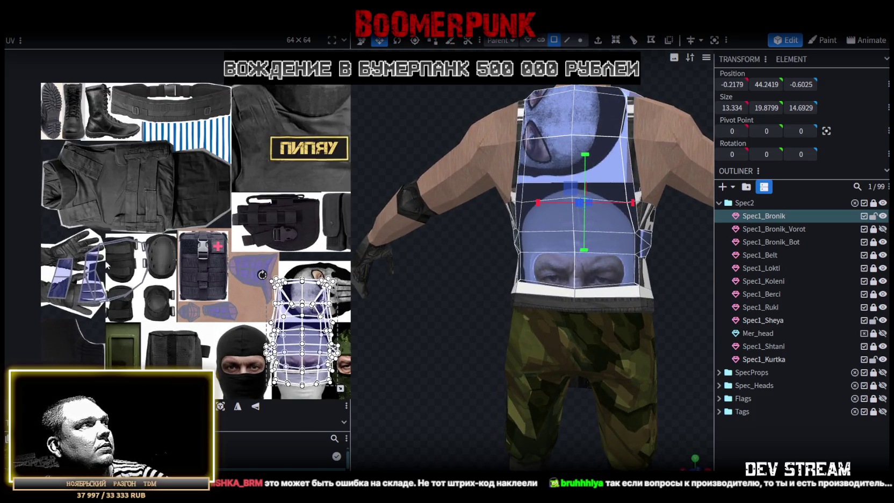
{"action": "left_click", "coordinate": [75, 275]}
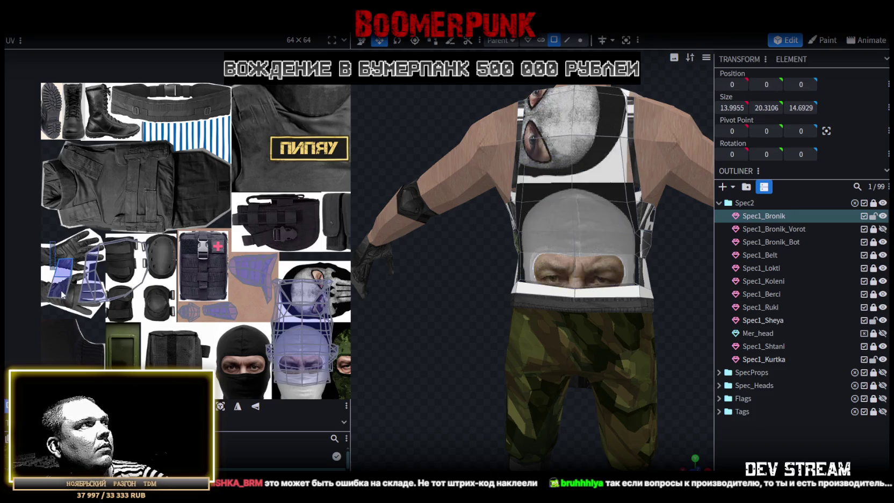
Move the small face set's UV island onto the striped texture and widen it across the stripes
{"action": "mouse_move", "coordinate": [86, 256]}
{"action": "left_mouse_down"}
{"action": "mouse_move", "coordinate": [172, 193]}
{"action": "mouse_move", "coordinate": [127, 106]}
{"action": "mouse_move", "coordinate": [104, 111]}
{"action": "left_mouse_up"}
{"action": "scroll", "coordinate": [172, 161], "scroll_direction": "up", "scroll_amount": 5}
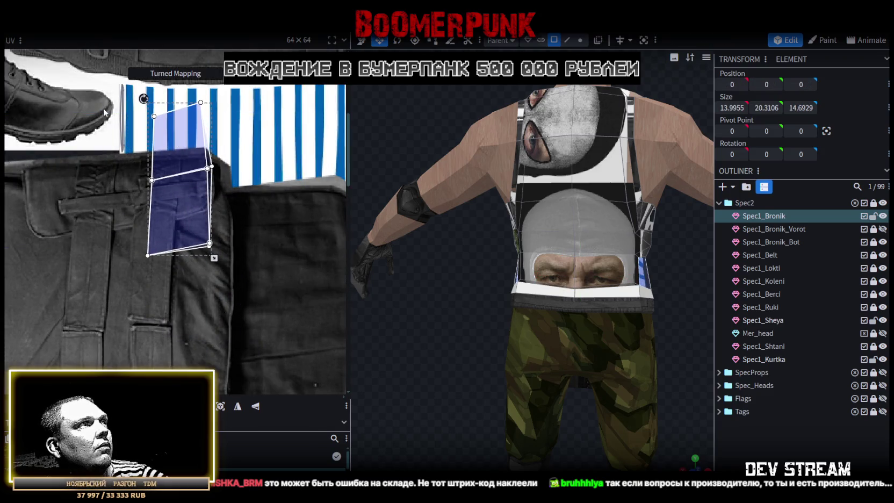
{"action": "left_click_drag", "start_coordinate": [167, 183], "coordinate": [144, 154]}
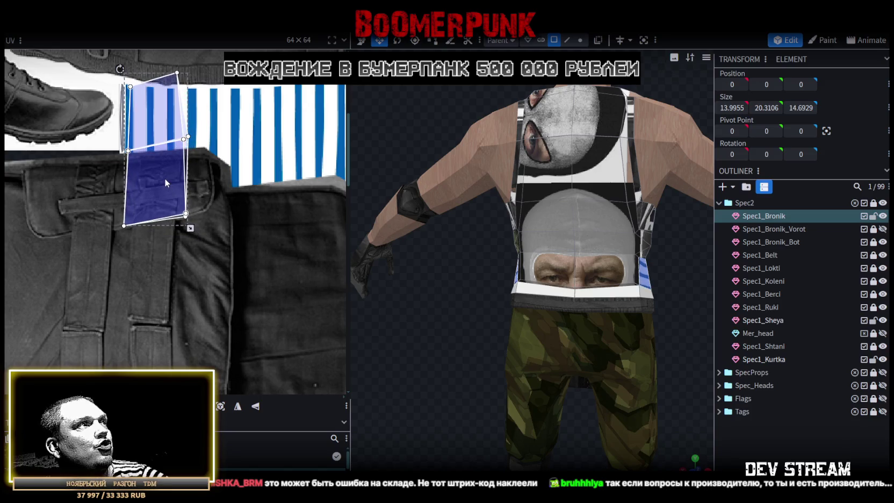
{"action": "mouse_move", "coordinate": [196, 227]}
{"action": "left_mouse_down"}
{"action": "mouse_move", "coordinate": [185, 132]}
{"action": "mouse_move", "coordinate": [187, 153]}
{"action": "left_mouse_up"}
{"action": "scroll", "coordinate": [156, 105], "scroll_direction": "up", "scroll_amount": 3}
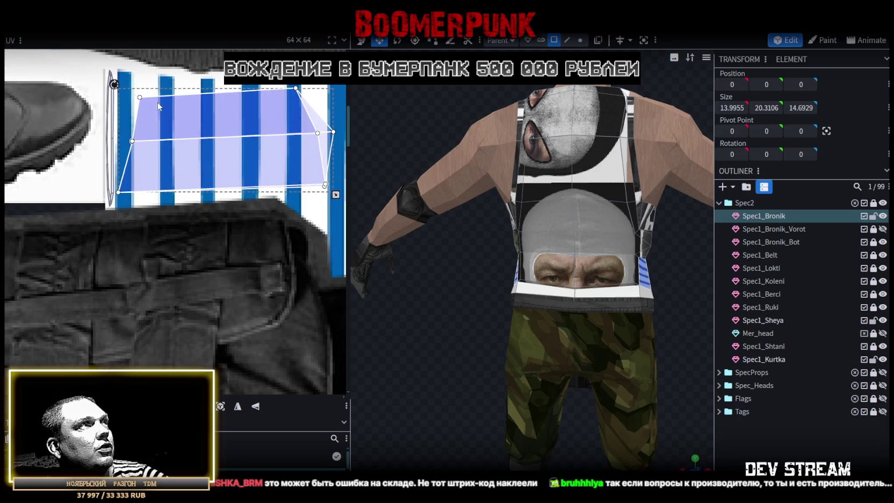
{"action": "left_click_drag", "start_coordinate": [161, 117], "coordinate": [169, 157]}
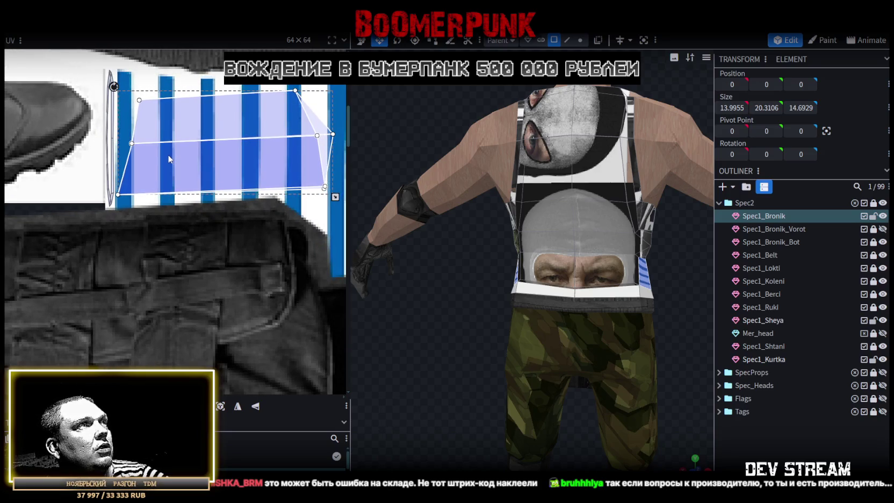
{"action": "scroll", "coordinate": [177, 159], "scroll_direction": "down", "scroll_amount": 3}
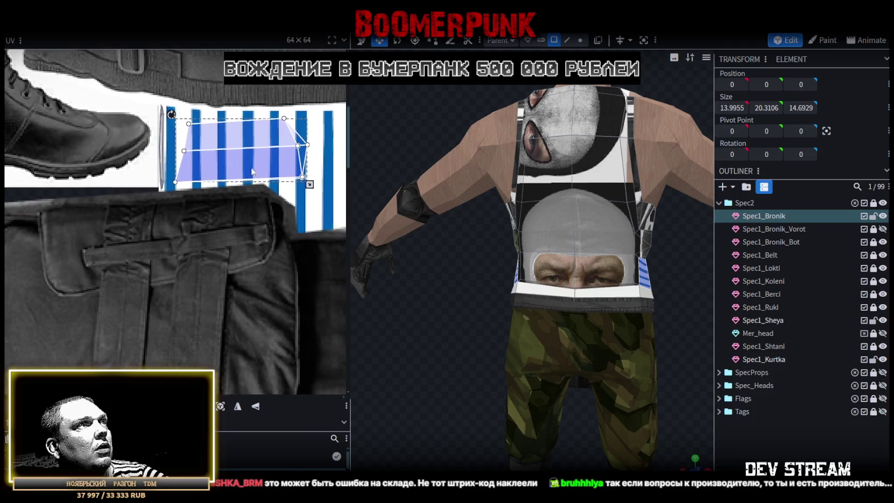
{"action": "left_click_drag", "start_coordinate": [247, 170], "coordinate": [286, 169]}
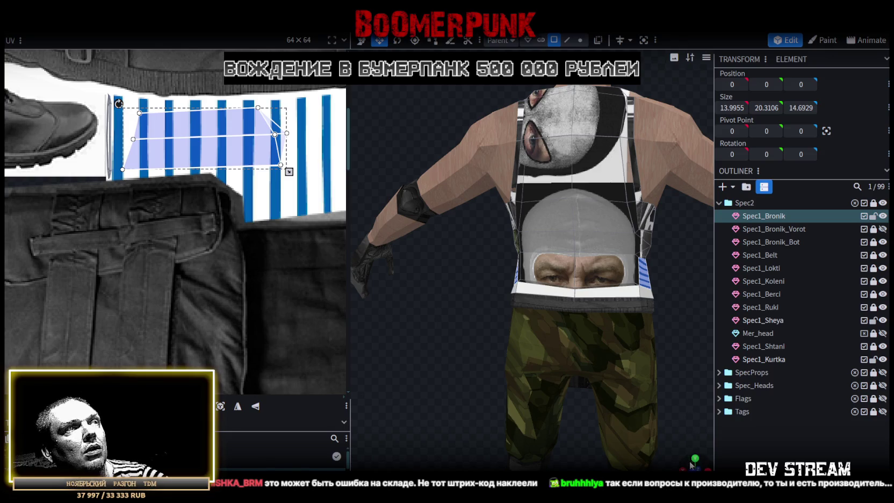
Narrow the striped mapping horizontally, check it on the model, and clear the selection
{"action": "left_click_drag", "start_coordinate": [691, 465], "coordinate": [666, 461]}
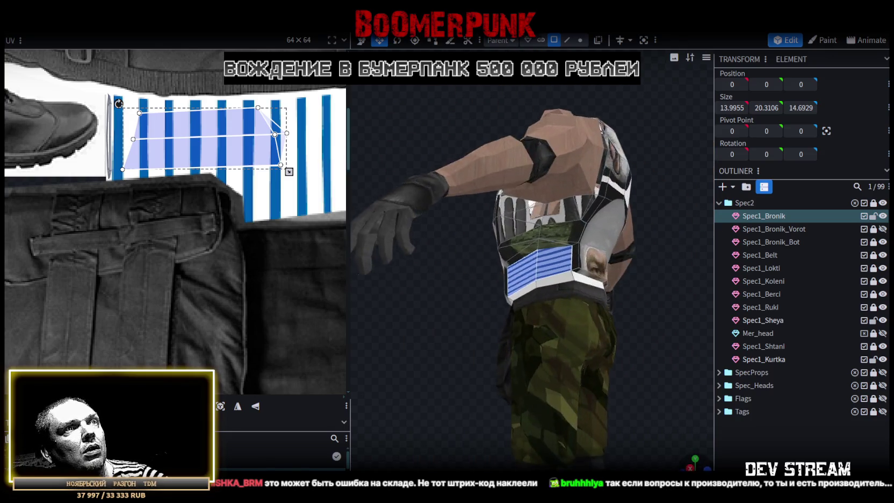
{"action": "left_click_drag", "start_coordinate": [666, 462], "coordinate": [483, 322]}
{"action": "left_click_drag", "start_coordinate": [288, 171], "coordinate": [217, 173]}
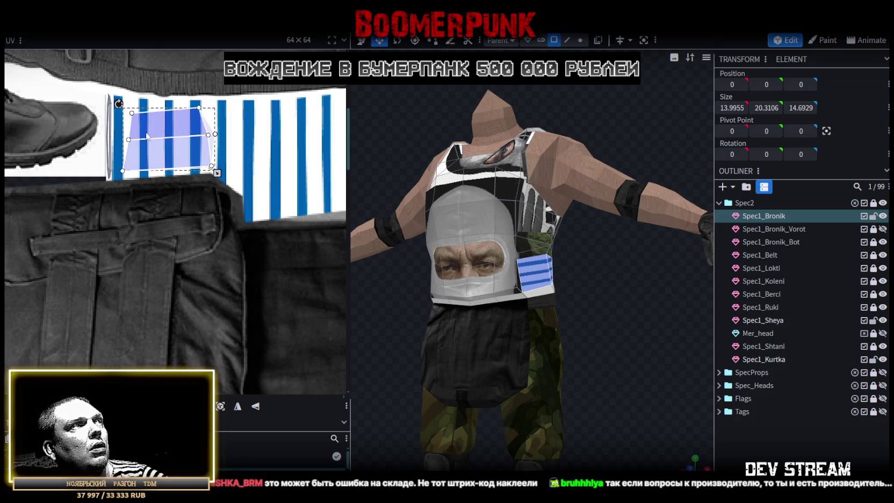
{"action": "scroll", "coordinate": [140, 137], "scroll_direction": "up", "scroll_amount": 2}
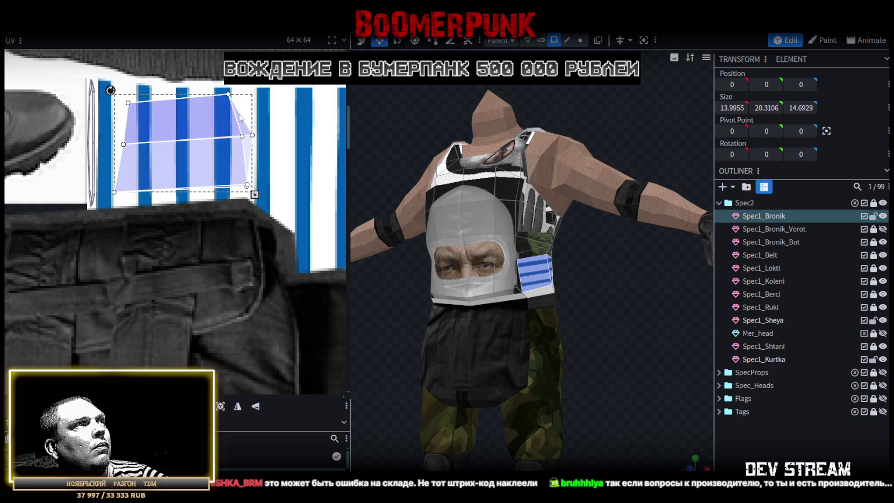
{"action": "left_click", "coordinate": [226, 95]}
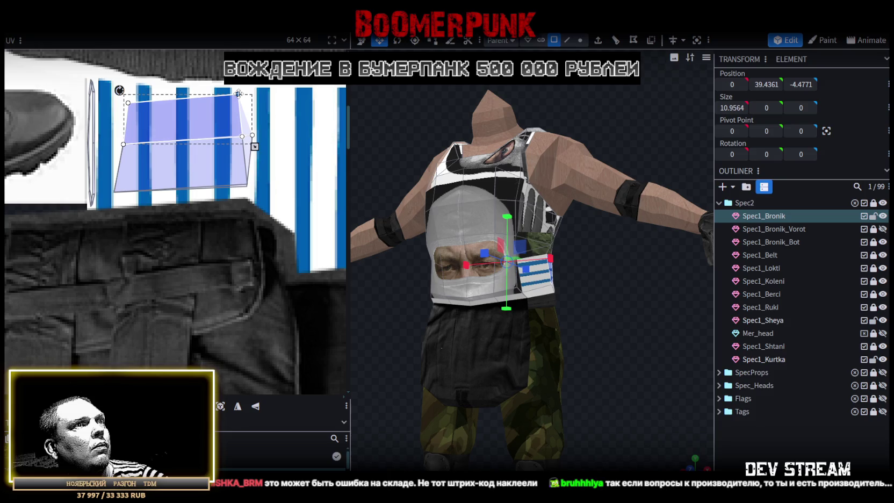
{"action": "left_click_drag", "start_coordinate": [692, 463], "coordinate": [734, 429]}
{"action": "left_click", "coordinate": [735, 428]}
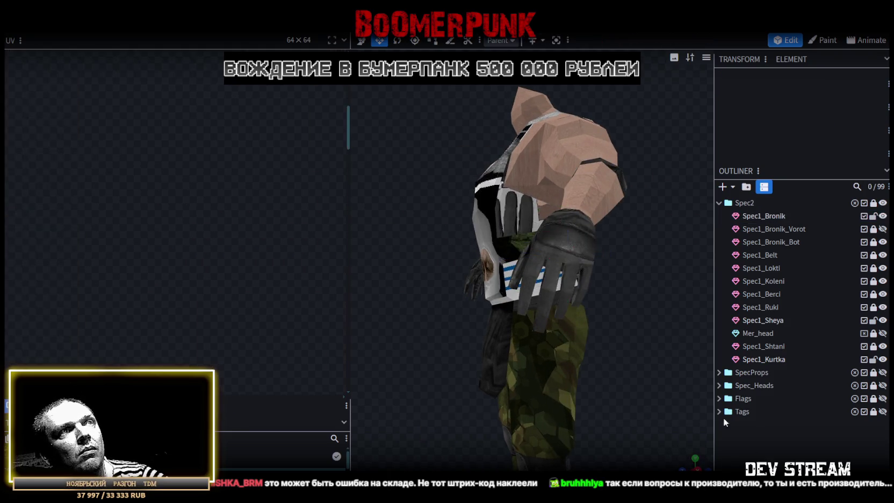
Select the Spec1_Bronik vest and pick the faces mapped over the glove area
{"action": "left_click_drag", "start_coordinate": [695, 350], "coordinate": [526, 217]}
{"action": "left_click", "coordinate": [526, 218]}
{"action": "scroll", "coordinate": [198, 206], "scroll_direction": "down", "scroll_amount": 3}
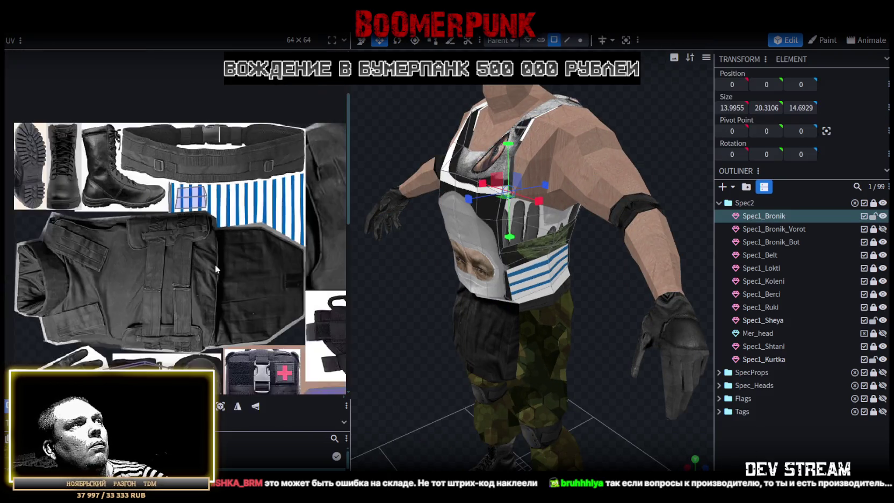
{"action": "scroll", "coordinate": [264, 135], "scroll_direction": "up", "scroll_amount": 2}
{"action": "middle_click_drag", "start_coordinate": [264, 135], "coordinate": [153, 204]}
{"action": "left_click_drag", "start_coordinate": [98, 188], "coordinate": [190, 320]}
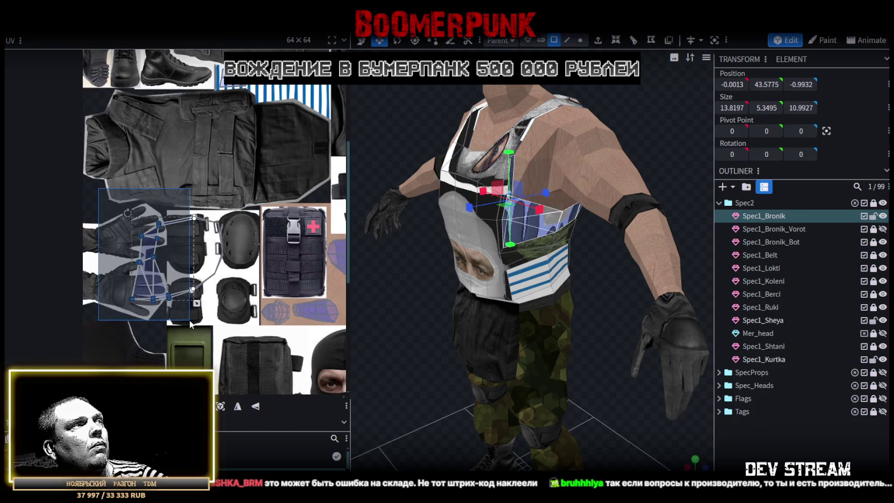
Move the selected faces' UV mapping up onto the blue-and-white striped band
{"action": "mouse_move", "coordinate": [187, 221]}
{"action": "left_mouse_down"}
{"action": "mouse_move", "coordinate": [215, 170]}
{"action": "mouse_move", "coordinate": [215, 108]}
{"action": "left_mouse_up"}
{"action": "scroll", "coordinate": [211, 219], "scroll_direction": "up", "scroll_amount": 2}
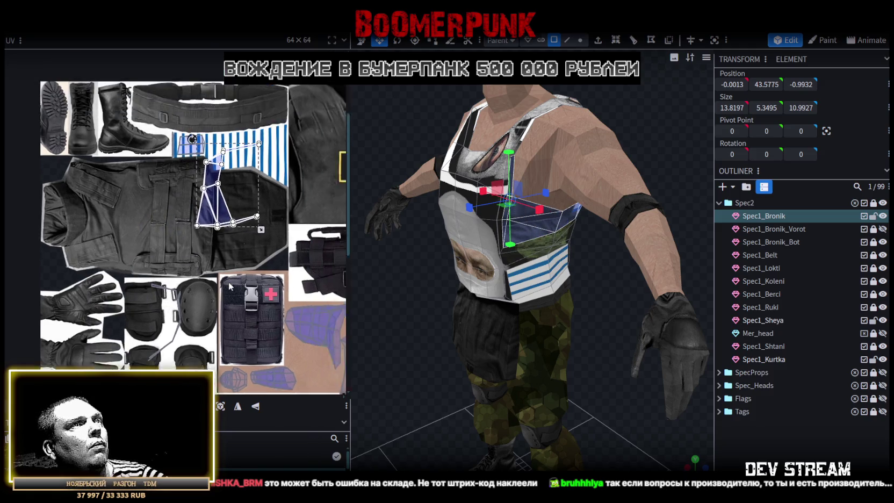
{"action": "scroll", "coordinate": [211, 219], "scroll_direction": "up", "scroll_amount": 2}
{"action": "mouse_move", "coordinate": [211, 220]}
{"action": "left_mouse_down"}
{"action": "mouse_move", "coordinate": [318, 311]}
{"action": "mouse_move", "coordinate": [275, 188]}
{"action": "left_mouse_up"}
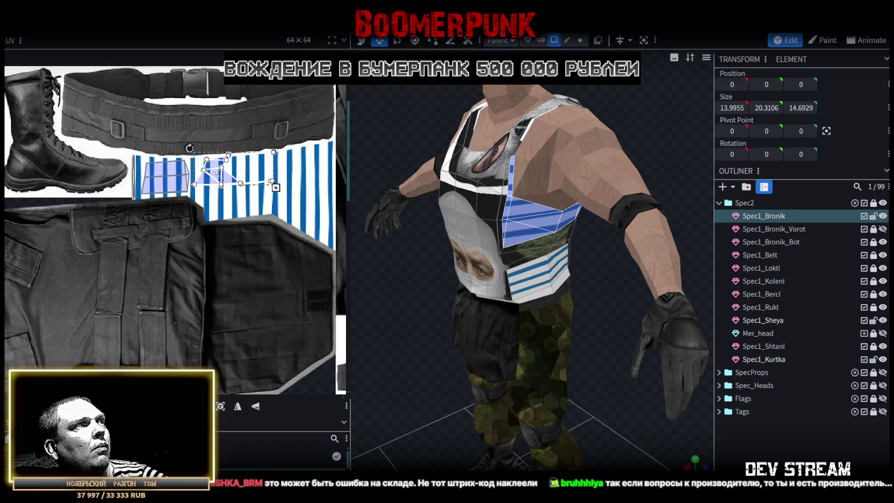
{"action": "scroll", "coordinate": [205, 122], "scroll_direction": "up", "scroll_amount": 3}
{"action": "left_click_drag", "start_coordinate": [209, 226], "coordinate": [117, 236]}
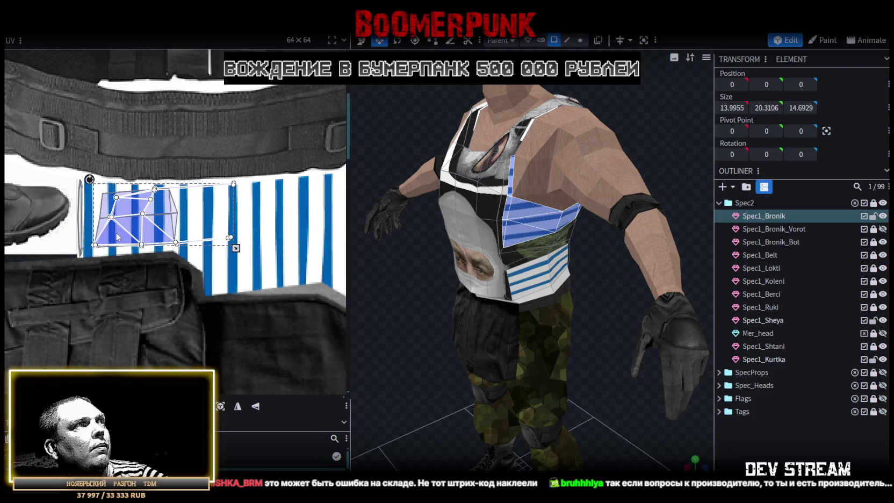
{"action": "left_click_drag", "start_coordinate": [89, 179], "coordinate": [90, 180]}
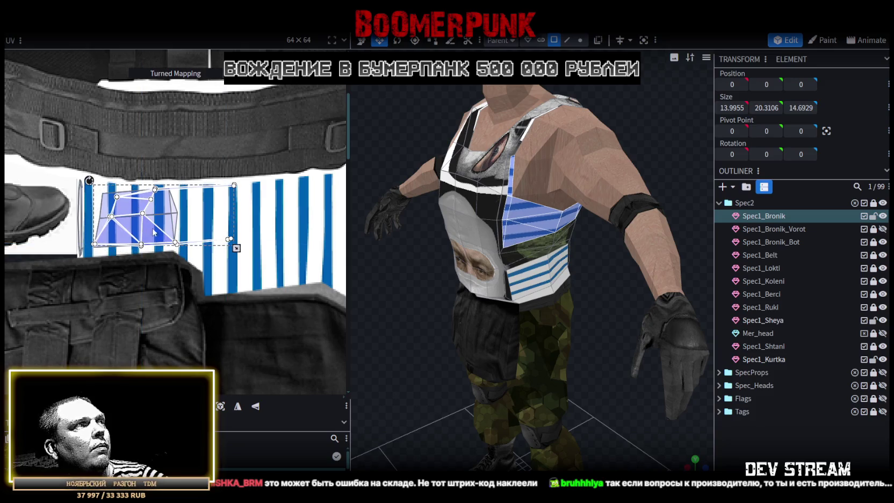
Enlarge the front side faces' UVs over a larger stripe area, then deselect
{"action": "left_click_drag", "start_coordinate": [153, 231], "coordinate": [155, 234]}
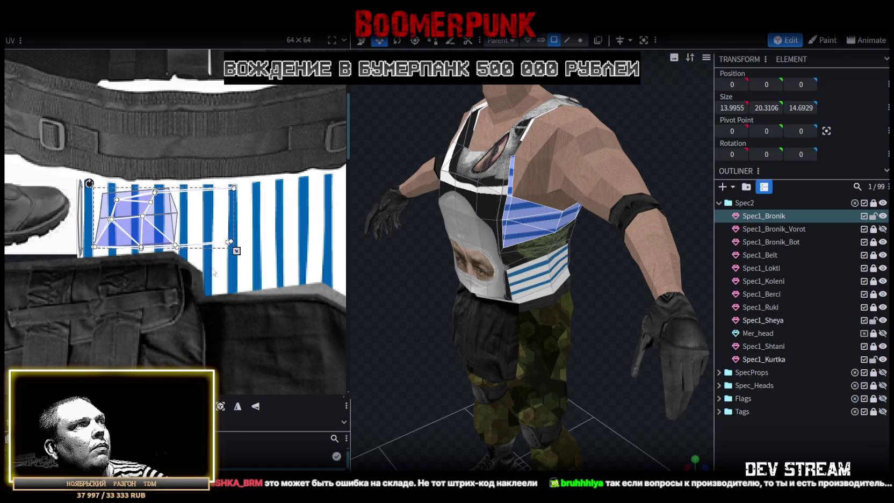
{"action": "left_click_drag", "start_coordinate": [236, 252], "coordinate": [246, 255]}
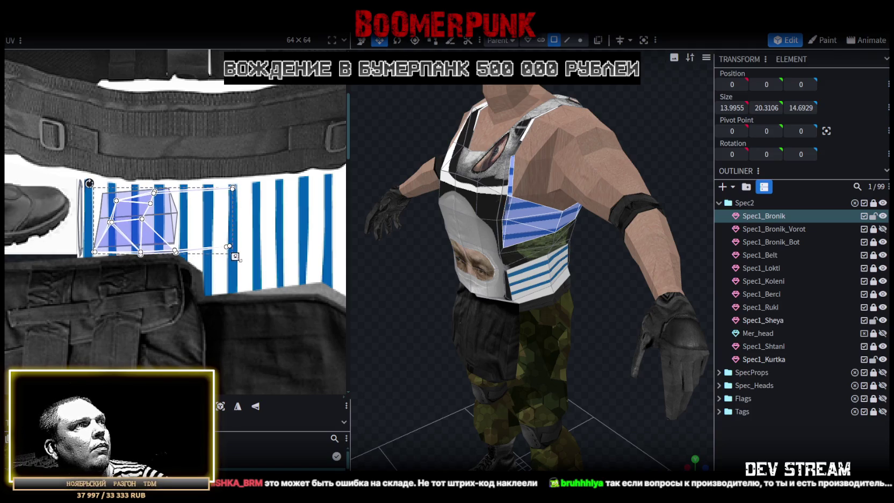
{"action": "left_click_drag", "start_coordinate": [247, 255], "coordinate": [249, 256]}
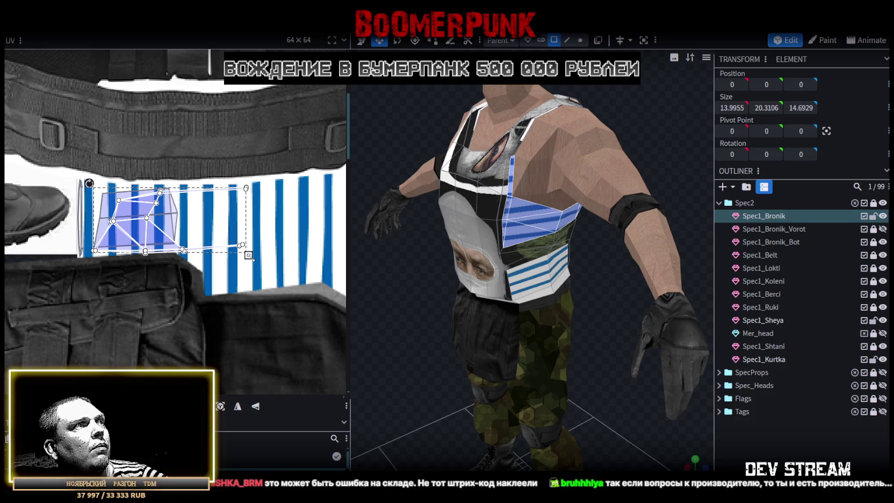
{"action": "scroll", "coordinate": [90, 235], "scroll_direction": "up", "scroll_amount": 2}
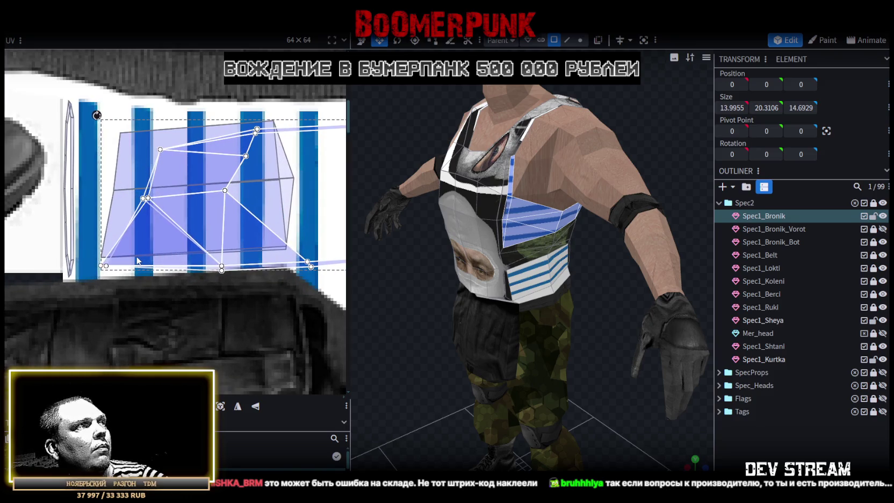
{"action": "scroll", "coordinate": [94, 239], "scroll_direction": "up", "scroll_amount": 1}
{"action": "scroll", "coordinate": [207, 265], "scroll_direction": "right", "scroll_amount": 4}
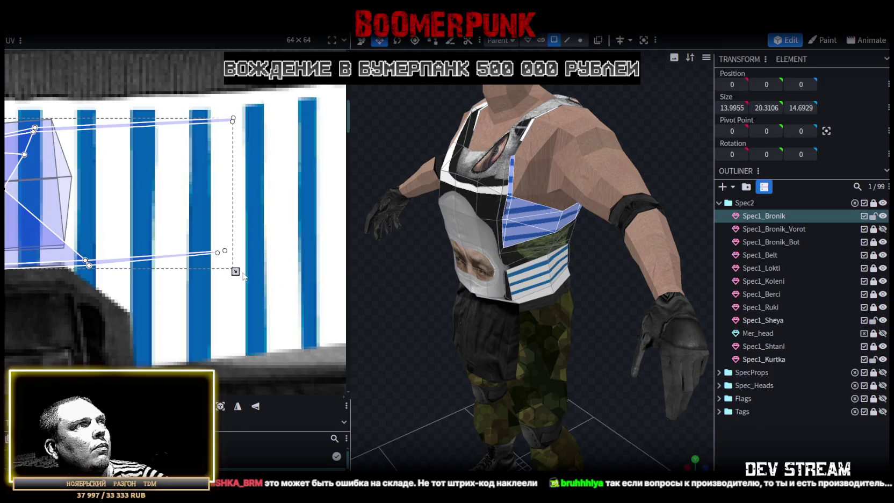
{"action": "left_click", "coordinate": [611, 347]}
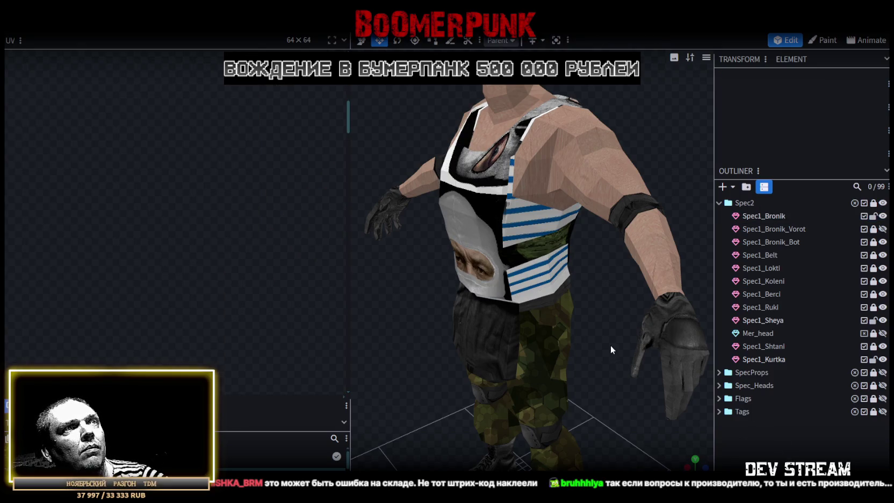
Shorten the UV island of Spec1_Bronik's striped side faces slightly, then deselect
{"action": "scroll", "coordinate": [629, 392], "scroll_direction": "up", "scroll_amount": 2}
{"action": "scroll", "coordinate": [628, 377], "scroll_direction": "up", "scroll_amount": 2}
{"action": "scroll", "coordinate": [615, 371], "scroll_direction": "up", "scroll_amount": 2}
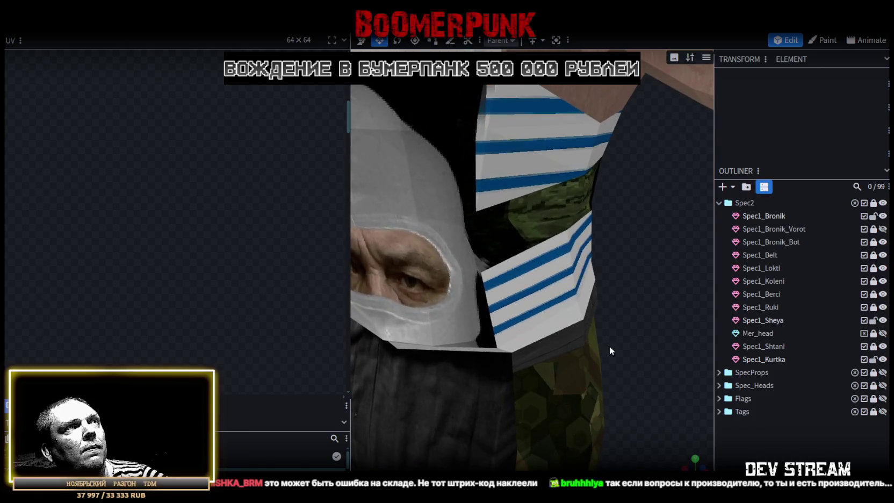
{"action": "scroll", "coordinate": [622, 363], "scroll_direction": "up", "scroll_amount": 2}
{"action": "left_click", "coordinate": [487, 143]}
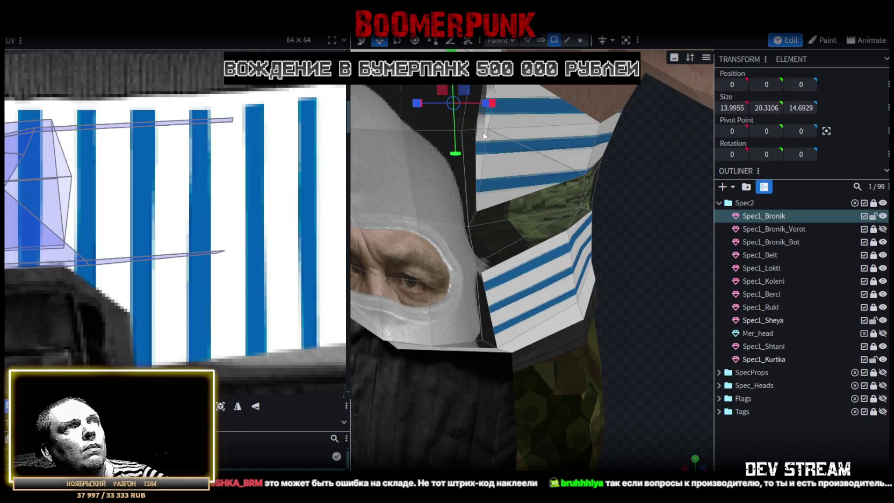
{"action": "scroll", "coordinate": [214, 167], "scroll_direction": "down", "scroll_amount": 3}
{"action": "scroll", "coordinate": [147, 217], "scroll_direction": "up", "scroll_amount": 3}
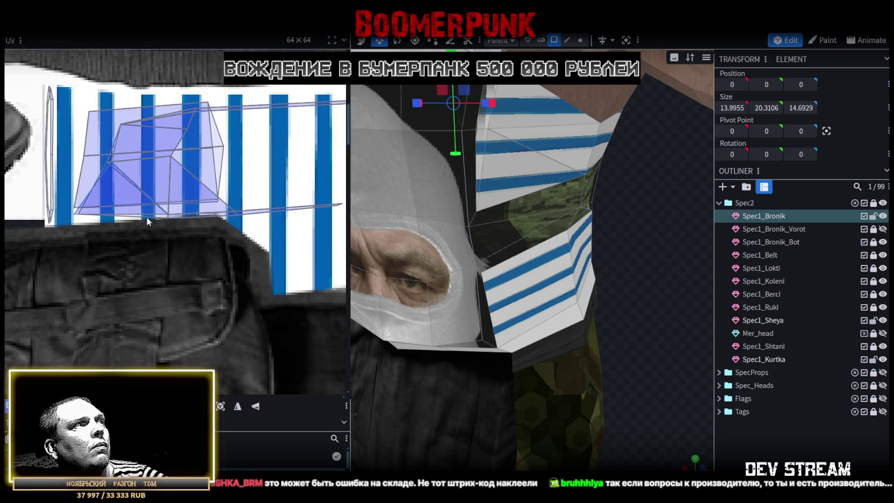
{"action": "scroll", "coordinate": [152, 229], "scroll_direction": "down", "scroll_amount": 2}
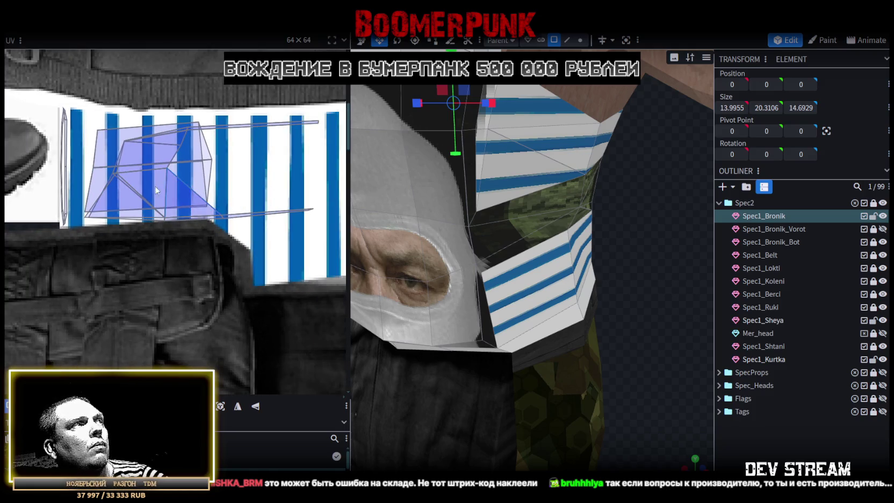
{"action": "scroll", "coordinate": [136, 145], "scroll_direction": "up", "scroll_amount": 1}
{"action": "scroll", "coordinate": [136, 145], "scroll_direction": "up", "scroll_amount": 1}
{"action": "left_click", "coordinate": [167, 193]}
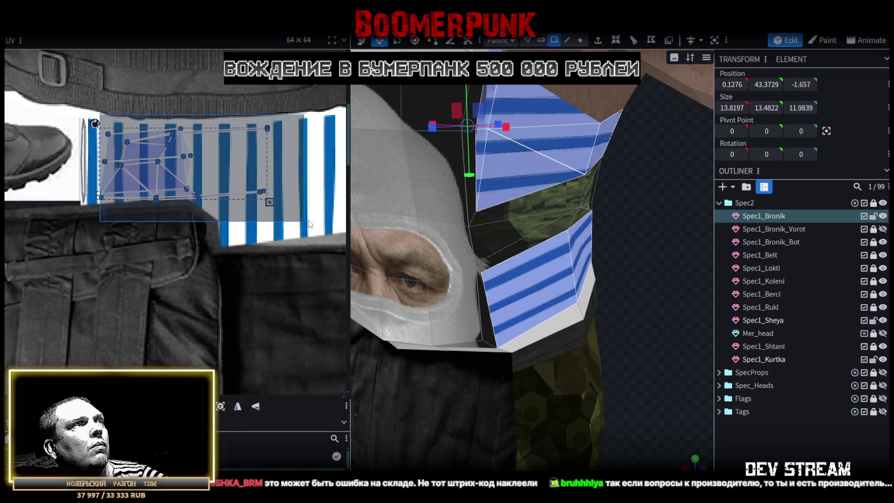
{"action": "scroll", "coordinate": [193, 183], "scroll_direction": "up", "scroll_amount": 1}
{"action": "left_click_drag", "start_coordinate": [293, 210], "coordinate": [293, 204]}
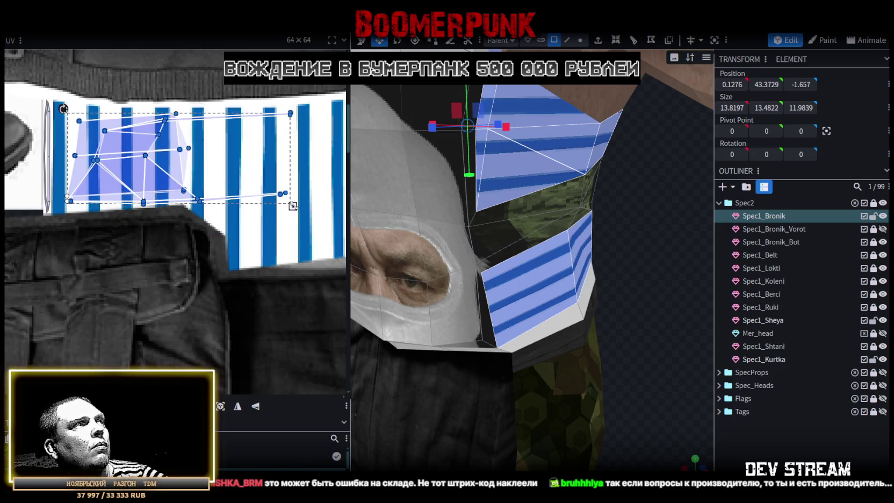
{"action": "left_click", "coordinate": [751, 438]}
Reselect Spec1_Bronik and pick the faces around the vest's neck opening
{"action": "scroll", "coordinate": [673, 388], "scroll_direction": "down", "scroll_amount": 3}
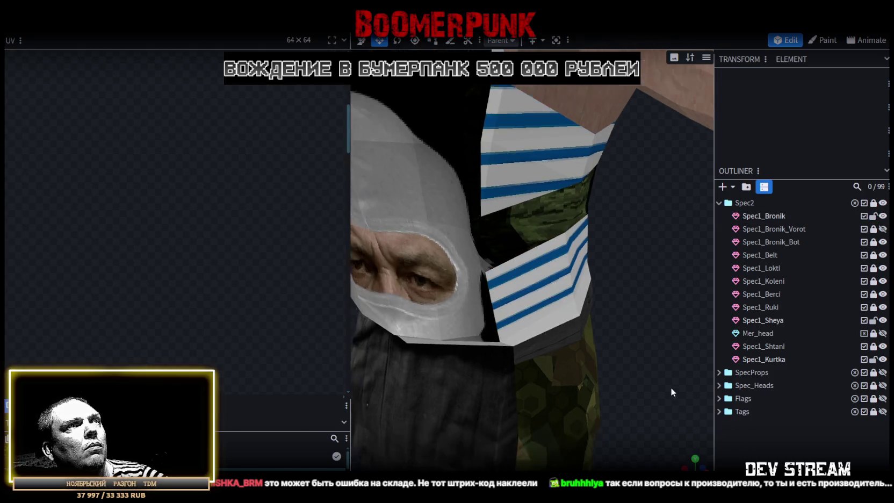
{"action": "left_click_drag", "start_coordinate": [673, 388], "coordinate": [671, 460]}
{"action": "scroll", "coordinate": [614, 374], "scroll_direction": "down", "scroll_amount": 2}
{"action": "scroll", "coordinate": [614, 374], "scroll_direction": "down", "scroll_amount": 3}
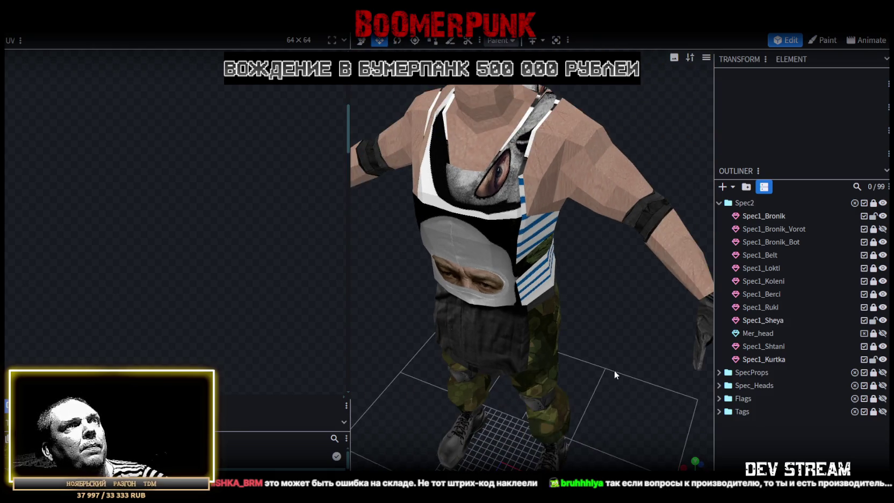
{"action": "left_click", "coordinate": [531, 145]}
{"action": "scroll", "coordinate": [233, 332], "scroll_direction": "down", "scroll_amount": 2}
{"action": "scroll", "coordinate": [225, 333], "scroll_direction": "down", "scroll_amount": 2}
{"action": "scroll", "coordinate": [206, 239], "scroll_direction": "down", "scroll_amount": 2}
{"action": "scroll", "coordinate": [84, 254], "scroll_direction": "down", "scroll_amount": 1}
{"action": "left_click", "coordinate": [161, 336]}
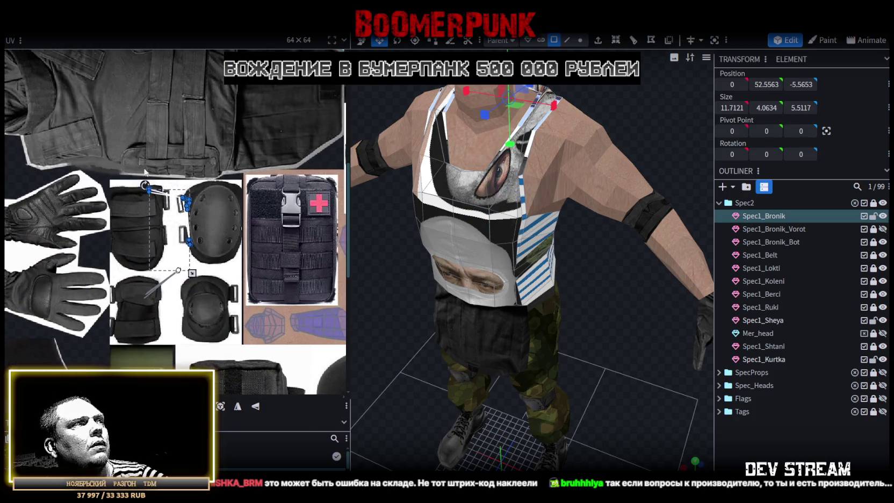
Project the neck-rim UVs from the top view onto the vest texture and rotate them 90° clockwise
{"action": "key", "text": "v"}
{"action": "left_click", "coordinate": [695, 462]}
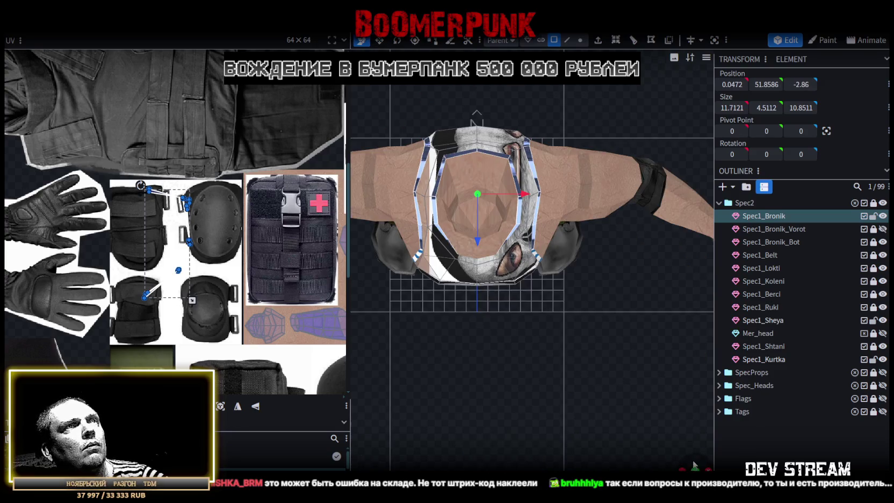
{"action": "left_click", "coordinate": [219, 413]}
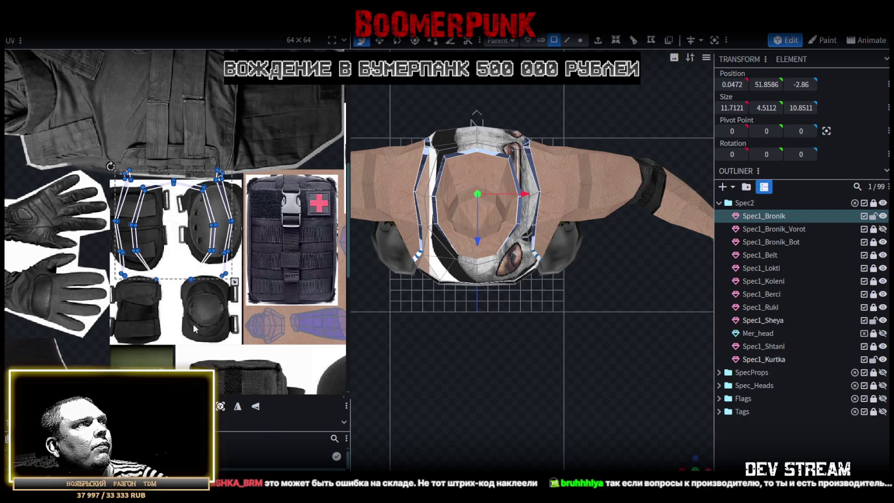
{"action": "scroll", "coordinate": [202, 250], "scroll_direction": "up", "scroll_amount": 3}
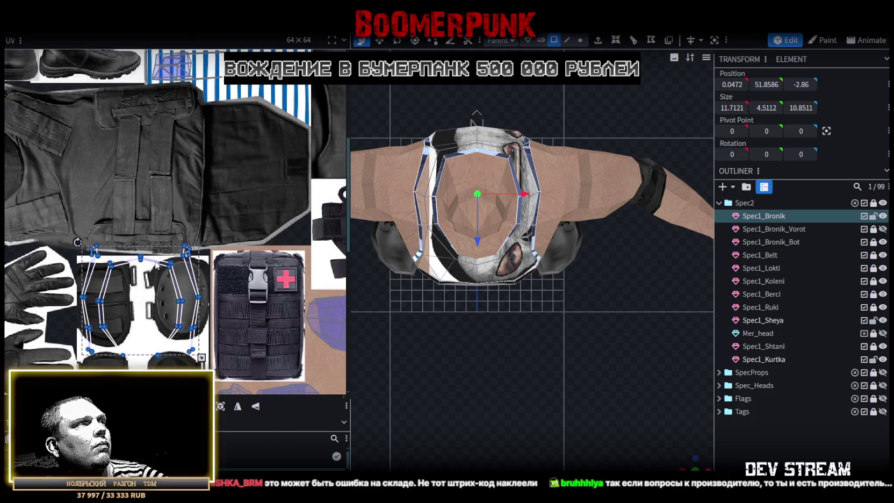
{"action": "left_click_drag", "start_coordinate": [155, 264], "coordinate": [218, 203]}
{"action": "right_click", "coordinate": [231, 194]}
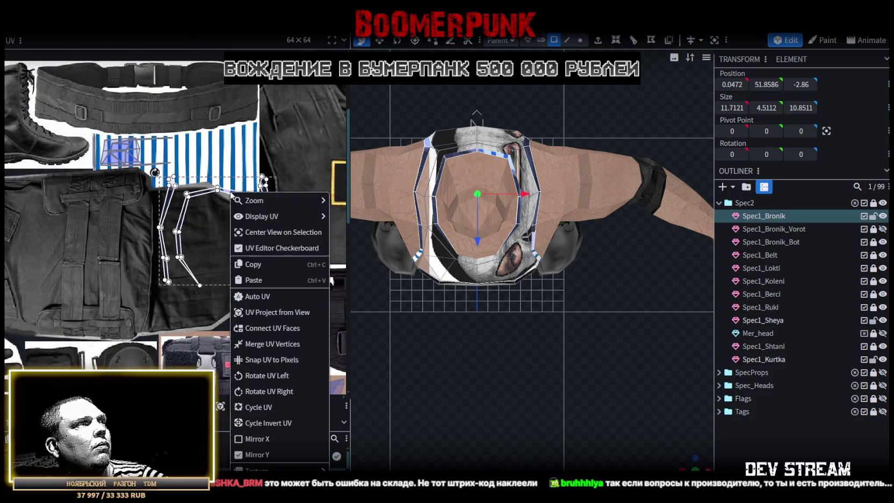
{"action": "left_click", "coordinate": [257, 394]}
Flatten the neck-rim UV island into a thin strip placed on the blue stripes
{"action": "left_click_drag", "start_coordinate": [209, 195], "coordinate": [202, 152]}
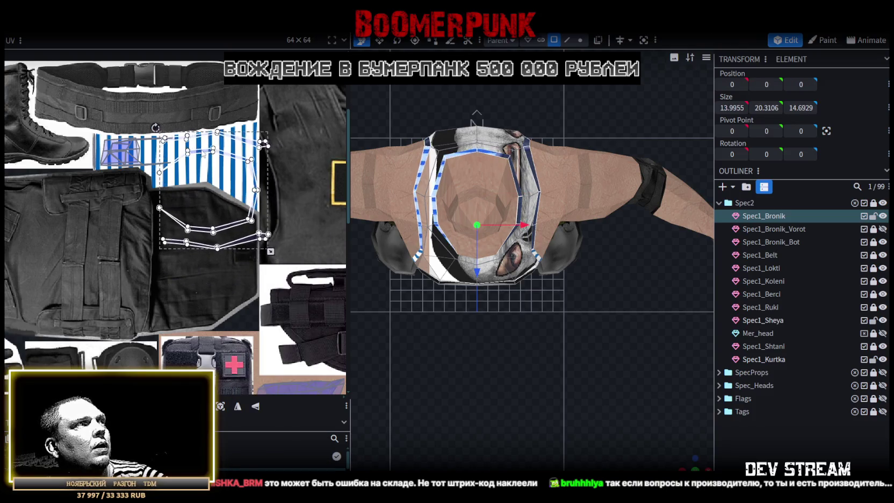
{"action": "left_click_drag", "start_coordinate": [265, 249], "coordinate": [254, 160]}
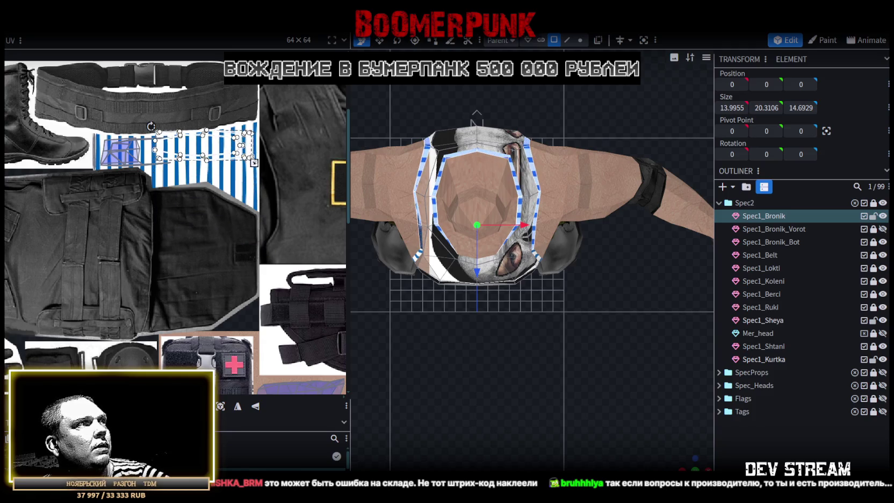
{"action": "scroll", "coordinate": [222, 162], "scroll_direction": "up", "scroll_amount": 5}
{"action": "scroll", "coordinate": [226, 165], "scroll_direction": "up", "scroll_amount": 2}
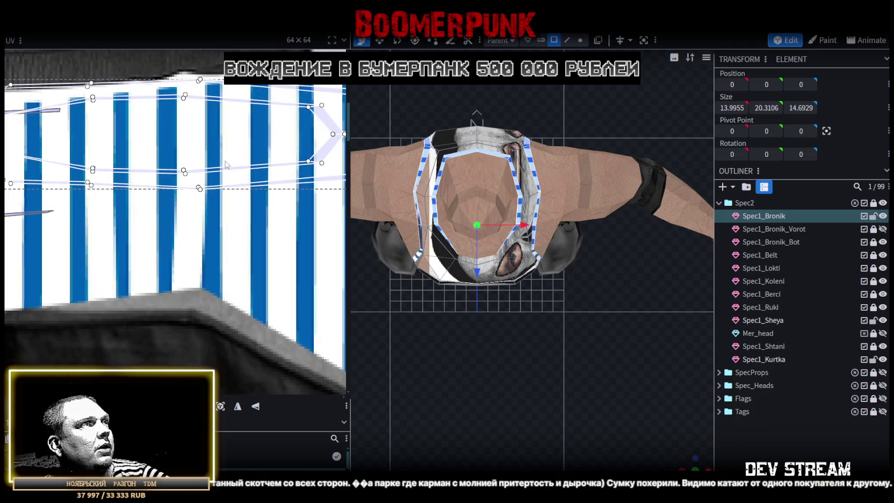
{"action": "left_click_drag", "start_coordinate": [222, 172], "coordinate": [191, 202]}
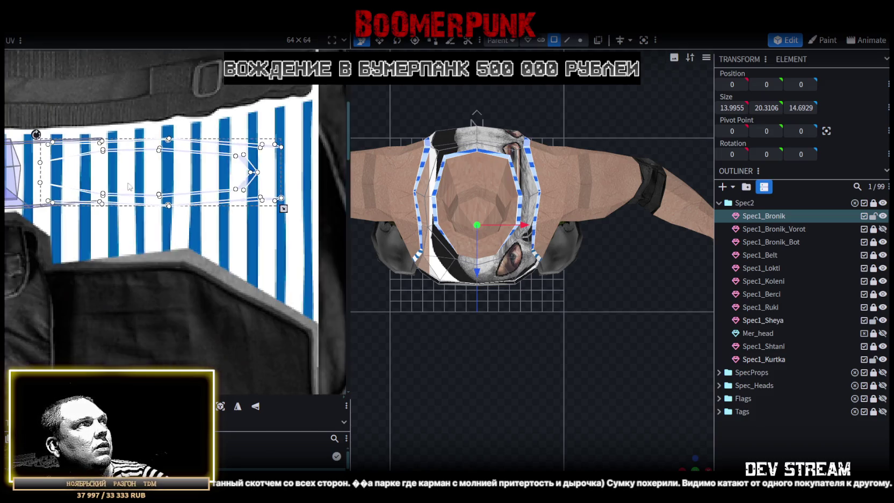
{"action": "scroll", "coordinate": [209, 215], "scroll_direction": "up", "scroll_amount": 2}
{"action": "scroll", "coordinate": [231, 229], "scroll_direction": "up", "scroll_amount": 2}
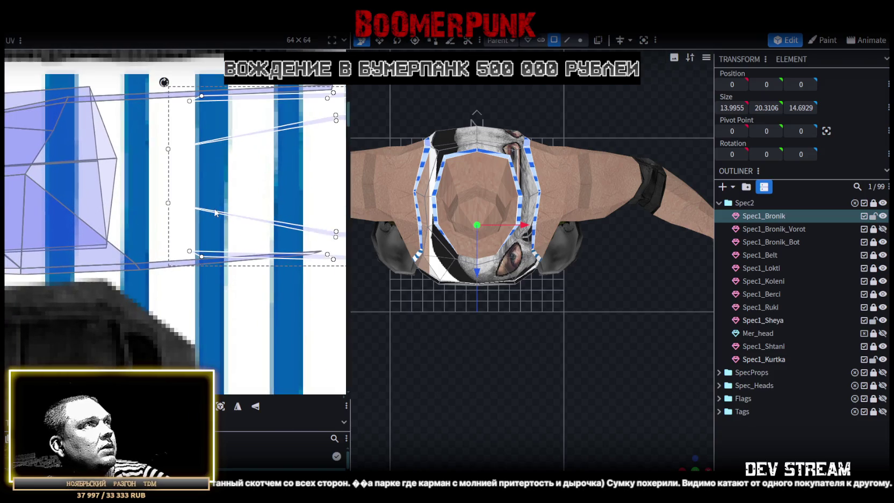
{"action": "left_click_drag", "start_coordinate": [214, 257], "coordinate": [198, 258]}
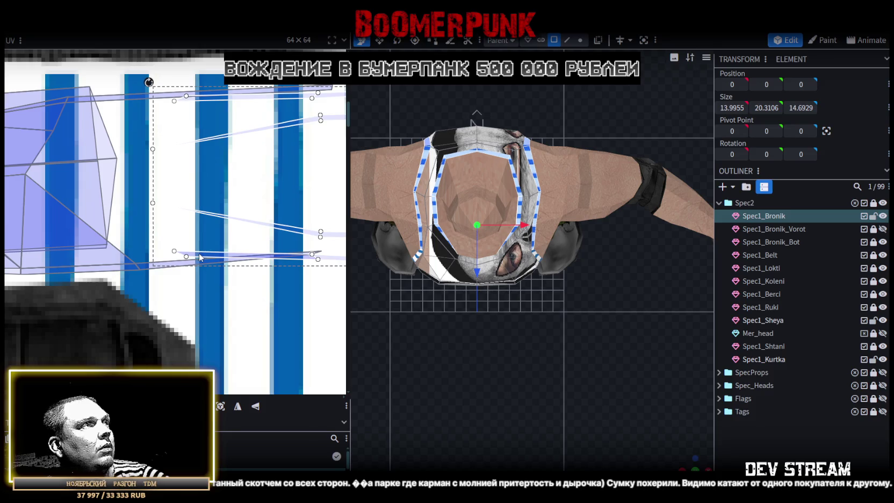
Narrow the neck-rim strip horizontally and check the trim from an angled and front view
{"action": "scroll", "coordinate": [177, 252], "scroll_direction": "down", "scroll_amount": 3}
{"action": "scroll", "coordinate": [135, 242], "scroll_direction": "up", "scroll_amount": 1}
{"action": "scroll", "coordinate": [172, 236], "scroll_direction": "up", "scroll_amount": 1}
{"action": "scroll", "coordinate": [214, 231], "scroll_direction": "up", "scroll_amount": 1}
{"action": "scroll", "coordinate": [219, 219], "scroll_direction": "up", "scroll_amount": 1}
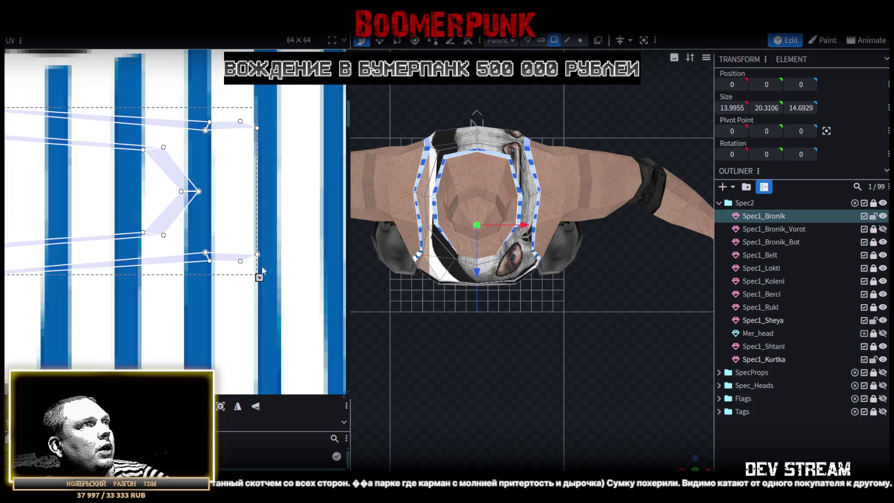
{"action": "mouse_move", "coordinate": [260, 277]}
{"action": "left_mouse_down"}
{"action": "mouse_move", "coordinate": [166, 274]}
{"action": "mouse_move", "coordinate": [177, 274]}
{"action": "left_mouse_up"}
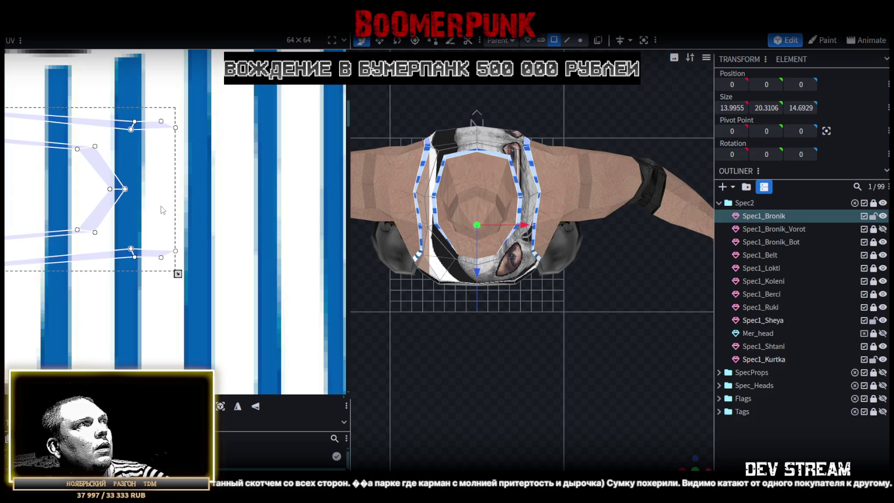
{"action": "mouse_move", "coordinate": [688, 462]}
{"action": "left_mouse_down"}
{"action": "mouse_move", "coordinate": [604, 399]}
{"action": "mouse_move", "coordinate": [571, 334]}
{"action": "mouse_move", "coordinate": [673, 338]}
{"action": "mouse_move", "coordinate": [585, 332]}
{"action": "mouse_move", "coordinate": [586, 354]}
{"action": "mouse_move", "coordinate": [648, 325]}
{"action": "mouse_move", "coordinate": [632, 335]}
{"action": "mouse_move", "coordinate": [641, 342]}
{"action": "mouse_move", "coordinate": [630, 355]}
{"action": "mouse_move", "coordinate": [611, 332]}
{"action": "mouse_move", "coordinate": [611, 288]}
{"action": "left_mouse_up"}
{"action": "left_click_drag", "start_coordinate": [433, 234], "coordinate": [445, 319]}
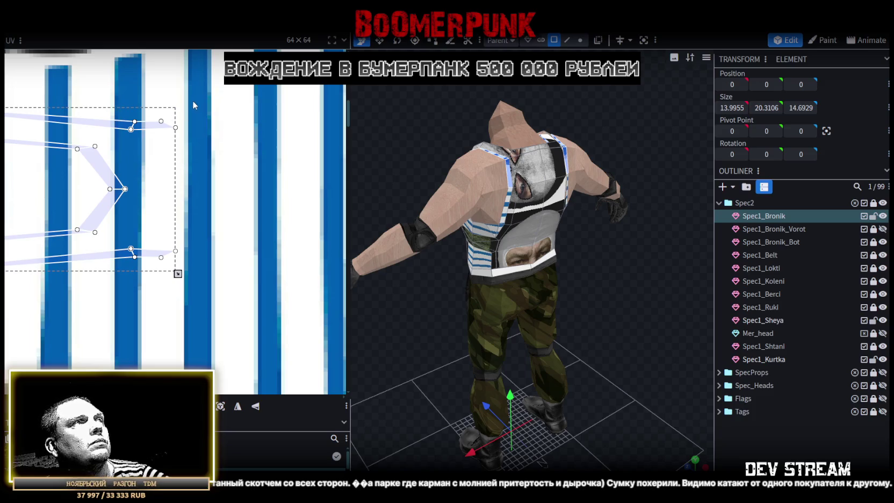
Select the upper strip's right-side UV vertices and stretch them to the right
{"action": "left_click_drag", "start_coordinate": [192, 100], "coordinate": [152, 296]}
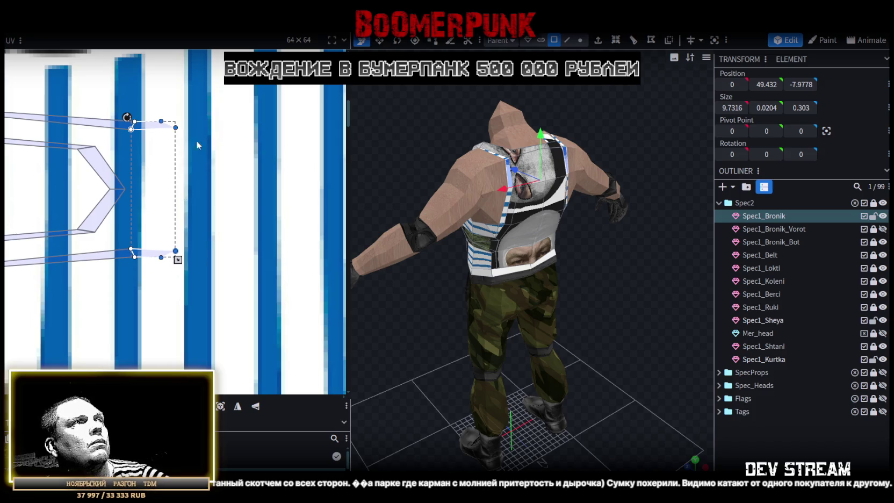
{"action": "left_click_drag", "start_coordinate": [182, 127], "coordinate": [201, 127]}
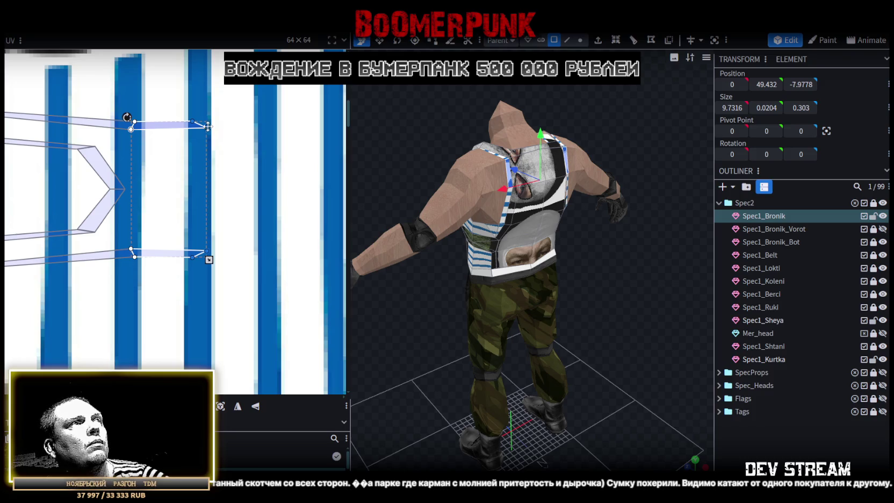
{"action": "scroll", "coordinate": [208, 126], "scroll_direction": "up", "scroll_amount": 2}
{"action": "mouse_move", "coordinate": [206, 116]}
{"action": "left_mouse_down"}
{"action": "mouse_move", "coordinate": [177, 142]}
{"action": "mouse_move", "coordinate": [209, 135]}
{"action": "left_mouse_up"}
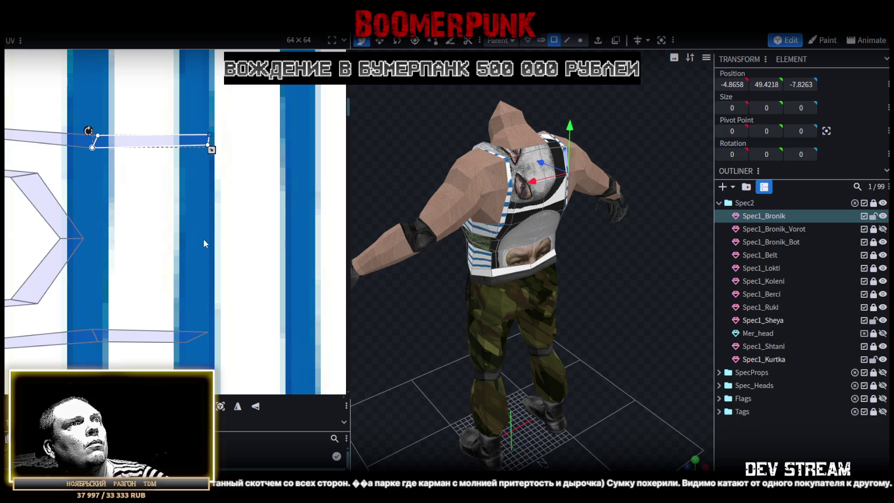
{"action": "scroll", "coordinate": [204, 236], "scroll_direction": "down", "scroll_amount": 2}
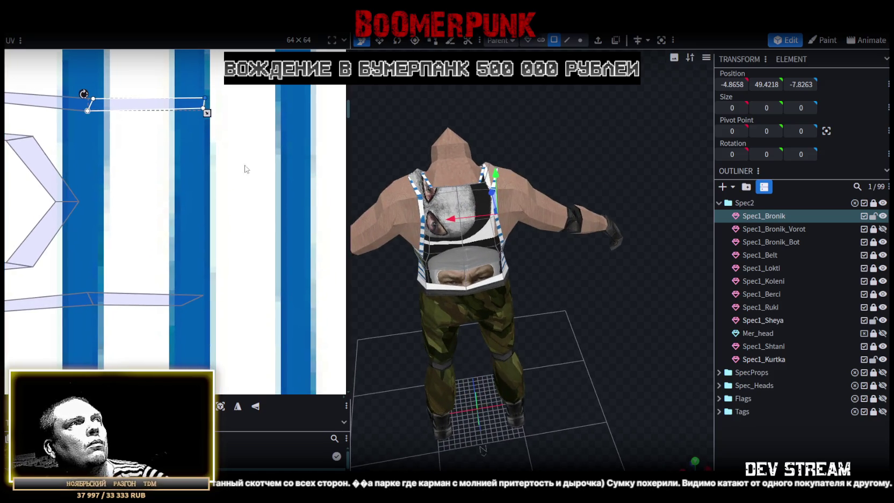
{"action": "left_click_drag", "start_coordinate": [225, 87], "coordinate": [197, 134]}
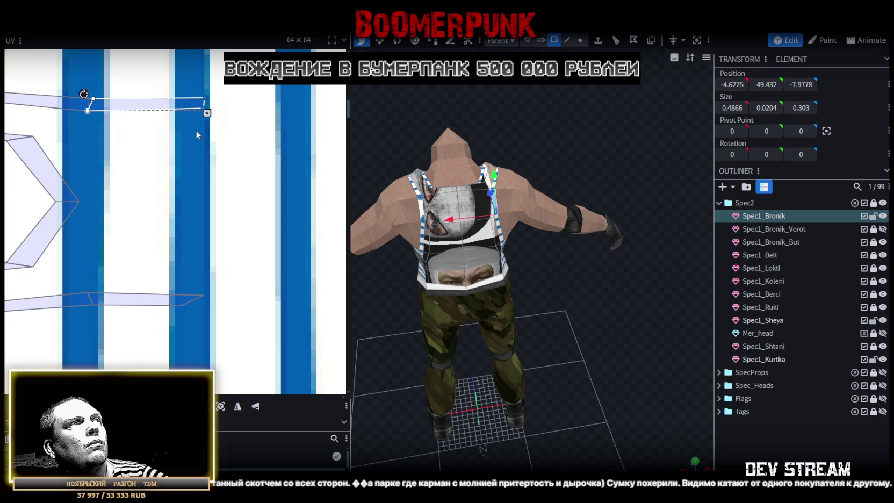
{"action": "left_click", "coordinate": [181, 304]}
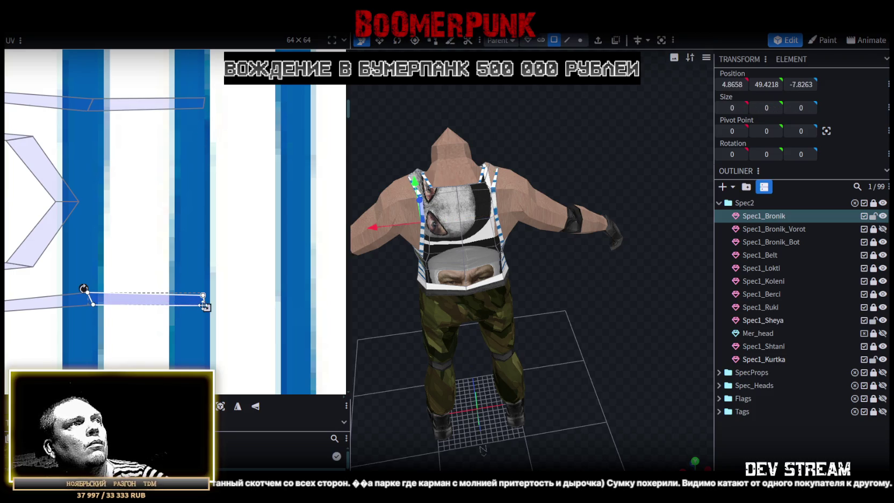
Box-select both thin UV strips and stretch them wider to the right, then deselect
{"action": "left_click_drag", "start_coordinate": [243, 330], "coordinate": [99, 81]}
{"action": "scroll", "coordinate": [200, 202], "scroll_direction": "down", "scroll_amount": 2}
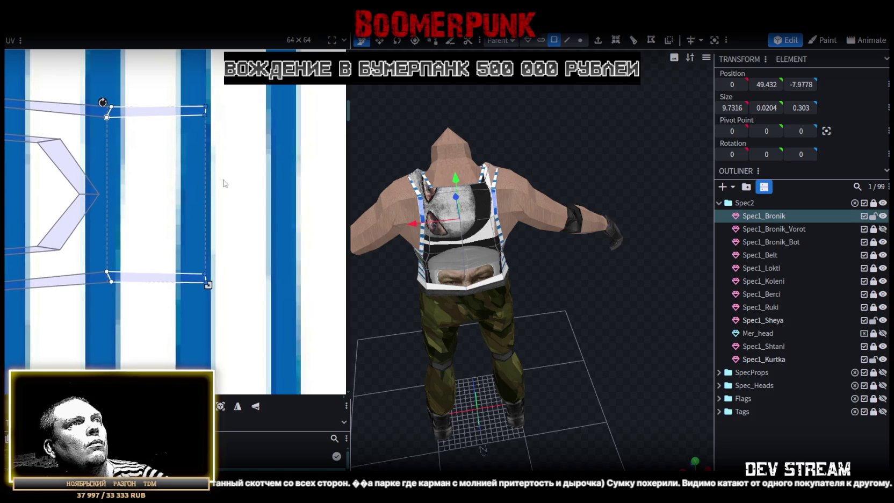
{"action": "left_click_drag", "start_coordinate": [197, 263], "coordinate": [280, 263]}
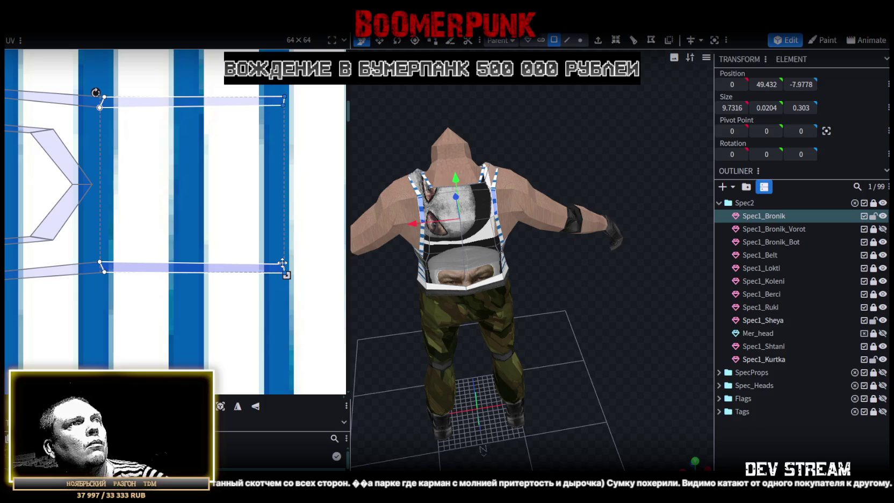
{"action": "scroll", "coordinate": [253, 255], "scroll_direction": "down", "scroll_amount": 2}
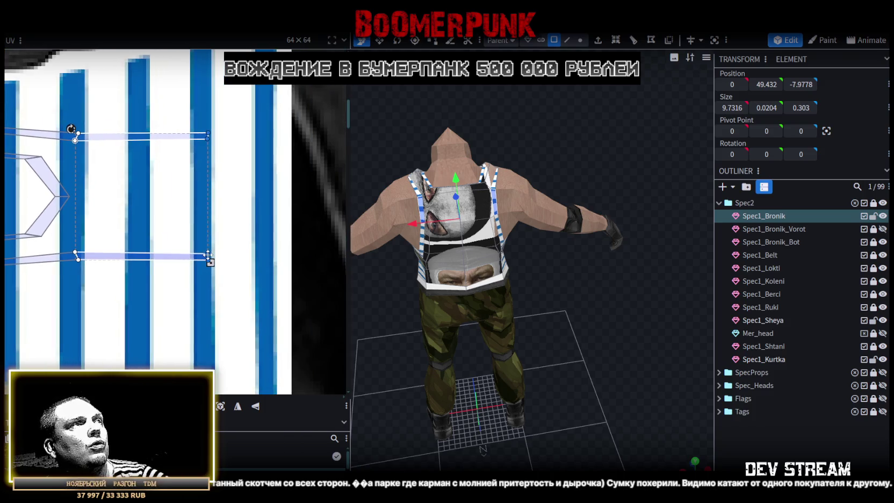
{"action": "left_click_drag", "start_coordinate": [214, 255], "coordinate": [266, 253]}
{"action": "scroll", "coordinate": [512, 231], "scroll_direction": "up", "scroll_amount": 3}
{"action": "scroll", "coordinate": [578, 275], "scroll_direction": "up", "scroll_amount": 2}
{"action": "left_click", "coordinate": [595, 321]}
{"action": "scroll", "coordinate": [595, 321], "scroll_direction": "down", "scroll_amount": 3}
{"action": "scroll", "coordinate": [506, 268], "scroll_direction": "down", "scroll_amount": 2}
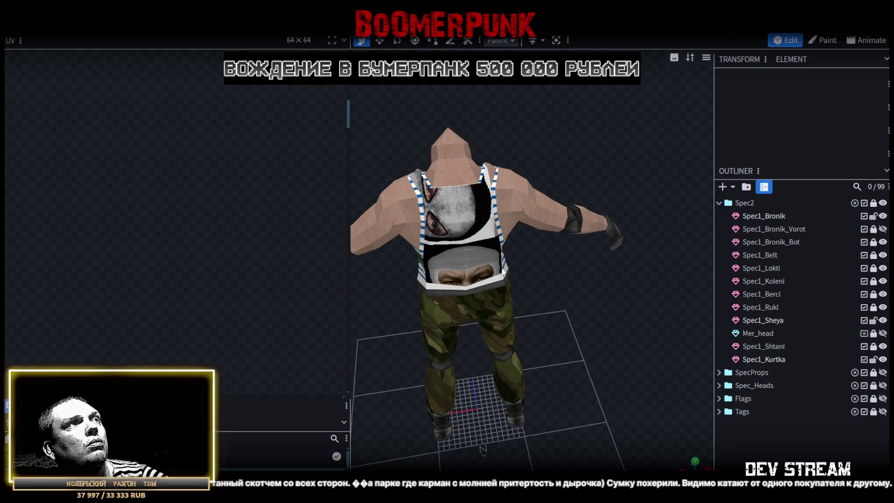
Reselect Spec1_Bronik's UV strips, extend the band slightly further right, and deselect
{"action": "left_click", "coordinate": [419, 209]}
{"action": "left_click_drag", "start_coordinate": [184, 88], "coordinate": [282, 294]}
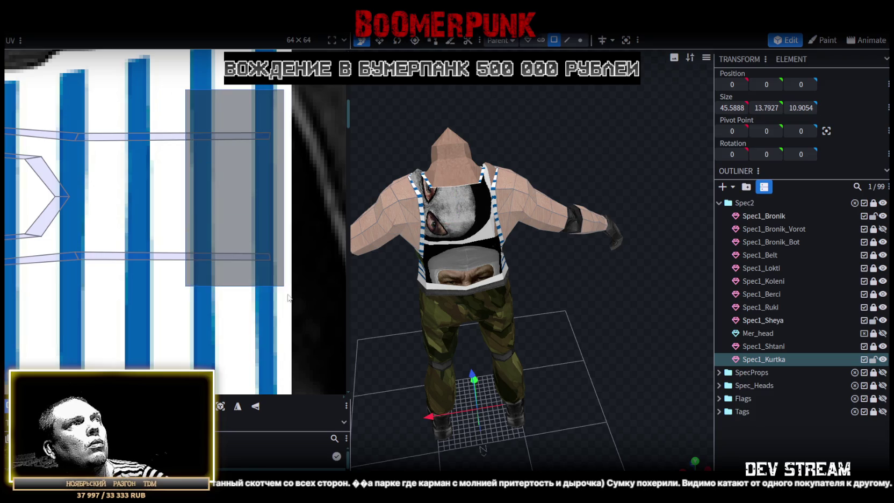
{"action": "left_click", "coordinate": [430, 213]}
{"action": "left_click_drag", "start_coordinate": [228, 93], "coordinate": [285, 315]}
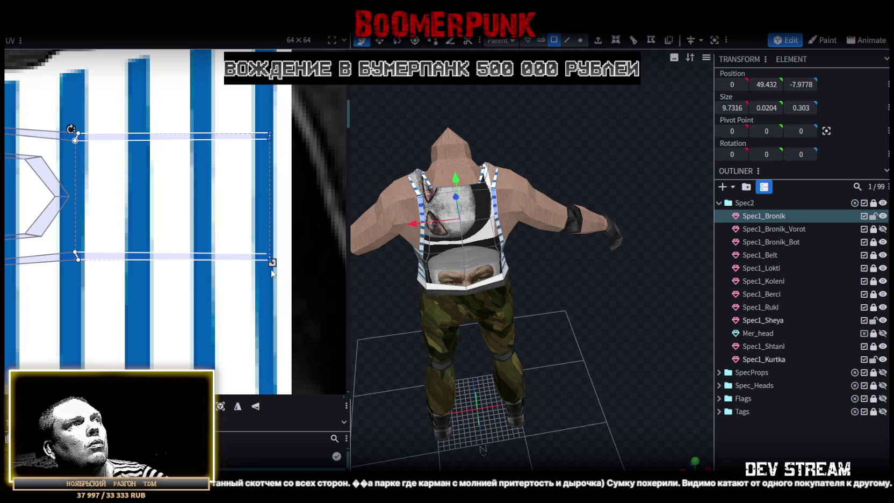
{"action": "scroll", "coordinate": [265, 252], "scroll_direction": "up", "scroll_amount": 2}
{"action": "left_click_drag", "start_coordinate": [271, 253], "coordinate": [288, 253]}
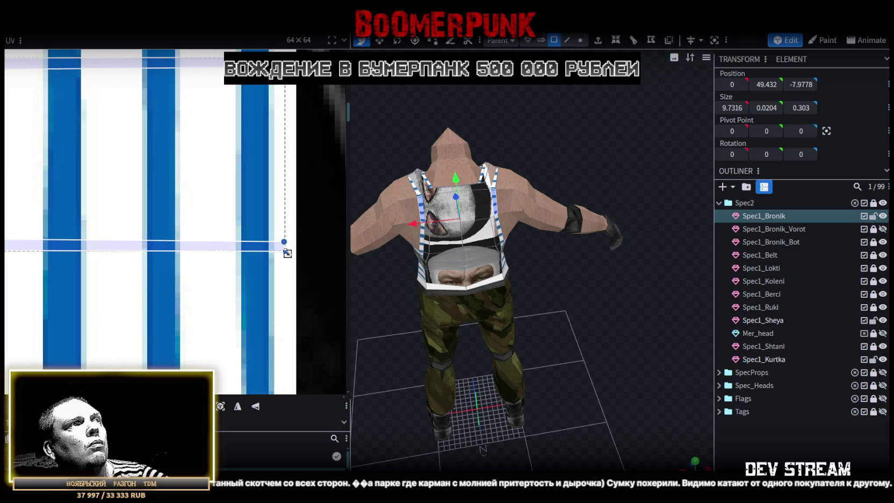
{"action": "left_click", "coordinate": [589, 314]}
{"action": "mouse_move", "coordinate": [590, 314]}
{"action": "left_mouse_down"}
{"action": "mouse_move", "coordinate": [468, 310]}
{"action": "mouse_move", "coordinate": [576, 315]}
{"action": "mouse_move", "coordinate": [564, 377]}
{"action": "mouse_move", "coordinate": [487, 305]}
{"action": "left_mouse_up"}
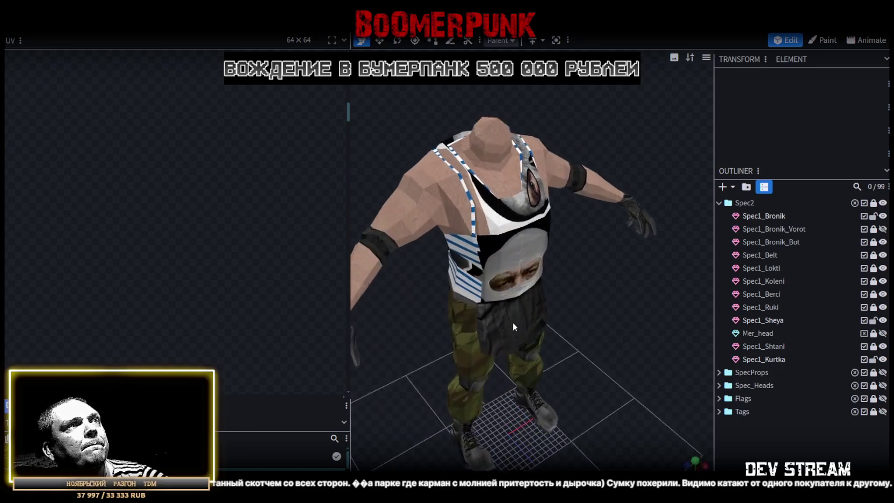
Select Spec1_Bronik, zoom out the UV editor to the full atlas, and switch to face select mode
{"action": "left_click", "coordinate": [505, 224]}
{"action": "scroll", "coordinate": [277, 179], "scroll_direction": "down", "scroll_amount": 5}
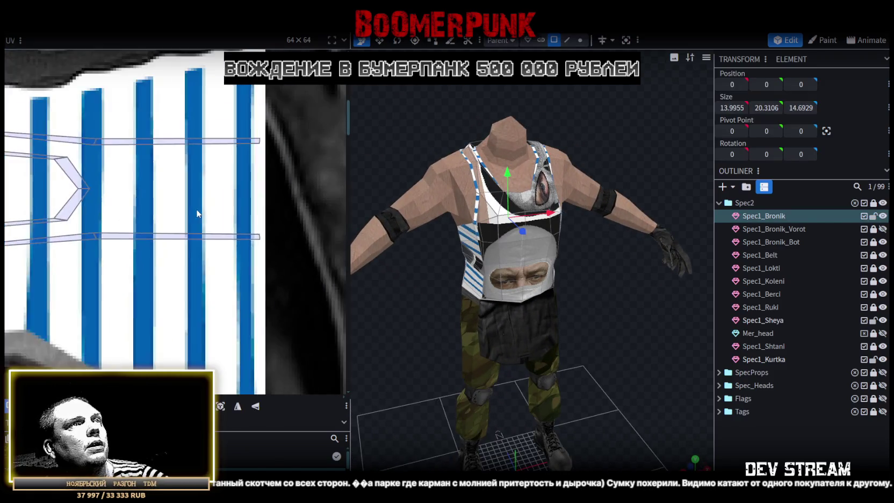
{"action": "scroll", "coordinate": [278, 179], "scroll_direction": "down", "scroll_amount": 2}
{"action": "scroll", "coordinate": [240, 212], "scroll_direction": "down", "scroll_amount": 1}
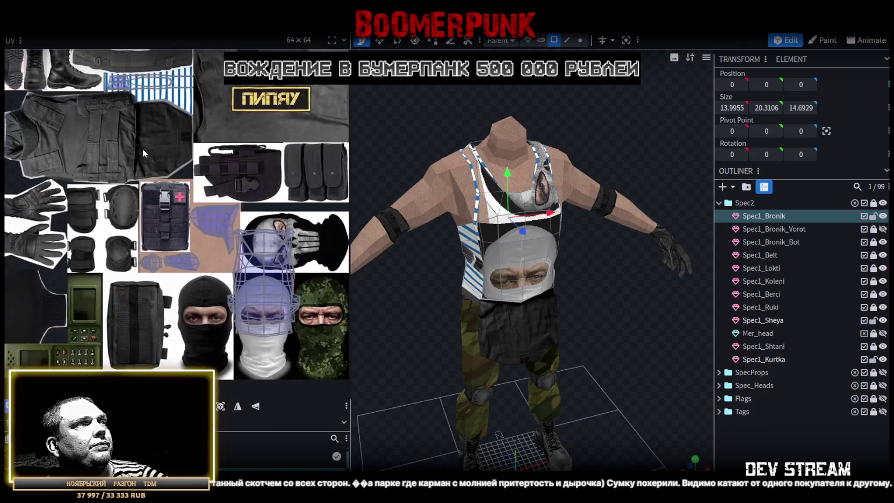
{"action": "scroll", "coordinate": [144, 148], "scroll_direction": "down", "scroll_amount": 1}
{"action": "scroll", "coordinate": [144, 149], "scroll_direction": "down", "scroll_amount": 1}
{"action": "left_click_drag", "start_coordinate": [660, 317], "coordinate": [581, 346]}
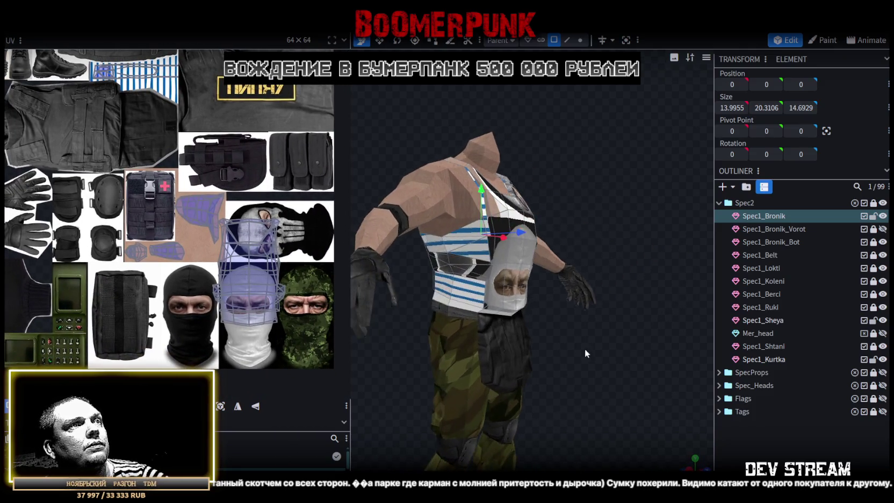
{"action": "left_click", "coordinate": [554, 40]}
Select individual faces on the vest's front, narrow side and thin top
{"action": "scroll", "coordinate": [478, 264], "scroll_direction": "up", "scroll_amount": 2}
{"action": "left_click", "coordinate": [478, 264]}
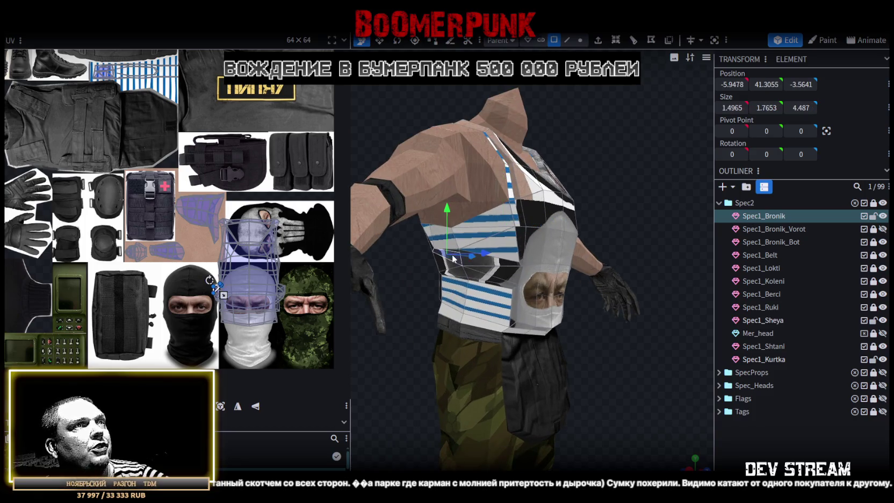
{"action": "scroll", "coordinate": [478, 264], "scroll_direction": "up", "scroll_amount": 1}
{"action": "scroll", "coordinate": [478, 264], "scroll_direction": "up", "scroll_amount": 1}
{"action": "left_click", "coordinate": [477, 280]}
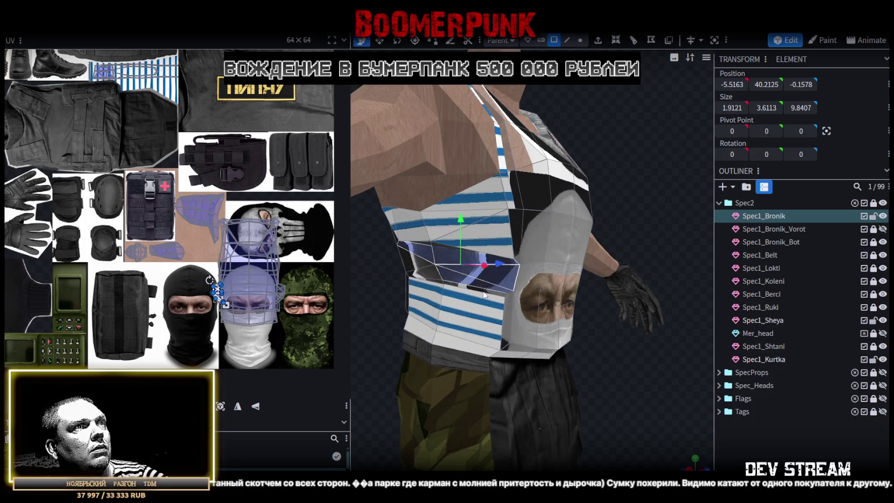
{"action": "mouse_move", "coordinate": [600, 331]}
{"action": "left_mouse_down"}
{"action": "mouse_move", "coordinate": [658, 342]}
{"action": "mouse_move", "coordinate": [693, 330]}
{"action": "left_mouse_up"}
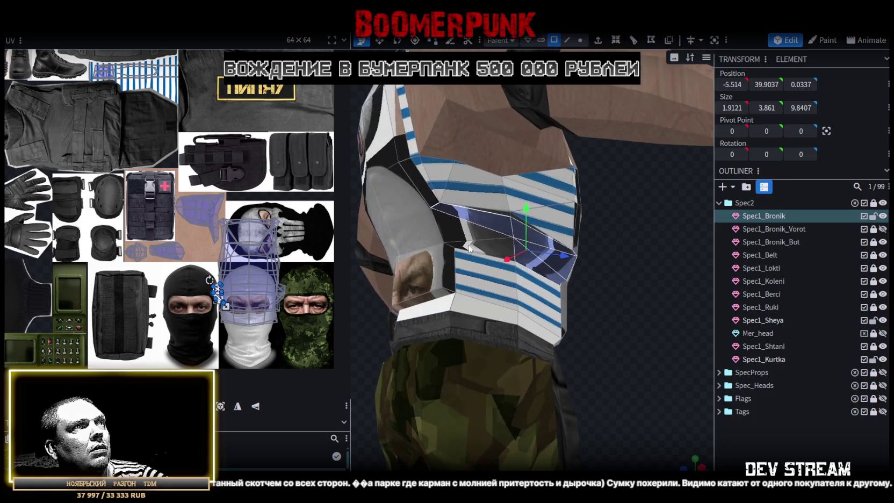
{"action": "left_click", "coordinate": [489, 251]}
{"action": "mouse_move", "coordinate": [668, 298]}
{"action": "left_mouse_down"}
{"action": "mouse_move", "coordinate": [631, 314]}
{"action": "mouse_move", "coordinate": [639, 314]}
{"action": "mouse_move", "coordinate": [570, 305]}
{"action": "mouse_move", "coordinate": [592, 287]}
{"action": "mouse_move", "coordinate": [618, 295]}
{"action": "left_mouse_up"}
{"action": "left_click", "coordinate": [496, 298]}
{"action": "left_click", "coordinate": [487, 294]}
{"action": "mouse_move", "coordinate": [492, 321]}
{"action": "left_mouse_down"}
{"action": "mouse_move", "coordinate": [605, 416]}
{"action": "mouse_move", "coordinate": [643, 394]}
{"action": "mouse_move", "coordinate": [616, 291]}
{"action": "left_mouse_up"}
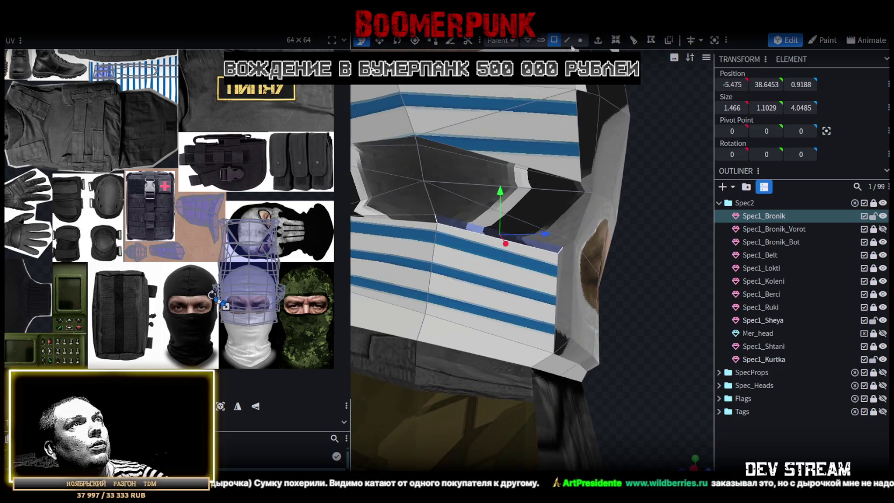
In vertex mode, merge the vertices at the vest's top-left corner and a nearby vertex pair
{"action": "left_click", "coordinate": [580, 39]}
{"action": "left_click_drag", "start_coordinate": [435, 163], "coordinate": [413, 196]}
{"action": "left_click", "coordinate": [402, 197]}
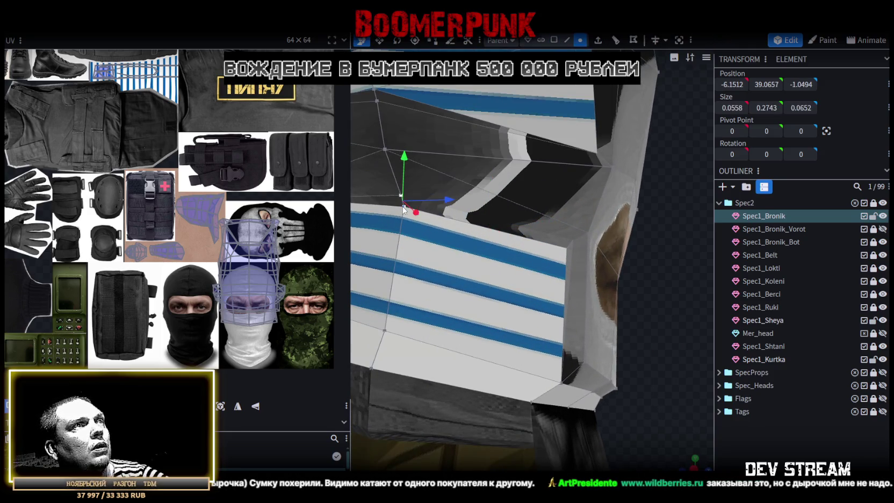
{"action": "right_click", "coordinate": [402, 206]}
{"action": "mouse_move", "coordinate": [440, 260]}
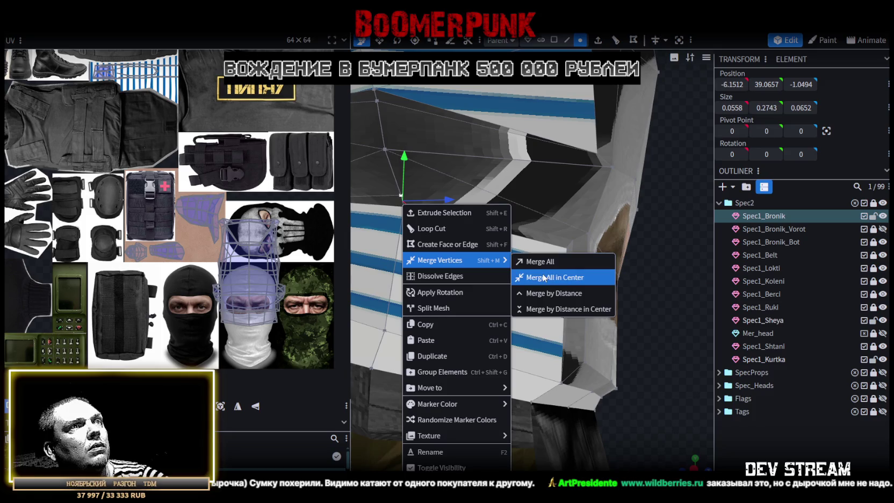
{"action": "left_click", "coordinate": [544, 277]}
{"action": "left_click", "coordinate": [573, 242]}
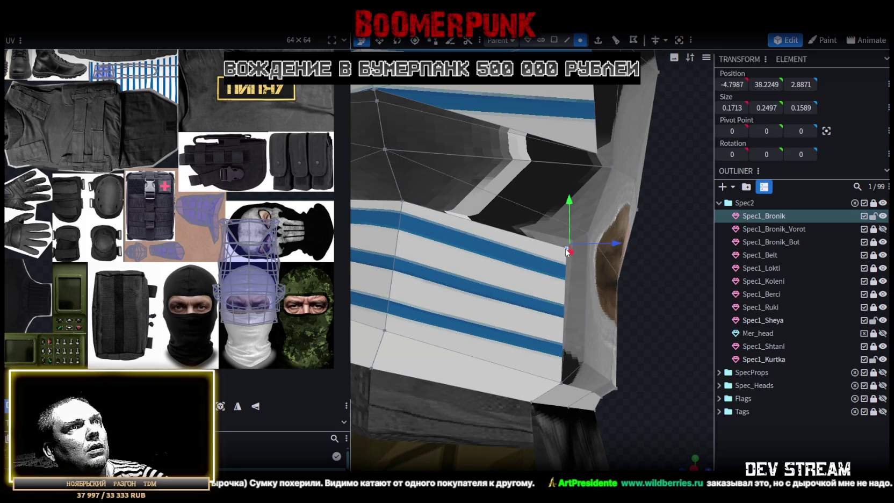
{"action": "left_click", "coordinate": [565, 248], "text": "shift"}
{"action": "right_click", "coordinate": [565, 248]}
{"action": "left_click", "coordinate": [688, 263]}
Merge another pair of vest vertices at their midpoint
{"action": "mouse_move", "coordinate": [668, 348]}
{"action": "left_mouse_down"}
{"action": "mouse_move", "coordinate": [445, 330]}
{"action": "mouse_move", "coordinate": [679, 248]}
{"action": "left_mouse_up"}
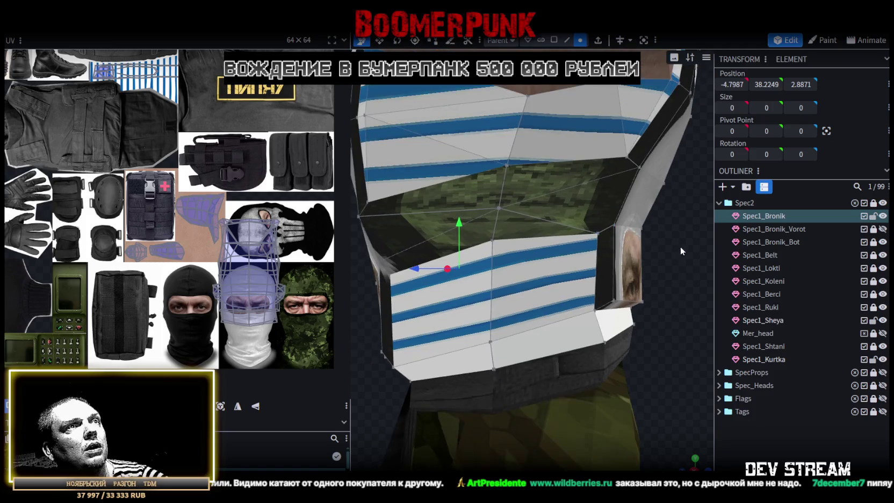
{"action": "left_click_drag", "start_coordinate": [679, 251], "coordinate": [475, 257]}
{"action": "mouse_move", "coordinate": [637, 242]}
{"action": "left_mouse_down"}
{"action": "mouse_move", "coordinate": [449, 234]}
{"action": "mouse_move", "coordinate": [447, 209]}
{"action": "left_mouse_up"}
{"action": "left_click", "coordinate": [446, 209]}
{"action": "left_click", "coordinate": [440, 198], "text": "shift"}
{"action": "right_click", "coordinate": [440, 197]}
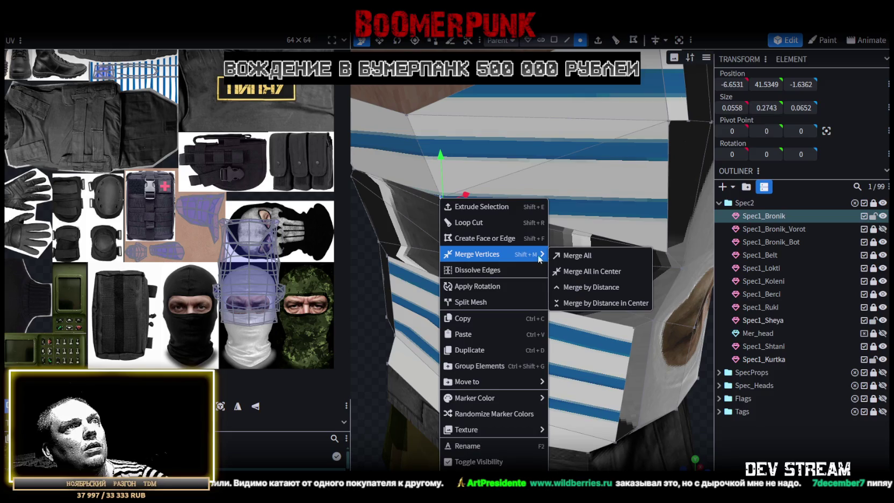
{"action": "left_click", "coordinate": [588, 268]}
Select vertices on the vest's right and left sides from several angles to compare them
{"action": "left_click_drag", "start_coordinate": [584, 268], "coordinate": [544, 274]}
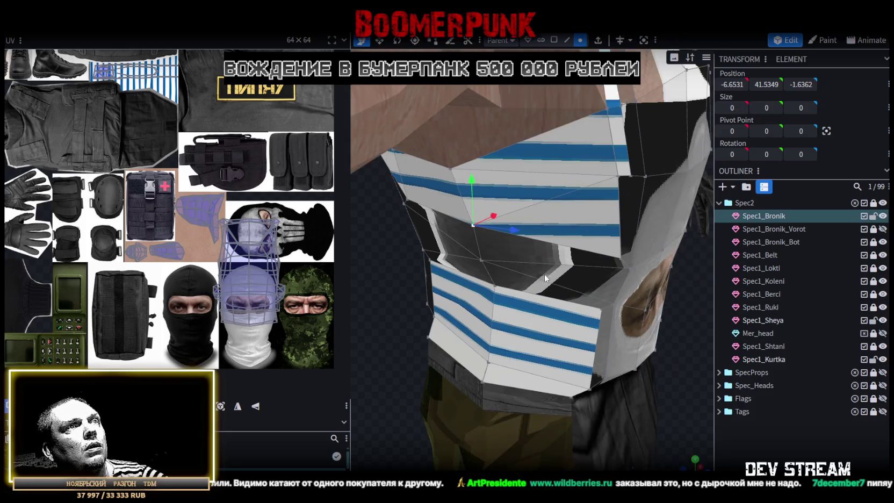
{"action": "left_click_drag", "start_coordinate": [676, 365], "coordinate": [506, 319]}
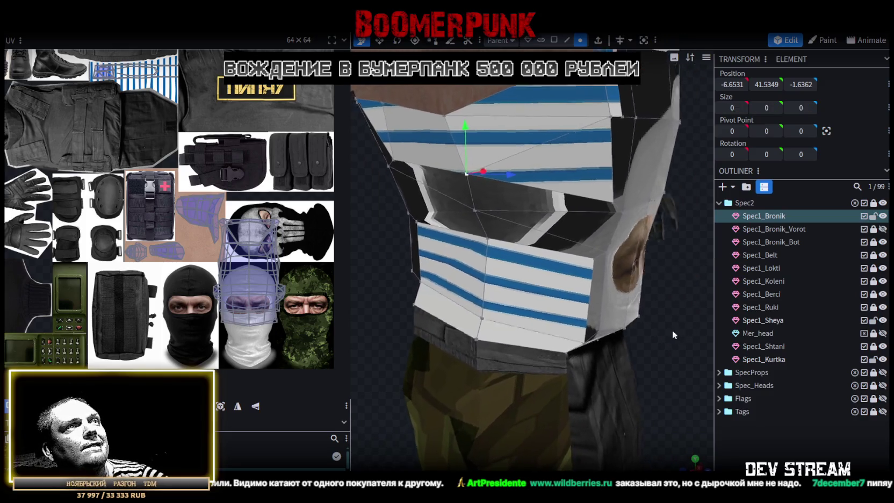
{"action": "scroll", "coordinate": [500, 320], "scroll_direction": "down", "scroll_amount": 3}
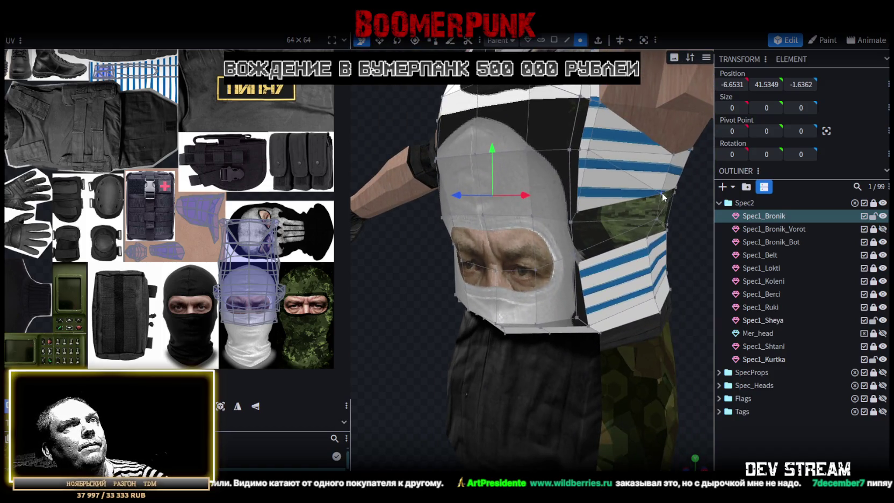
{"action": "left_click", "coordinate": [662, 195]}
{"action": "left_click", "coordinate": [643, 243]}
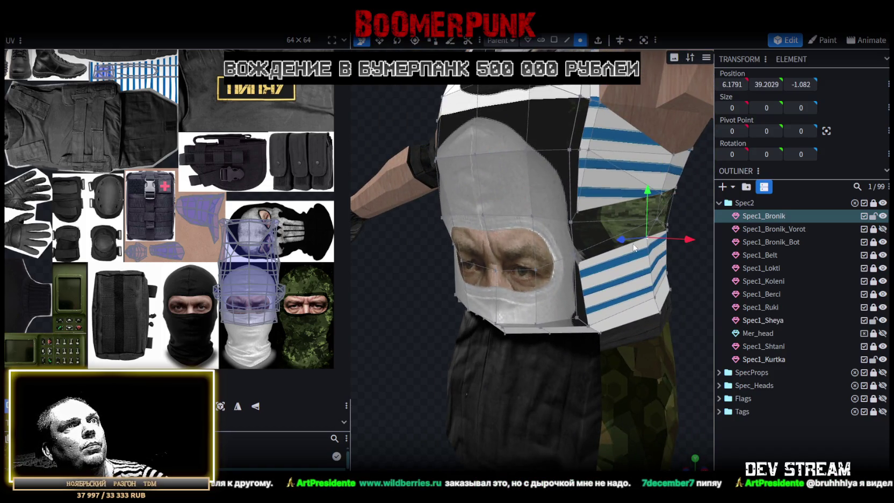
{"action": "left_click_drag", "start_coordinate": [401, 303], "coordinate": [506, 286]}
{"action": "left_click", "coordinate": [470, 230]}
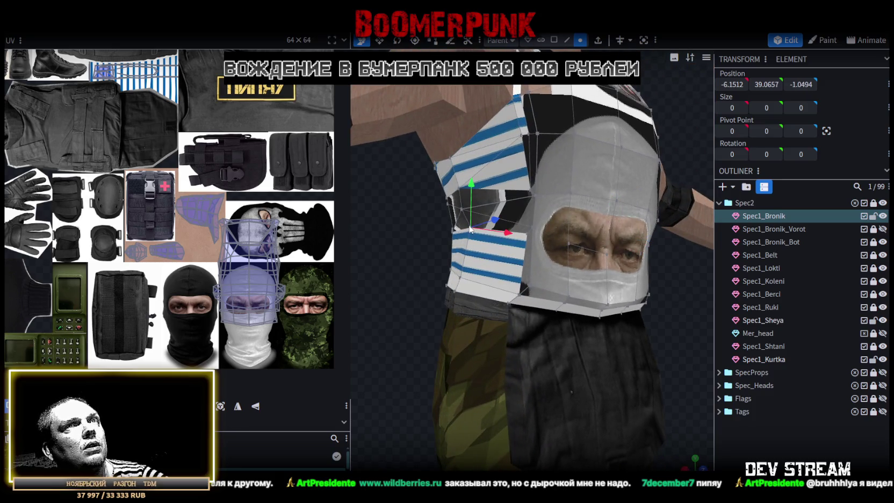
{"action": "left_click", "coordinate": [523, 234]}
Select matching vertices beside the balaclava on both sides and check their Y position
{"action": "mouse_move", "coordinate": [630, 303]}
{"action": "left_mouse_down"}
{"action": "mouse_move", "coordinate": [614, 324]}
{"action": "mouse_move", "coordinate": [601, 246]}
{"action": "left_mouse_up"}
{"action": "left_click", "coordinate": [617, 234]}
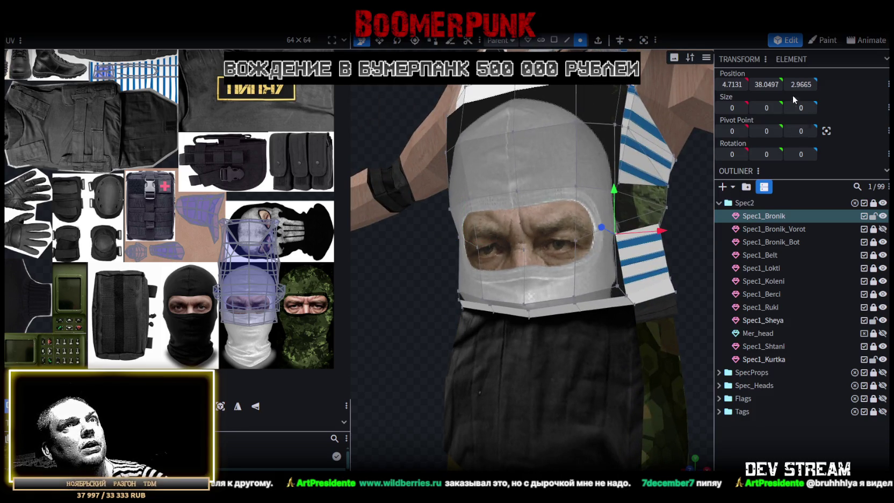
{"action": "left_click_drag", "start_coordinate": [412, 256], "coordinate": [510, 247]}
{"action": "left_click", "coordinate": [529, 235]}
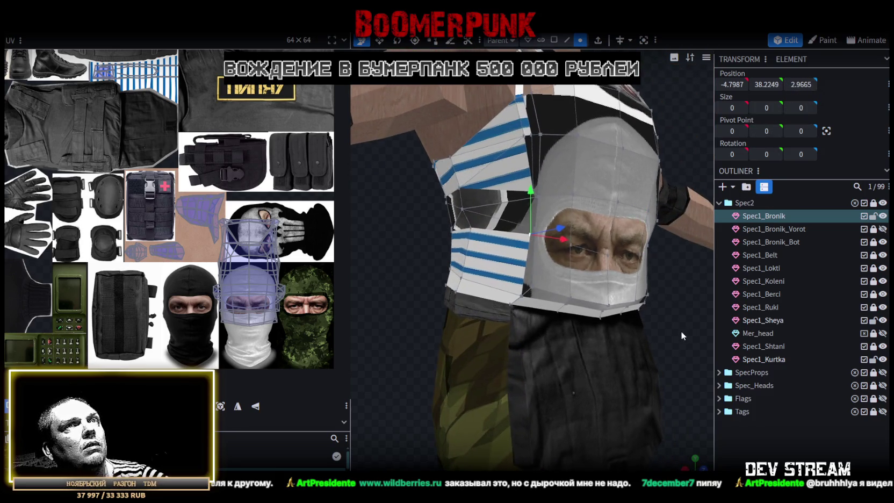
{"action": "left_click_drag", "start_coordinate": [681, 330], "coordinate": [625, 239]}
{"action": "left_click", "coordinate": [617, 247]}
{"action": "mouse_move", "coordinate": [617, 251]}
{"action": "left_mouse_down"}
{"action": "mouse_move", "coordinate": [376, 290]}
{"action": "mouse_move", "coordinate": [566, 246]}
{"action": "left_mouse_up"}
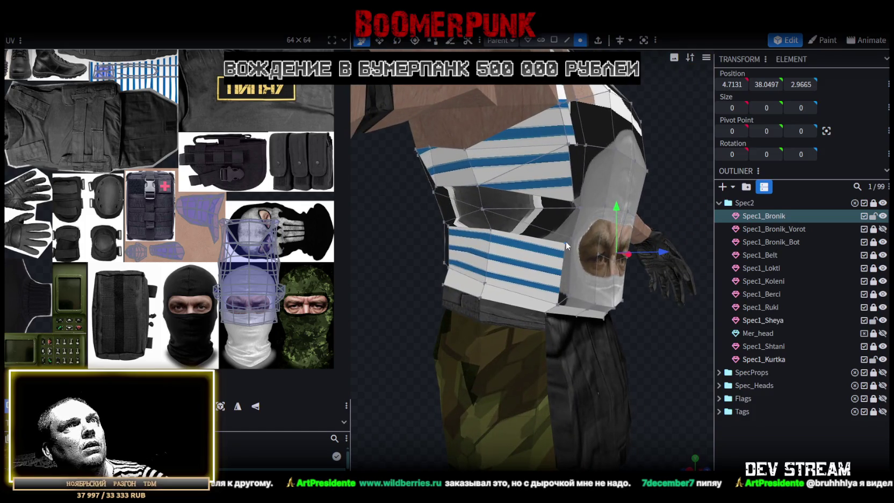
{"action": "mouse_move", "coordinate": [630, 314]}
{"action": "left_mouse_down"}
{"action": "mouse_move", "coordinate": [468, 343]}
{"action": "mouse_move", "coordinate": [537, 258]}
{"action": "left_mouse_up"}
{"action": "left_click", "coordinate": [542, 243]}
{"action": "left_click", "coordinate": [753, 87]}
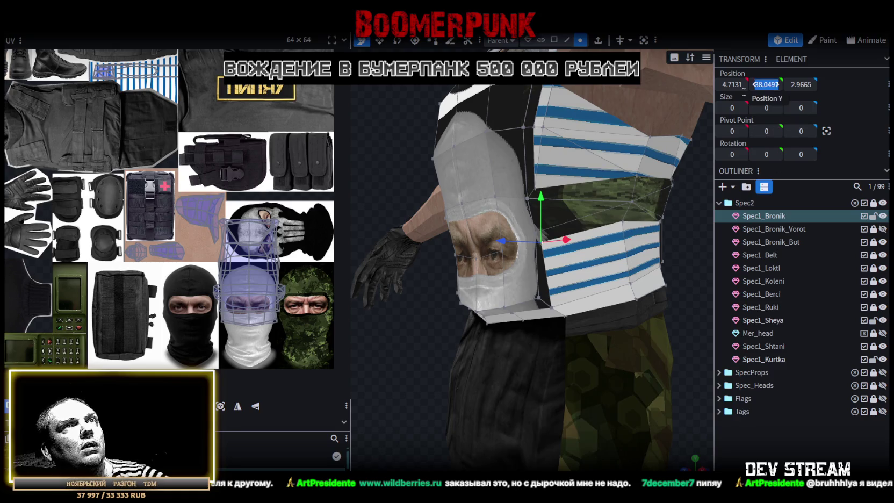
Select the mirrored vertex pair near the shoulder and move it inward to Z 2.7665
{"action": "mouse_move", "coordinate": [429, 358]}
{"action": "left_mouse_down"}
{"action": "mouse_move", "coordinate": [574, 337]}
{"action": "mouse_move", "coordinate": [534, 235]}
{"action": "left_mouse_up"}
{"action": "left_click", "coordinate": [532, 233]}
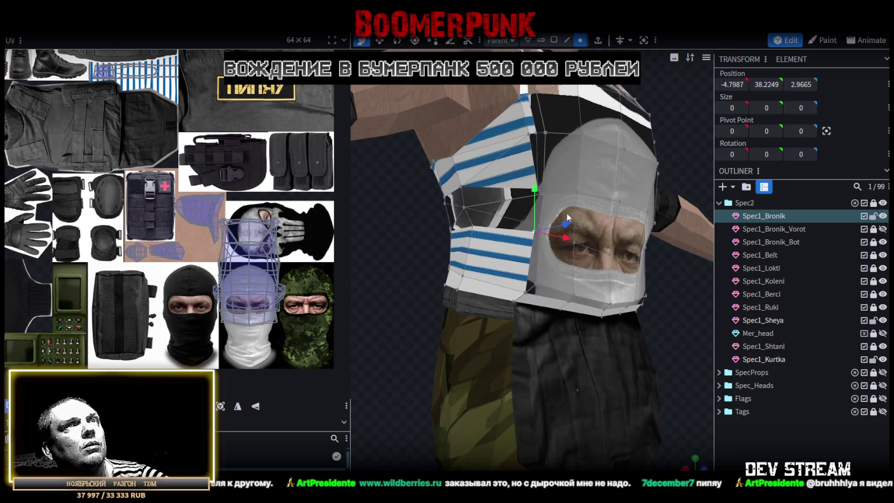
{"action": "mouse_move", "coordinate": [686, 345]}
{"action": "left_mouse_down"}
{"action": "mouse_move", "coordinate": [554, 351]}
{"action": "mouse_move", "coordinate": [558, 245]}
{"action": "left_mouse_up"}
{"action": "left_click", "coordinate": [534, 246]}
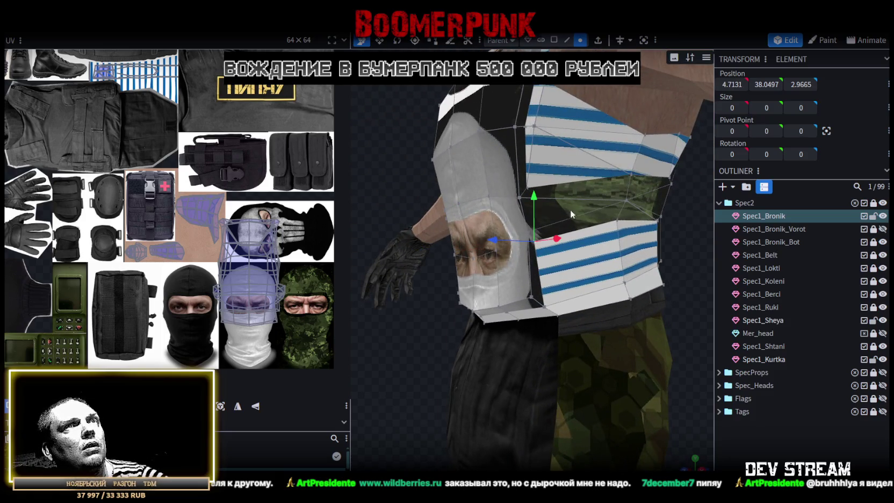
{"action": "left_click_drag", "start_coordinate": [412, 346], "coordinate": [560, 288]}
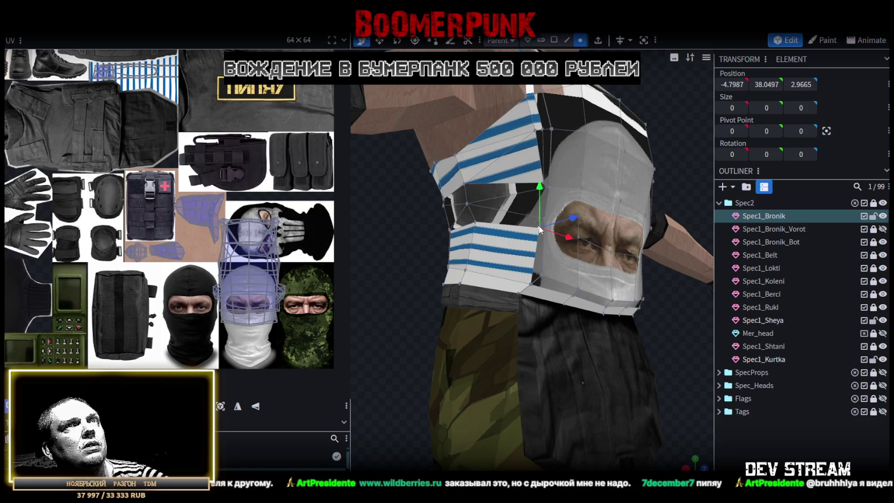
{"action": "left_click_drag", "start_coordinate": [671, 349], "coordinate": [553, 347]}
{"action": "left_click", "coordinate": [594, 214]}
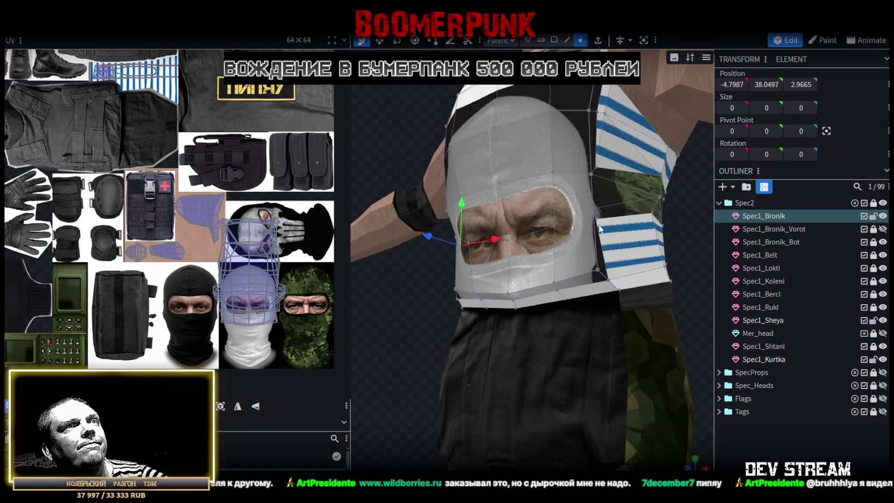
{"action": "mouse_move", "coordinate": [416, 310]}
{"action": "left_mouse_down"}
{"action": "mouse_move", "coordinate": [537, 319]}
{"action": "mouse_move", "coordinate": [543, 238]}
{"action": "left_mouse_up"}
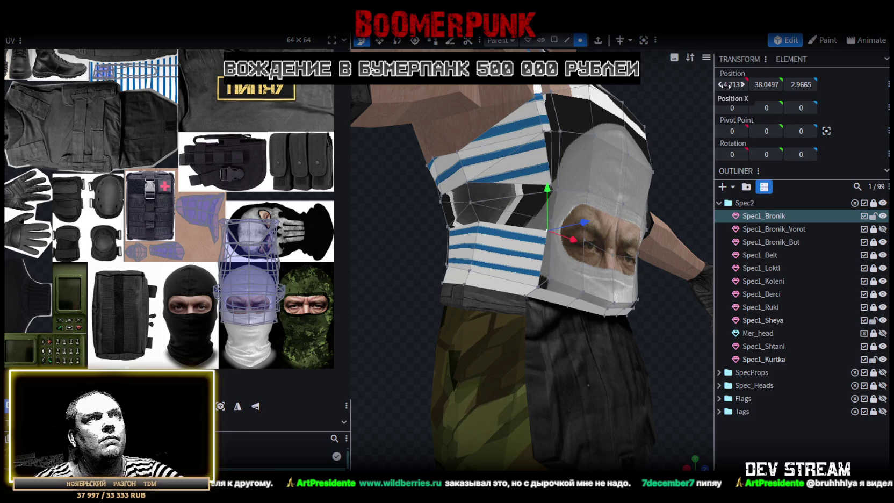
{"action": "mouse_move", "coordinate": [516, 416]}
{"action": "left_mouse_down"}
{"action": "mouse_move", "coordinate": [677, 337]}
{"action": "mouse_move", "coordinate": [469, 340]}
{"action": "mouse_move", "coordinate": [482, 352]}
{"action": "mouse_move", "coordinate": [486, 280]}
{"action": "left_mouse_up"}
{"action": "left_click", "coordinate": [501, 242]}
{"action": "mouse_move", "coordinate": [412, 236]}
{"action": "left_mouse_down"}
{"action": "mouse_move", "coordinate": [420, 234]}
{"action": "mouse_move", "coordinate": [424, 399]}
{"action": "mouse_move", "coordinate": [315, 390]}
{"action": "left_mouse_up"}
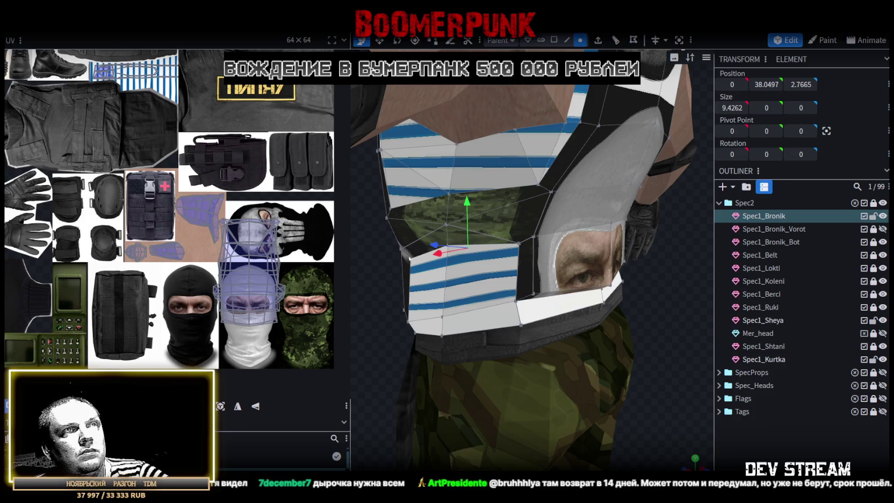
Select the dark front band faces of the vest and nudge them slightly along X
{"action": "scroll", "coordinate": [644, 290], "scroll_direction": "down", "scroll_amount": 3}
{"action": "left_click_drag", "start_coordinate": [644, 290], "coordinate": [616, 282]}
{"action": "mouse_move", "coordinate": [627, 315]}
{"action": "left_mouse_down"}
{"action": "mouse_move", "coordinate": [666, 319]}
{"action": "mouse_move", "coordinate": [541, 211]}
{"action": "left_mouse_up"}
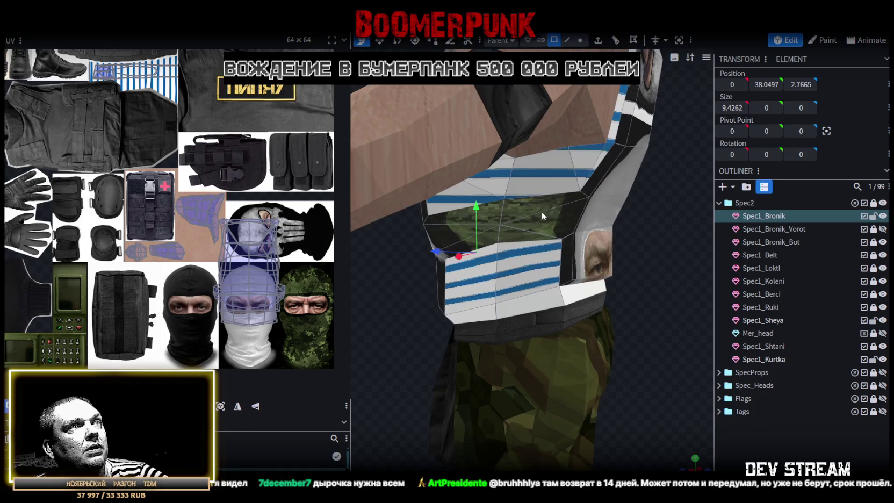
{"action": "left_click", "coordinate": [550, 220]}
{"action": "left_click", "coordinate": [532, 237], "text": "shift"}
{"action": "left_click", "coordinate": [471, 225], "text": "shift"}
{"action": "left_click", "coordinate": [472, 238], "text": "shift"}
{"action": "mouse_move", "coordinate": [618, 280]}
{"action": "left_mouse_down"}
{"action": "mouse_move", "coordinate": [467, 290]}
{"action": "mouse_move", "coordinate": [525, 174]}
{"action": "left_mouse_up"}
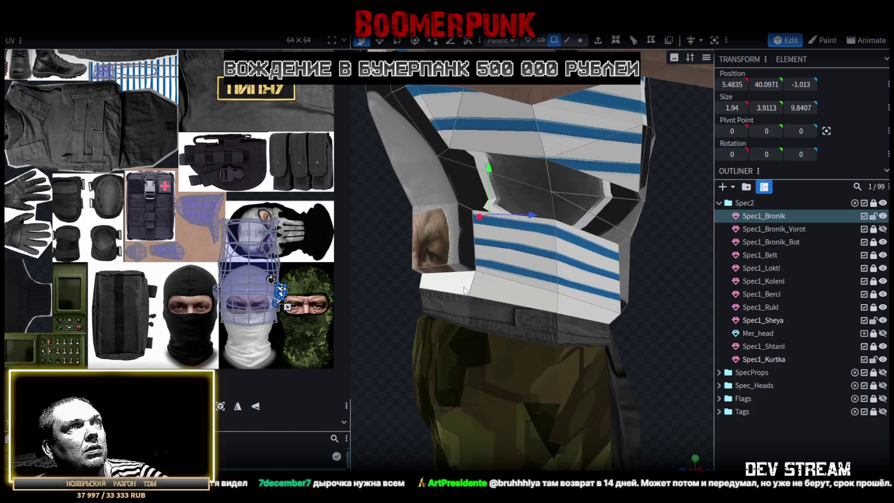
{"action": "left_click", "coordinate": [525, 174], "text": "shift"}
{"action": "mouse_move", "coordinate": [546, 207]}
{"action": "left_mouse_down"}
{"action": "mouse_move", "coordinate": [671, 303]}
{"action": "mouse_move", "coordinate": [574, 285]}
{"action": "mouse_move", "coordinate": [336, 290]}
{"action": "mouse_move", "coordinate": [665, 285]}
{"action": "left_mouse_up"}
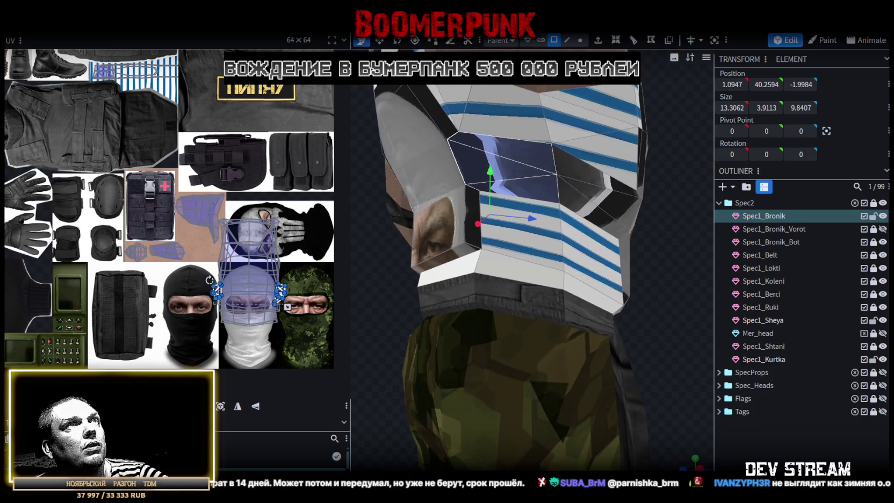
Select chest vertices in vertex mode and cycle the viewport shading with Z
{"action": "left_click", "coordinate": [580, 40]}
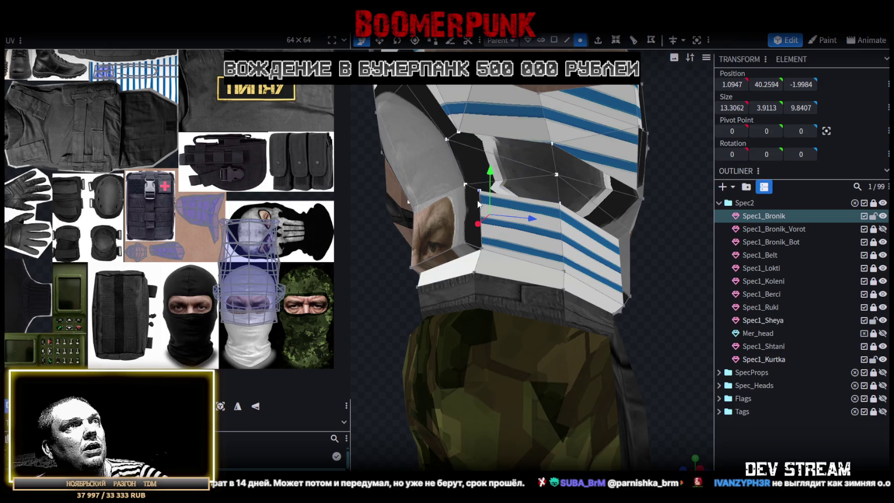
{"action": "left_click", "coordinate": [556, 175], "text": "shift"}
{"action": "key", "text": "z"}
{"action": "key", "text": "z"}
{"action": "key", "text": "z"}
{"action": "key", "text": "z"}
{"action": "key", "text": "z"}
{"action": "key", "text": "z"}
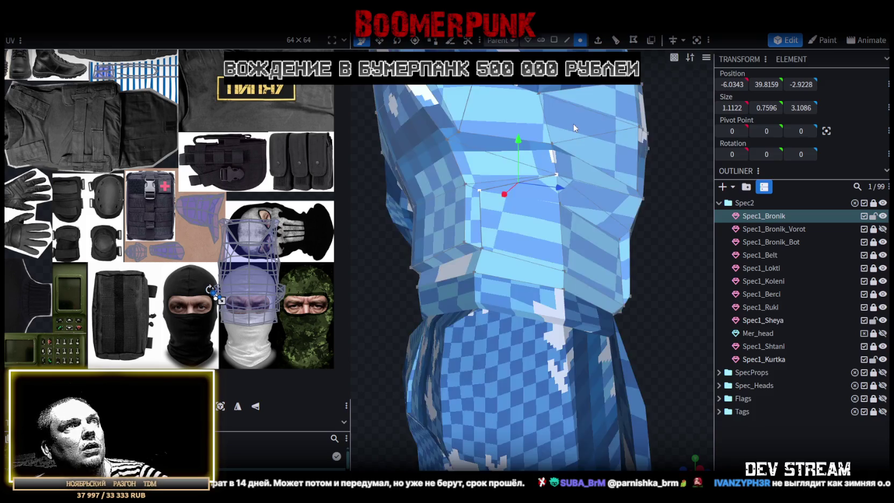
{"action": "key", "text": "z"}
{"action": "key", "text": "z"}
Select the upper, right and inner chest band faces together as one group
{"action": "left_click", "coordinate": [553, 40]}
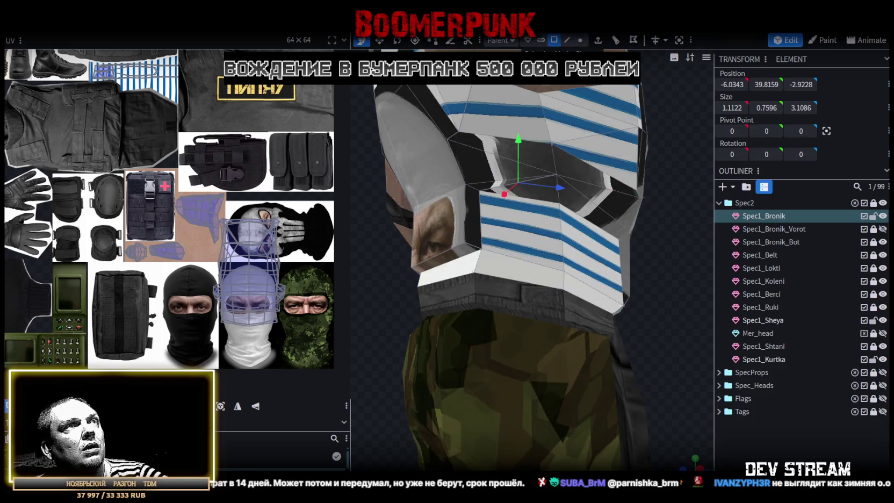
{"action": "left_click", "coordinate": [498, 150]}
{"action": "left_click", "coordinate": [503, 182], "text": "shift"}
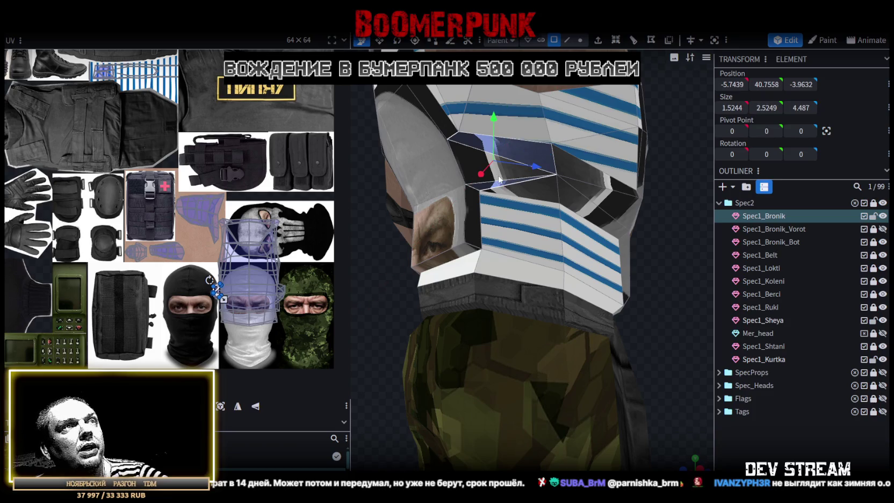
{"action": "left_click", "coordinate": [578, 193], "text": "shift"}
{"action": "left_click", "coordinate": [596, 196], "text": "shift"}
{"action": "left_click", "coordinate": [625, 212], "text": "shift"}
{"action": "mouse_move", "coordinate": [693, 246]}
{"action": "left_mouse_down"}
{"action": "mouse_move", "coordinate": [475, 248]}
{"action": "mouse_move", "coordinate": [549, 254]}
{"action": "mouse_move", "coordinate": [437, 263]}
{"action": "mouse_move", "coordinate": [581, 212]}
{"action": "left_mouse_up"}
{"action": "left_click", "coordinate": [579, 206], "text": "shift"}
{"action": "left_click", "coordinate": [608, 224], "text": "shift"}
{"action": "left_click", "coordinate": [678, 201], "text": "shift"}
{"action": "left_click", "coordinate": [679, 204], "text": "shift"}
{"action": "mouse_move", "coordinate": [668, 210]}
{"action": "left_mouse_down"}
{"action": "mouse_move", "coordinate": [679, 287]}
{"action": "mouse_move", "coordinate": [495, 289]}
{"action": "mouse_move", "coordinate": [601, 274]}
{"action": "mouse_move", "coordinate": [633, 253]}
{"action": "mouse_move", "coordinate": [640, 265]}
{"action": "left_mouse_up"}
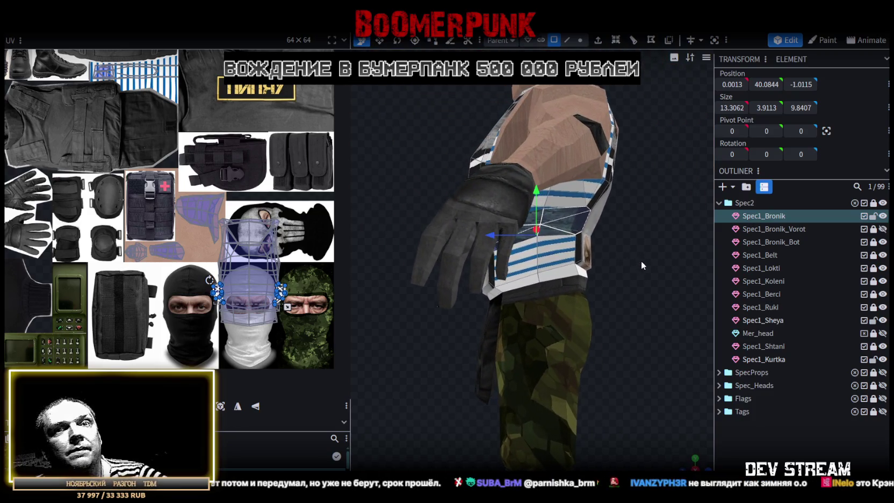
Project the chest band UVs from the side view and move the island over the striped texture
{"action": "mouse_move", "coordinate": [644, 262]}
{"action": "left_mouse_down"}
{"action": "mouse_move", "coordinate": [723, 272]}
{"action": "mouse_move", "coordinate": [659, 268]}
{"action": "mouse_move", "coordinate": [712, 427]}
{"action": "left_mouse_up"}
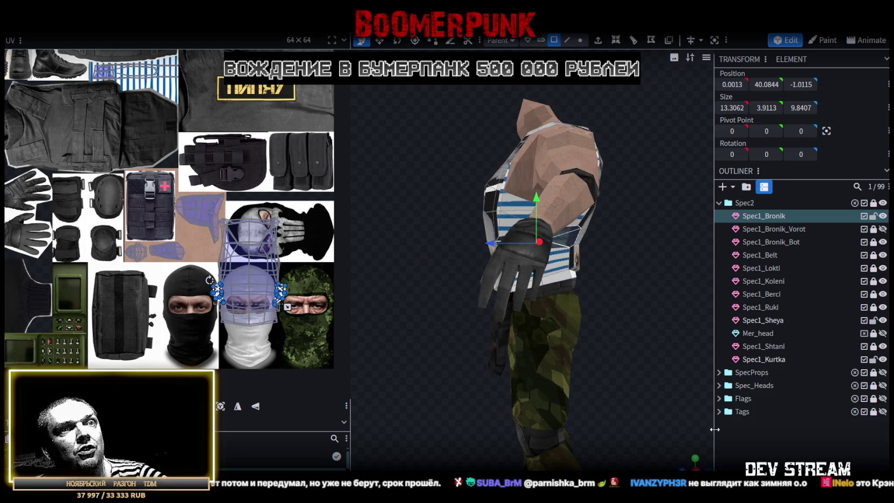
{"action": "scroll", "coordinate": [563, 362], "scroll_direction": "up", "scroll_amount": 2}
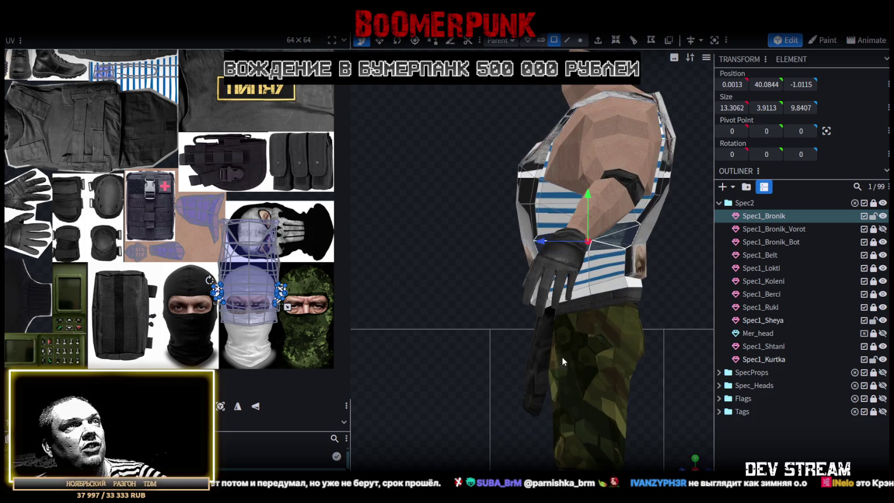
{"action": "left_click", "coordinate": [221, 406]}
{"action": "scroll", "coordinate": [256, 284], "scroll_direction": "up", "scroll_amount": 1}
{"action": "scroll", "coordinate": [257, 284], "scroll_direction": "up", "scroll_amount": 2}
{"action": "scroll", "coordinate": [257, 283], "scroll_direction": "up", "scroll_amount": 1}
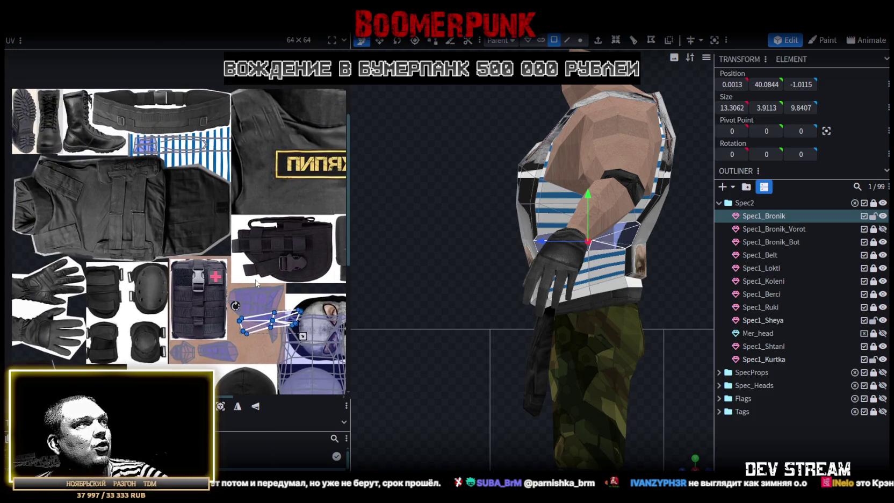
{"action": "left_click_drag", "start_coordinate": [260, 319], "coordinate": [153, 218]}
{"action": "middle_click_drag", "start_coordinate": [152, 218], "coordinate": [192, 252]}
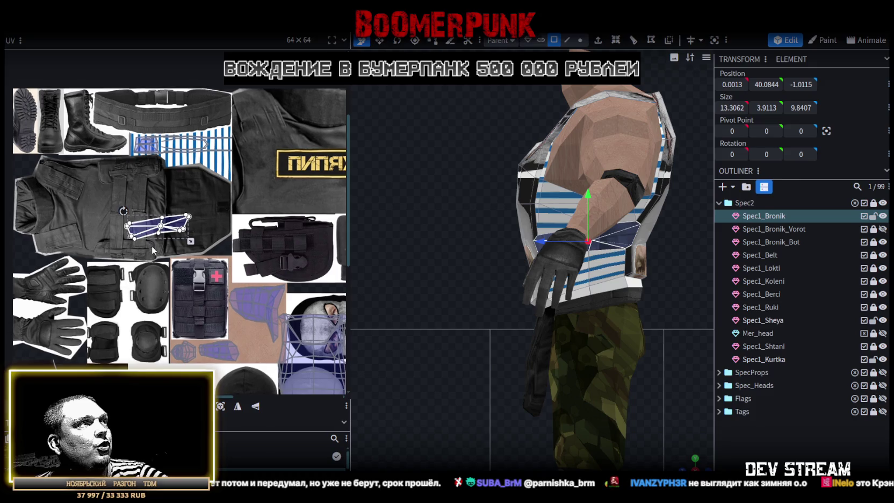
{"action": "scroll", "coordinate": [196, 252], "scroll_direction": "up", "scroll_amount": 2}
{"action": "scroll", "coordinate": [226, 300], "scroll_direction": "up", "scroll_amount": 1}
{"action": "mouse_move", "coordinate": [230, 294]}
{"action": "middle_mouse_down"}
{"action": "mouse_move", "coordinate": [226, 357]}
{"action": "mouse_move", "coordinate": [218, 329]}
{"action": "middle_mouse_up"}
{"action": "left_click_drag", "start_coordinate": [217, 337], "coordinate": [210, 266]}
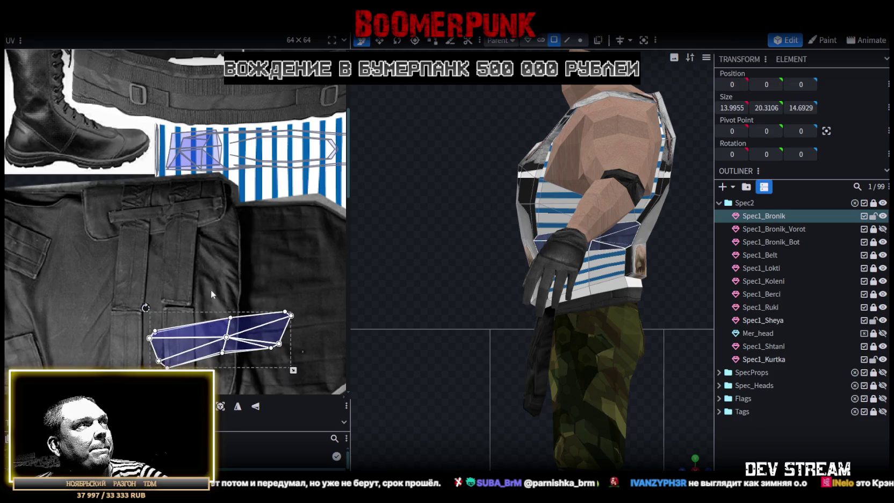
Rotate the UV island 90 degrees and place it onto the belt strap
{"action": "mouse_move", "coordinate": [139, 238]}
{"action": "left_mouse_down"}
{"action": "mouse_move", "coordinate": [170, 349]}
{"action": "mouse_move", "coordinate": [97, 191]}
{"action": "left_mouse_up"}
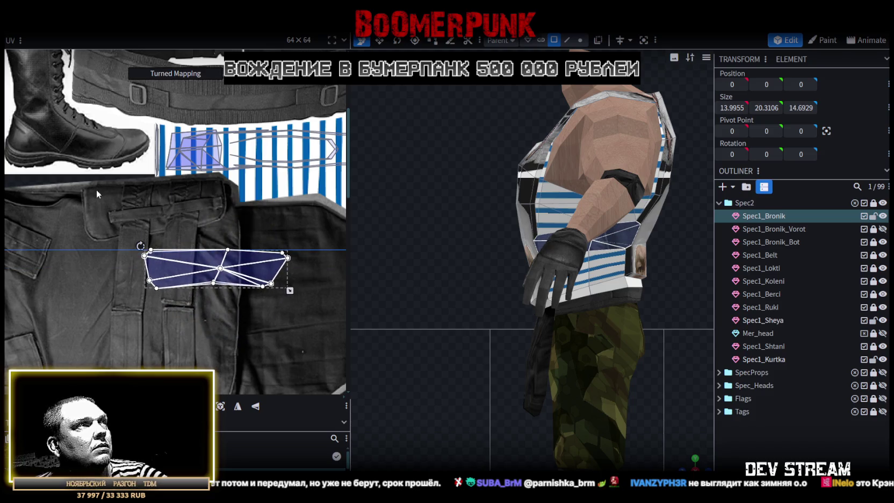
{"action": "scroll", "coordinate": [236, 316], "scroll_direction": "up", "scroll_amount": 3}
{"action": "left_click_drag", "start_coordinate": [222, 332], "coordinate": [198, 156]}
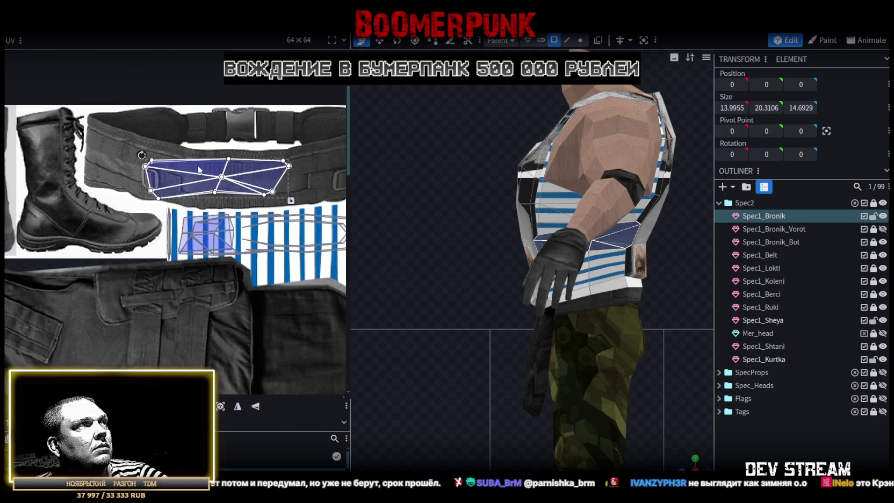
{"action": "scroll", "coordinate": [162, 152], "scroll_direction": "up", "scroll_amount": 2}
{"action": "scroll", "coordinate": [162, 152], "scroll_direction": "up", "scroll_amount": 1}
{"action": "left_click_drag", "start_coordinate": [228, 223], "coordinate": [226, 218]}
{"action": "scroll", "coordinate": [220, 200], "scroll_direction": "down", "scroll_amount": 2}
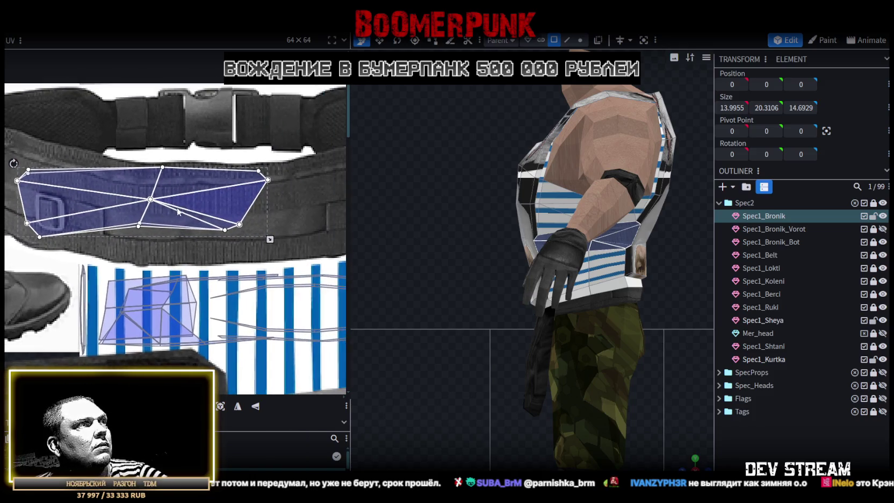
{"action": "middle_click_drag", "start_coordinate": [283, 201], "coordinate": [240, 211]}
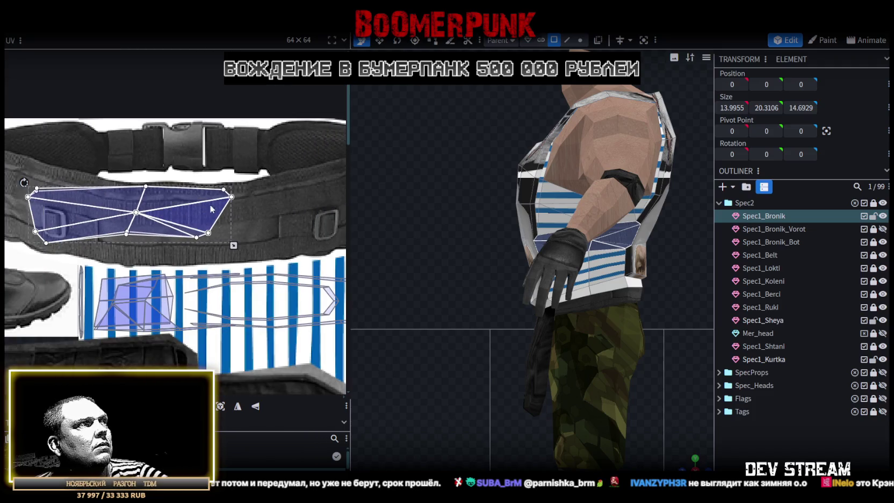
{"action": "middle_click_drag", "start_coordinate": [207, 220], "coordinate": [285, 229]}
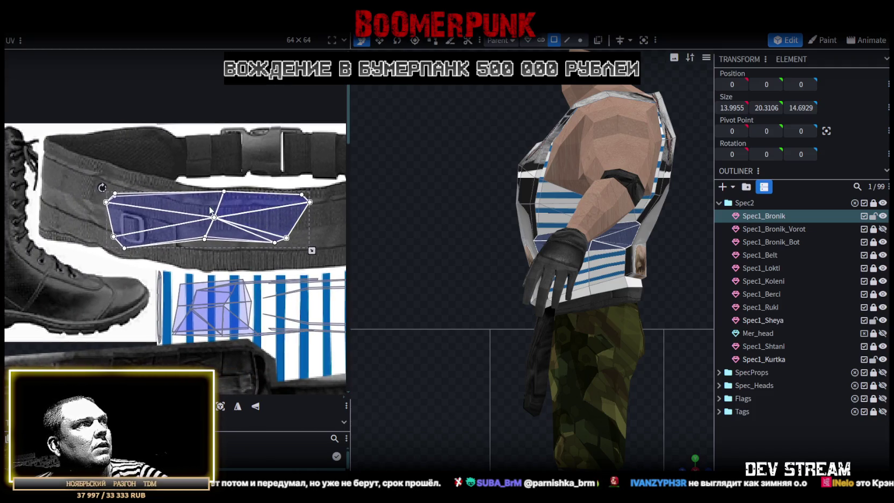
Slide the island along the belt, tilt it to follow the strap, and reshape its corner
{"action": "mouse_move", "coordinate": [242, 207]}
{"action": "middle_mouse_down"}
{"action": "mouse_move", "coordinate": [184, 222]}
{"action": "mouse_move", "coordinate": [102, 225]}
{"action": "middle_mouse_up"}
{"action": "mouse_move", "coordinate": [102, 225]}
{"action": "left_mouse_down"}
{"action": "mouse_move", "coordinate": [194, 204]}
{"action": "mouse_move", "coordinate": [197, 215]}
{"action": "mouse_move", "coordinate": [153, 203]}
{"action": "left_mouse_up"}
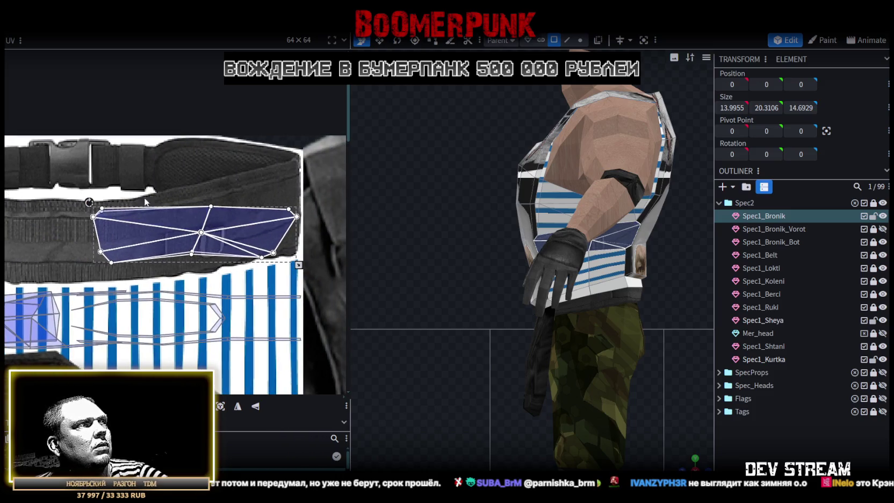
{"action": "left_click_drag", "start_coordinate": [89, 202], "coordinate": [239, 201]}
{"action": "scroll", "coordinate": [294, 188], "scroll_direction": "up", "scroll_amount": 3}
{"action": "mouse_move", "coordinate": [265, 157]}
{"action": "left_mouse_down"}
{"action": "mouse_move", "coordinate": [292, 186]}
{"action": "mouse_move", "coordinate": [263, 144]}
{"action": "left_mouse_up"}
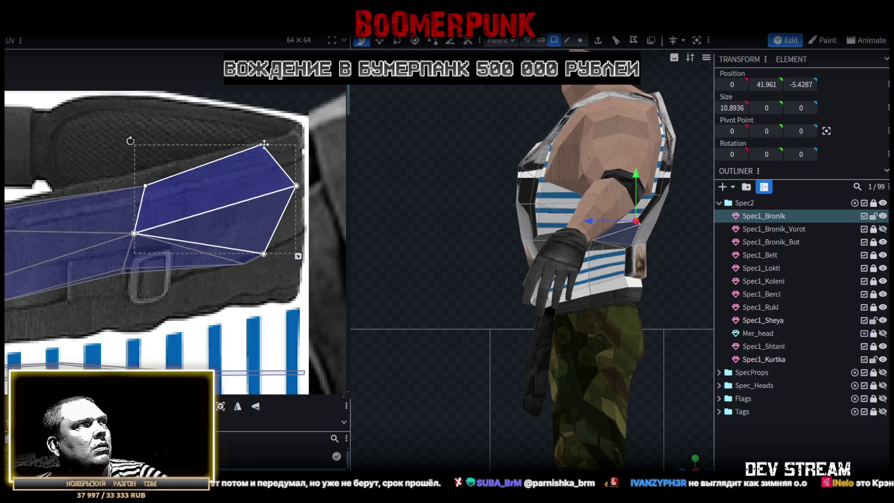
{"action": "left_click_drag", "start_coordinate": [145, 185], "coordinate": [134, 182]}
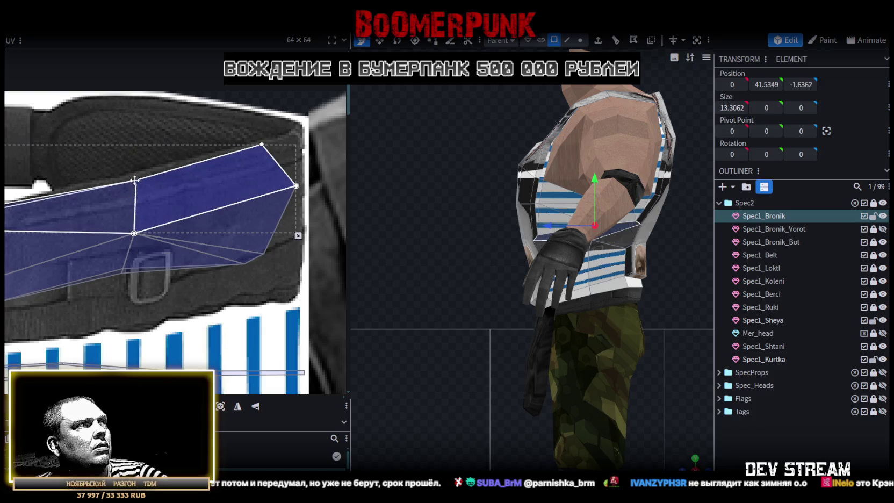
{"action": "middle_click_drag", "start_coordinate": [134, 182], "coordinate": [153, 163]}
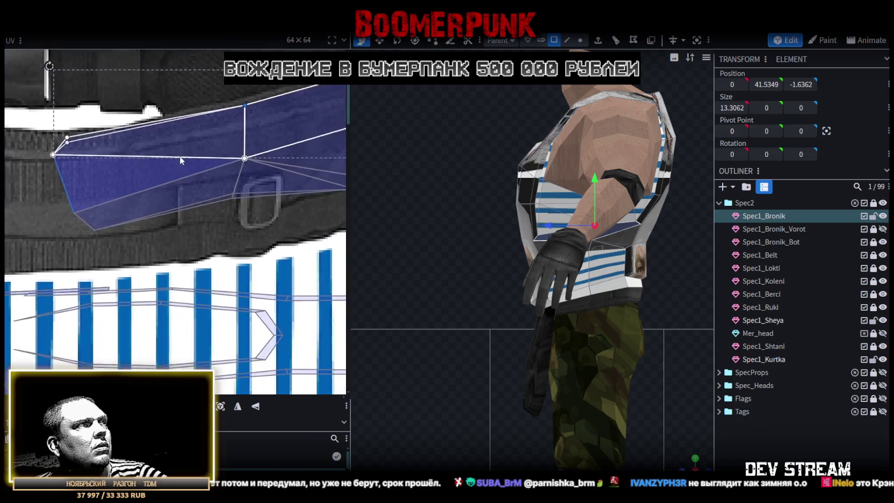
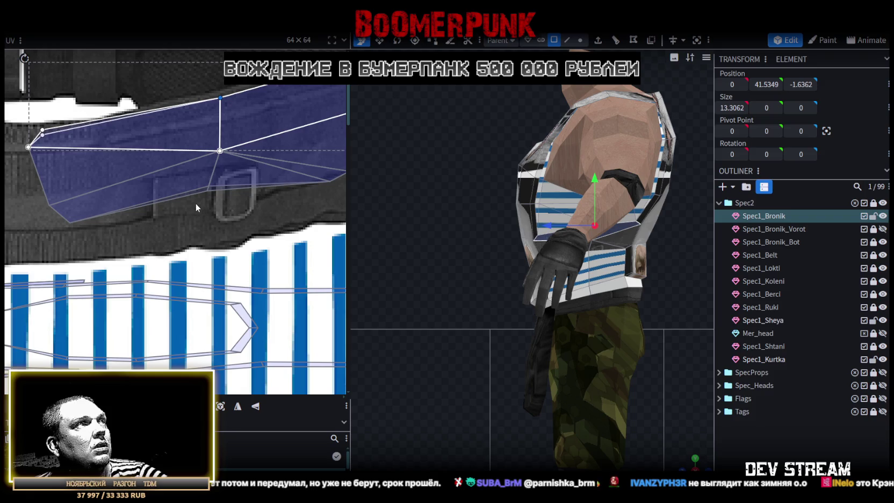
Drag the vest's front-face UVs and corners down over the black belt area of the atlas
{"action": "left_click", "coordinate": [217, 183]}
{"action": "left_click_drag", "start_coordinate": [206, 190], "coordinate": [236, 238]}
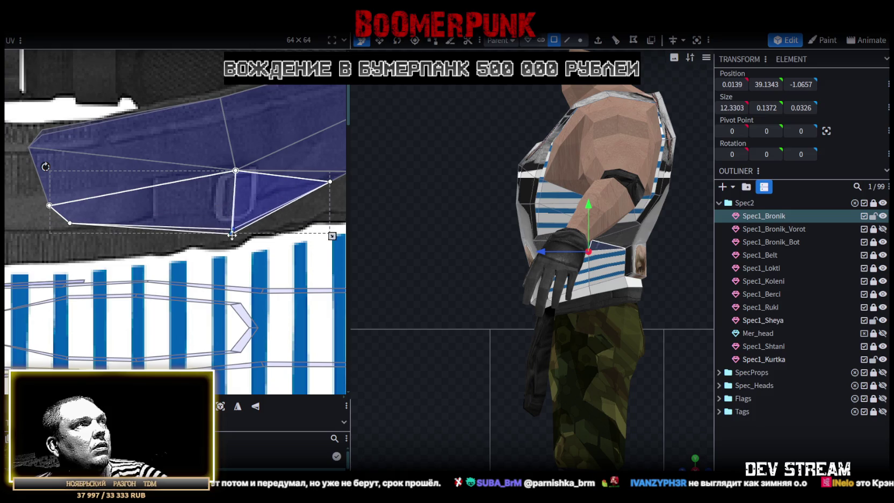
{"action": "left_click", "coordinate": [71, 223]}
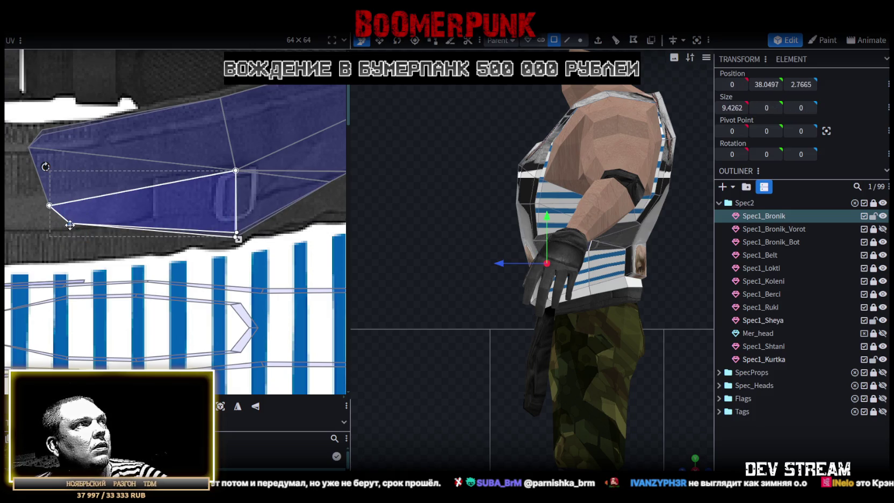
{"action": "left_click_drag", "start_coordinate": [70, 224], "coordinate": [86, 253]}
{"action": "scroll", "coordinate": [195, 240], "scroll_direction": "right", "scroll_amount": 5}
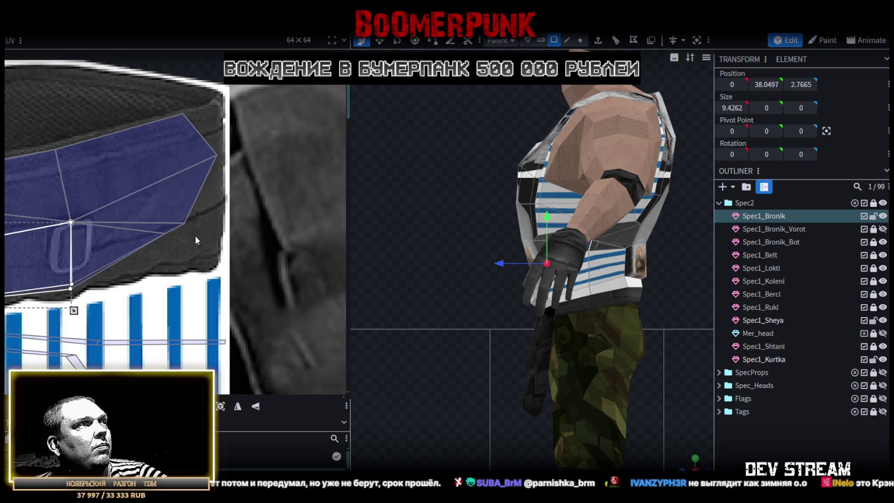
{"action": "left_click", "coordinate": [115, 206]}
{"action": "scroll", "coordinate": [181, 230], "scroll_direction": "up", "scroll_amount": 1}
{"action": "left_click_drag", "start_coordinate": [186, 222], "coordinate": [219, 249]}
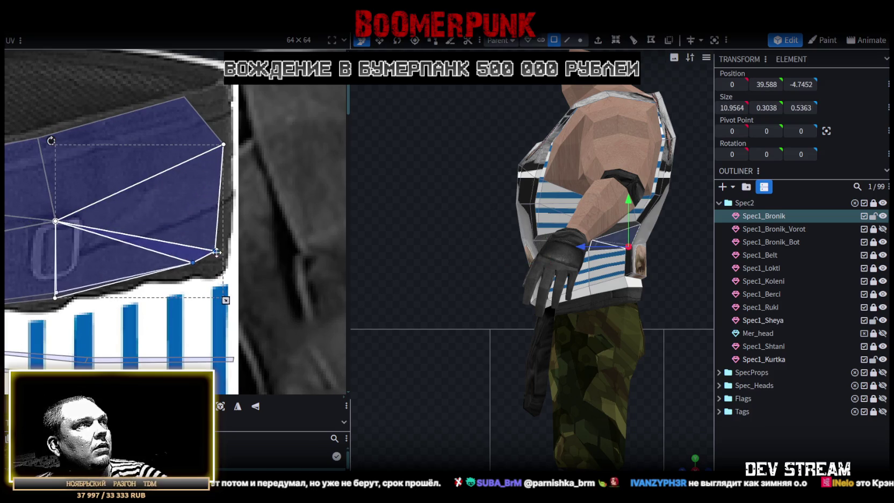
Reselect Spec1_Bronik and pull its front faces' corner down to cover the belt
{"action": "left_click", "coordinate": [588, 245]}
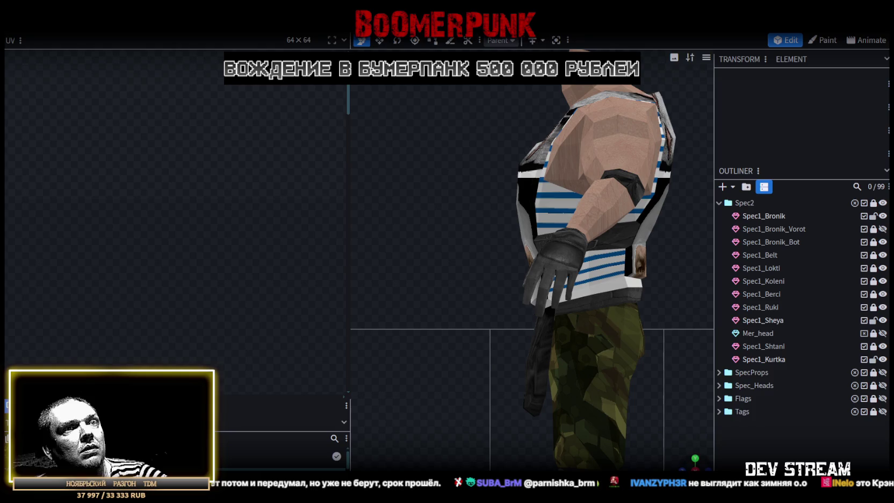
{"action": "mouse_move", "coordinate": [537, 242]}
{"action": "left_mouse_down"}
{"action": "mouse_move", "coordinate": [588, 245]}
{"action": "mouse_move", "coordinate": [464, 263]}
{"action": "left_mouse_up"}
{"action": "left_click", "coordinate": [574, 223]}
{"action": "scroll", "coordinate": [136, 210], "scroll_direction": "left", "scroll_amount": 3}
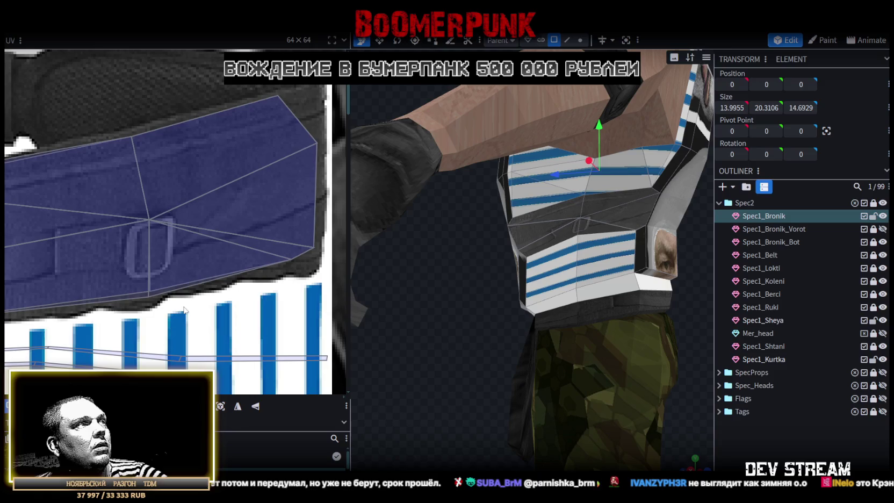
{"action": "left_click", "coordinate": [154, 203]}
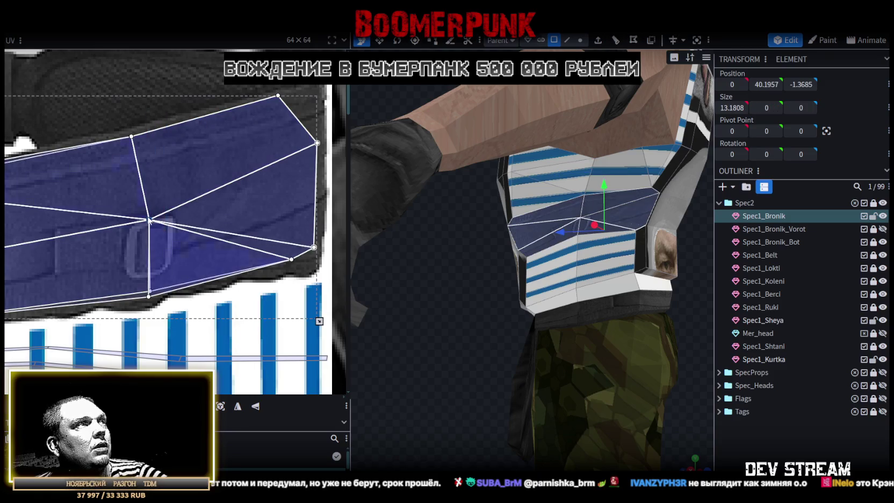
{"action": "mouse_move", "coordinate": [150, 219]}
{"action": "left_mouse_down"}
{"action": "mouse_move", "coordinate": [149, 266]}
{"action": "mouse_move", "coordinate": [192, 239]}
{"action": "mouse_move", "coordinate": [206, 207]}
{"action": "left_mouse_up"}
Deselect and orbit to view the dark strap band across the striped torso
{"action": "left_click", "coordinate": [459, 324]}
{"action": "mouse_move", "coordinate": [459, 323]}
{"action": "left_mouse_down"}
{"action": "mouse_move", "coordinate": [444, 298]}
{"action": "mouse_move", "coordinate": [411, 318]}
{"action": "mouse_move", "coordinate": [511, 326]}
{"action": "mouse_move", "coordinate": [492, 325]}
{"action": "left_mouse_up"}
{"action": "scroll", "coordinate": [478, 324], "scroll_direction": "up", "scroll_amount": 5}
{"action": "scroll", "coordinate": [429, 204], "scroll_direction": "up", "scroll_amount": 3}
{"action": "left_click_drag", "start_coordinate": [429, 204], "coordinate": [407, 203]}
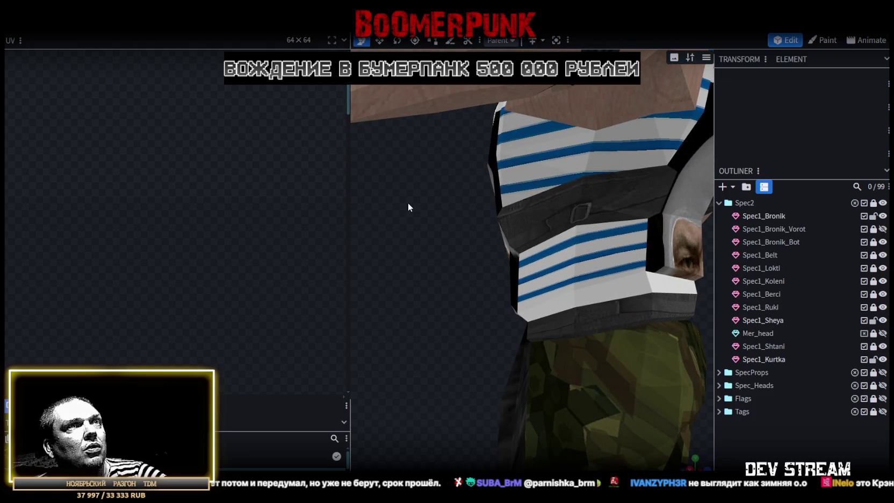
Orbit round to the chest and select the Spec1_Bronik vest piece
{"action": "scroll", "coordinate": [472, 211], "scroll_direction": "down", "scroll_amount": 2}
{"action": "left_click_drag", "start_coordinate": [471, 305], "coordinate": [403, 338]}
{"action": "scroll", "coordinate": [375, 327], "scroll_direction": "down", "scroll_amount": 3}
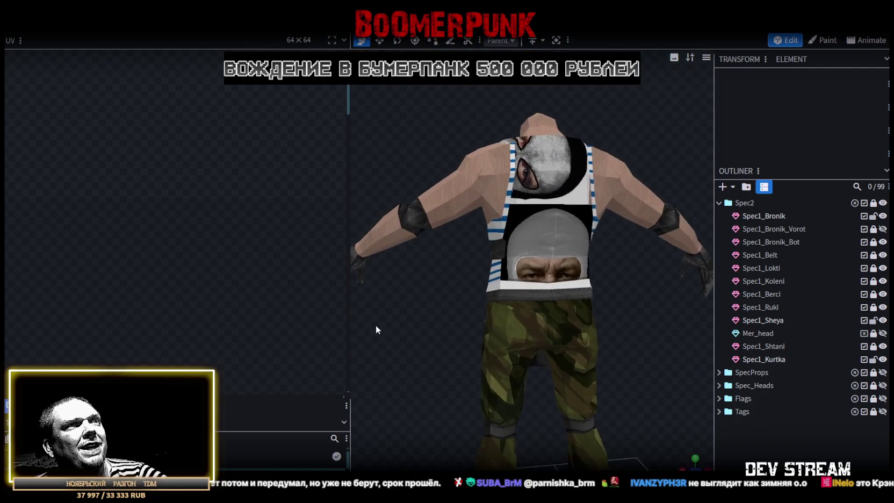
{"action": "left_click", "coordinate": [540, 215]}
{"action": "scroll", "coordinate": [197, 226], "scroll_direction": "down", "scroll_amount": 1}
{"action": "scroll", "coordinate": [198, 227], "scroll_direction": "down", "scroll_amount": 2}
{"action": "mouse_move", "coordinate": [394, 107]}
{"action": "left_mouse_down"}
{"action": "mouse_move", "coordinate": [507, 168]}
{"action": "mouse_move", "coordinate": [637, 133]}
{"action": "mouse_move", "coordinate": [633, 155]}
{"action": "left_mouse_up"}
{"action": "left_click", "coordinate": [559, 258]}
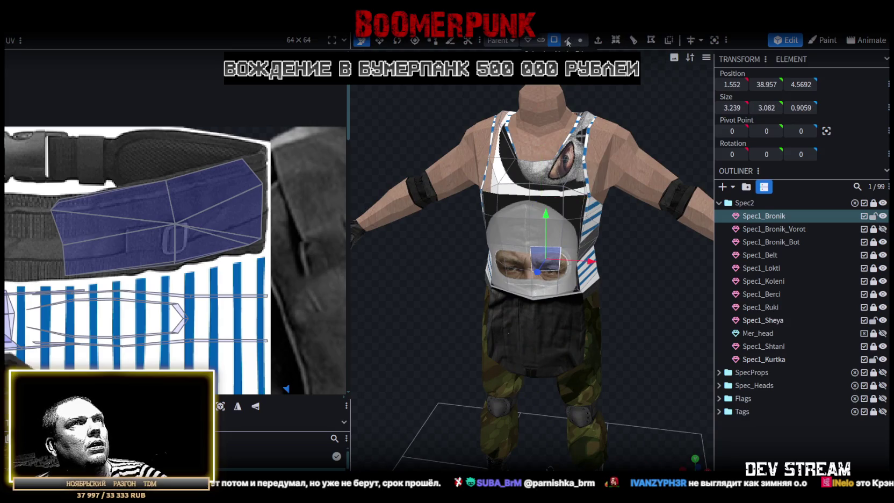
{"action": "mouse_move", "coordinate": [619, 225]}
{"action": "left_mouse_down"}
{"action": "mouse_move", "coordinate": [639, 346]}
{"action": "mouse_move", "coordinate": [630, 373]}
{"action": "left_mouse_up"}
{"action": "scroll", "coordinate": [637, 362], "scroll_direction": "up", "scroll_amount": 2}
{"action": "scroll", "coordinate": [571, 287], "scroll_direction": "up", "scroll_amount": 3}
Select the strap triangles and upper strips on the chest and left shoulder strap
{"action": "left_click", "coordinate": [571, 287]}
{"action": "left_click", "coordinate": [557, 280], "text": "shift"}
{"action": "left_click", "coordinate": [575, 219], "text": "shift"}
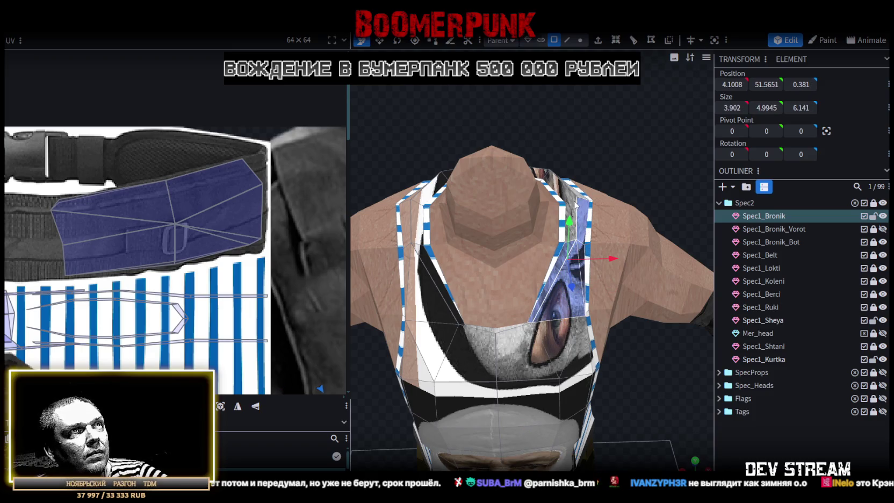
{"action": "left_click", "coordinate": [444, 290], "text": "shift"}
{"action": "left_click", "coordinate": [439, 285], "text": "shift"}
{"action": "left_click", "coordinate": [409, 271], "text": "shift"}
{"action": "left_click", "coordinate": [406, 232], "text": "shift"}
{"action": "left_click", "coordinate": [415, 225], "text": "shift"}
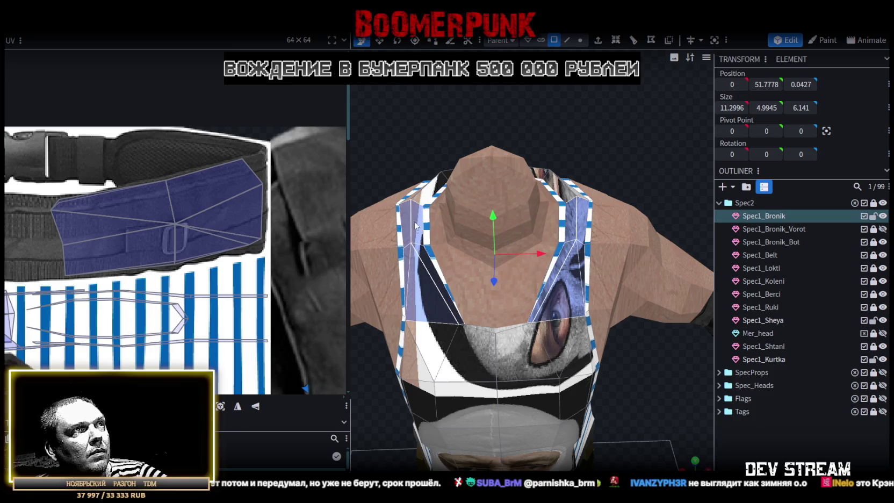
Add the right strap strip to the selection and snap the view to top-down
{"action": "left_click_drag", "start_coordinate": [415, 225], "coordinate": [421, 263]}
{"action": "left_click", "coordinate": [422, 263], "text": "shift"}
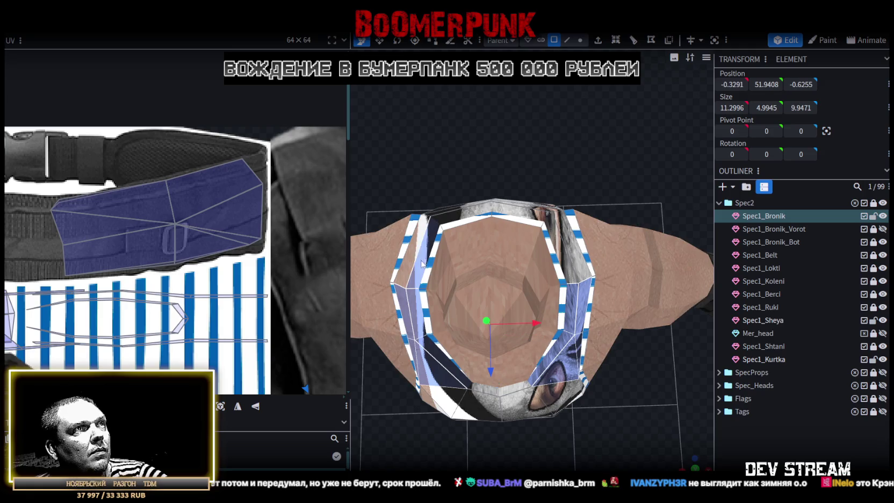
{"action": "left_click", "coordinate": [422, 263], "text": "shift"}
{"action": "left_click", "coordinate": [572, 258], "text": "shift"}
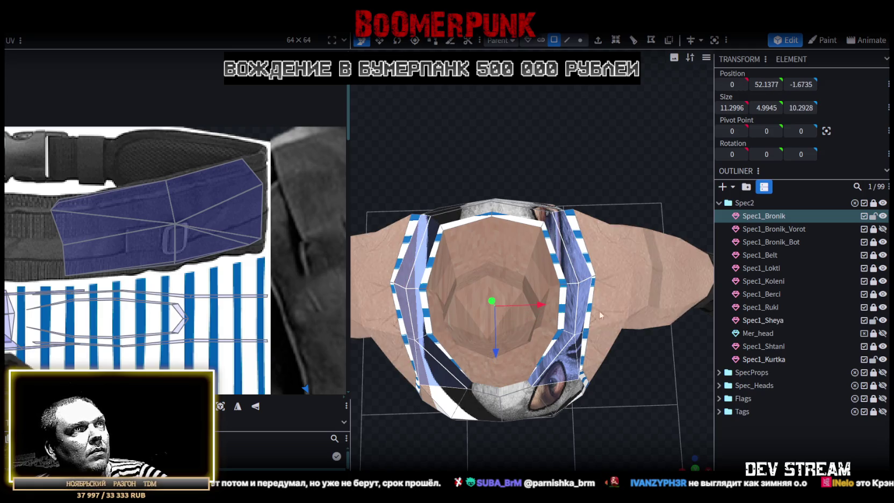
{"action": "left_click_drag", "start_coordinate": [599, 307], "coordinate": [685, 444]}
{"action": "key", "text": "KP_7"}
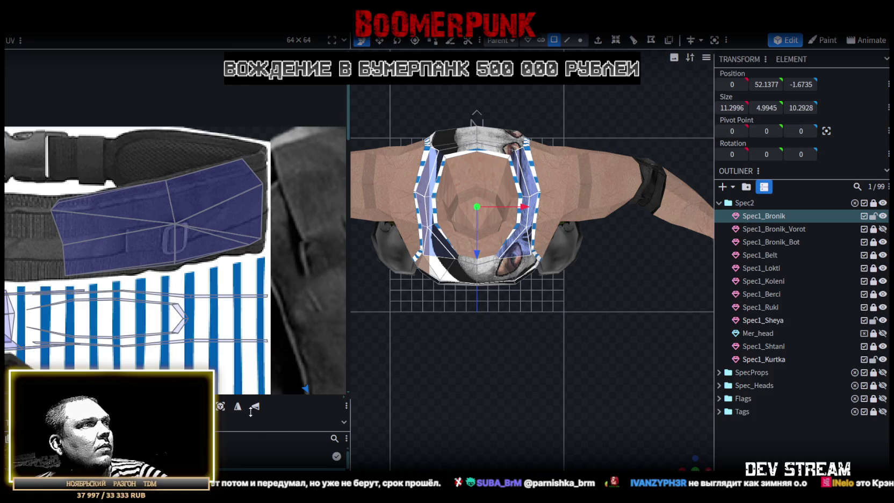
Project the selected strap faces' UVs from the top view and select the whole island
{"action": "left_click", "coordinate": [220, 406]}
{"action": "scroll", "coordinate": [119, 198], "scroll_direction": "down", "scroll_amount": 5}
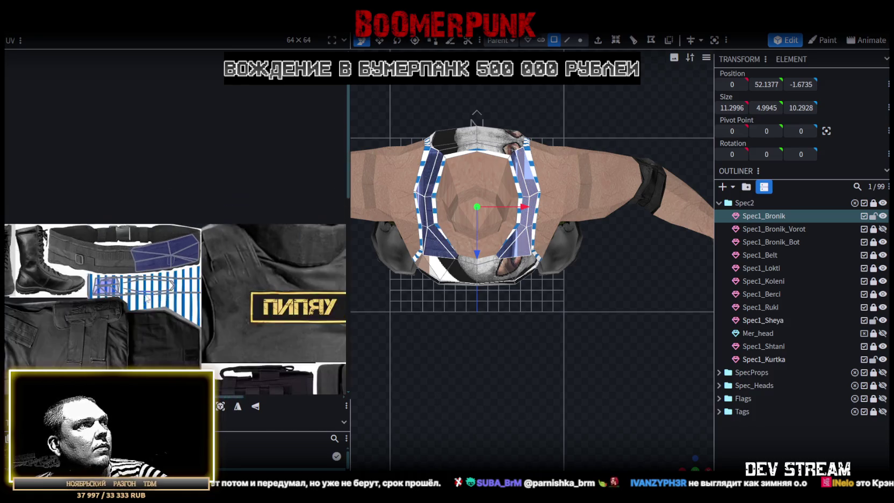
{"action": "middle_click_drag", "start_coordinate": [119, 198], "coordinate": [167, 109]}
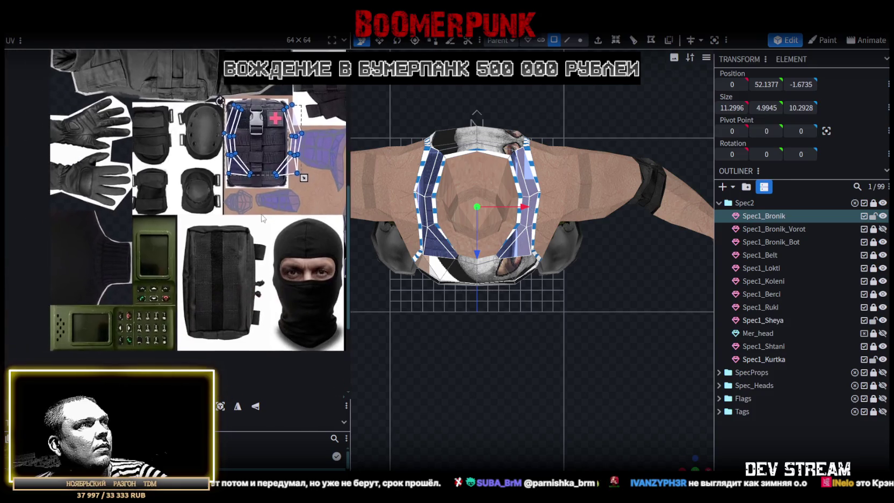
{"action": "left_click_drag", "start_coordinate": [252, 145], "coordinate": [88, 314]}
{"action": "left_click_drag", "start_coordinate": [153, 261], "coordinate": [87, 369]}
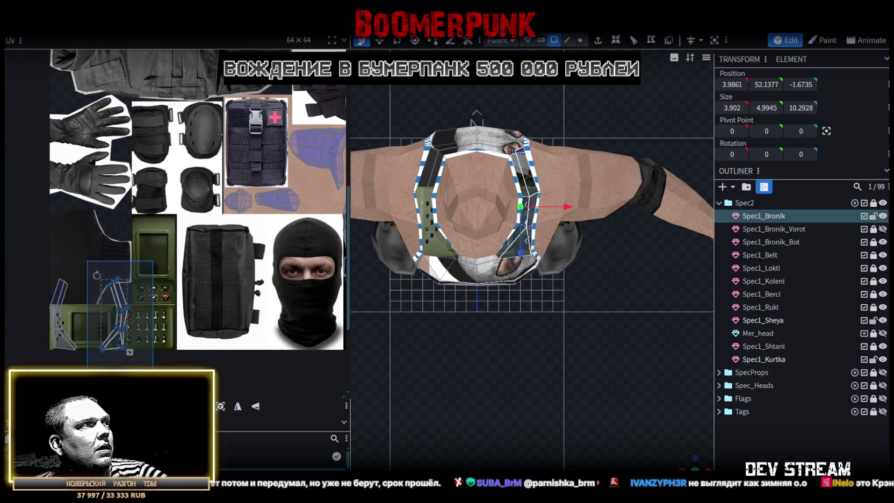
{"action": "key", "text": "ctrl+a"}
{"action": "mouse_move", "coordinate": [180, 287]}
{"action": "middle_mouse_down"}
{"action": "mouse_move", "coordinate": [213, 287]}
{"action": "mouse_move", "coordinate": [203, 337]}
{"action": "middle_mouse_up"}
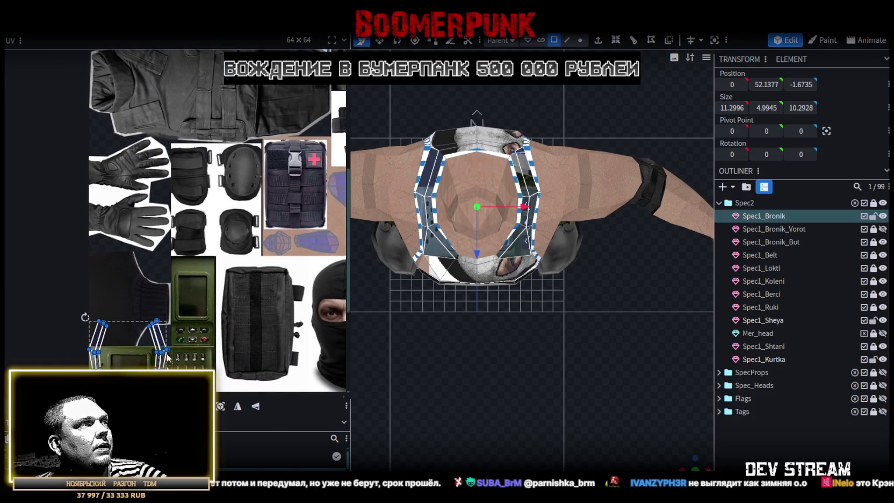
Place the islands on the glove and kneepad texture, rotate them 90°, and move the next face's island
{"action": "left_click_drag", "start_coordinate": [164, 363], "coordinate": [221, 188]}
{"action": "middle_click_drag", "start_coordinate": [198, 176], "coordinate": [232, 295]}
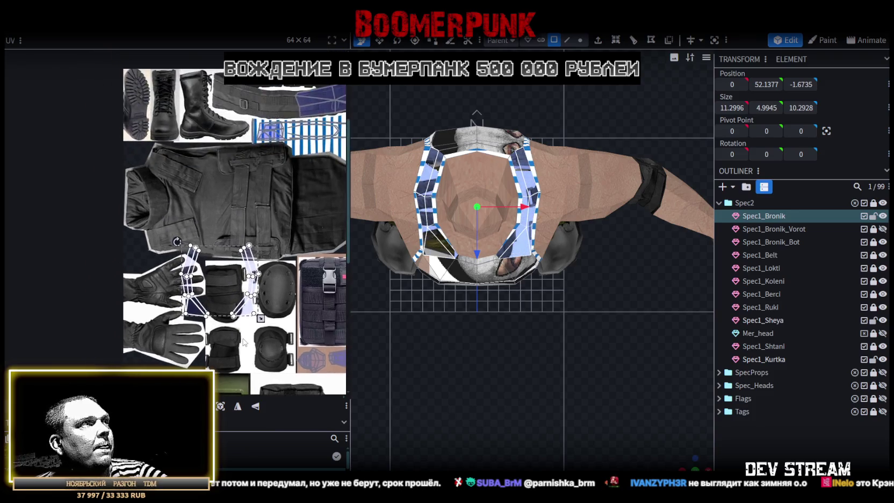
{"action": "scroll", "coordinate": [233, 295], "scroll_direction": "up", "scroll_amount": 2}
{"action": "left_click_drag", "start_coordinate": [262, 285], "coordinate": [253, 310]}
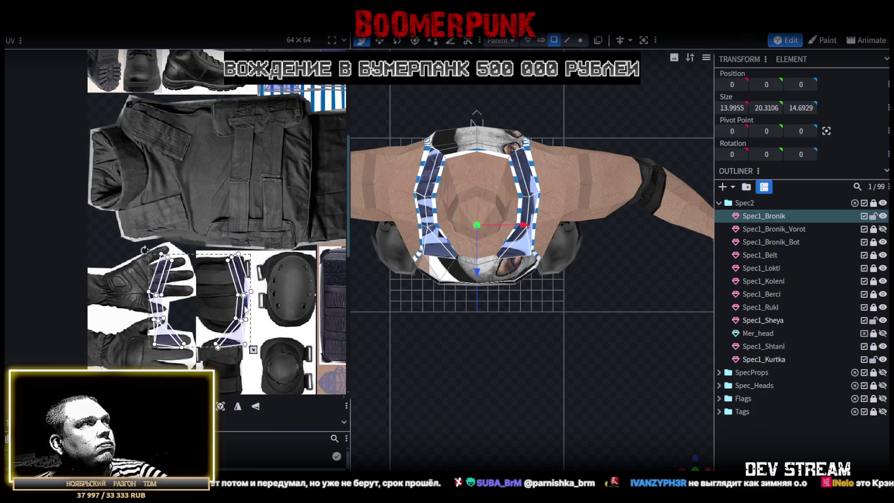
{"action": "right_click", "coordinate": [249, 317]}
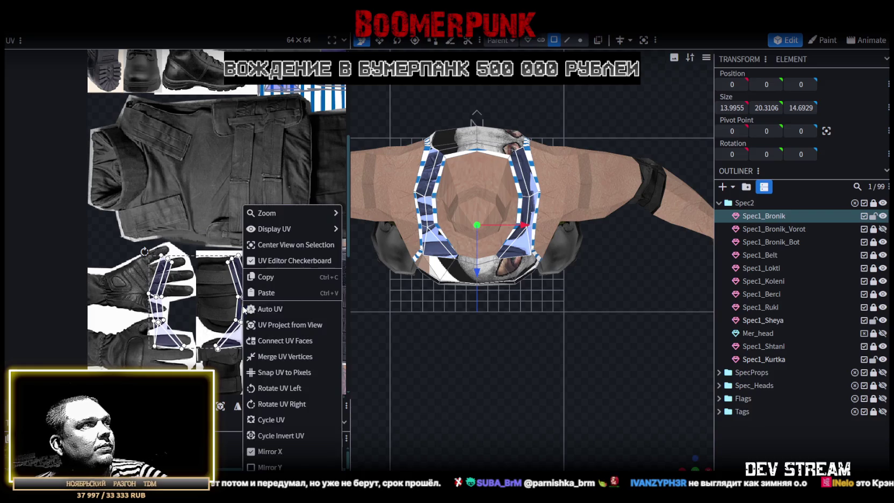
{"action": "left_click", "coordinate": [266, 385]}
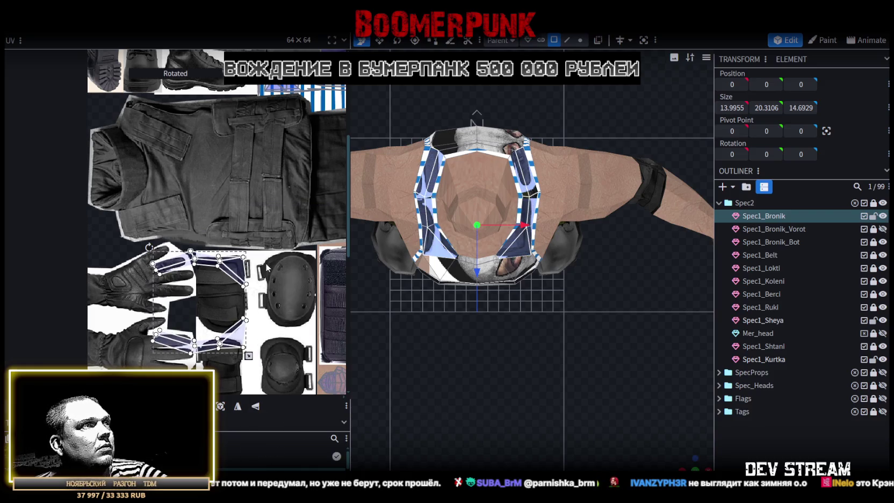
{"action": "left_click", "coordinate": [516, 240]}
{"action": "left_click_drag", "start_coordinate": [194, 239], "coordinate": [149, 130]}
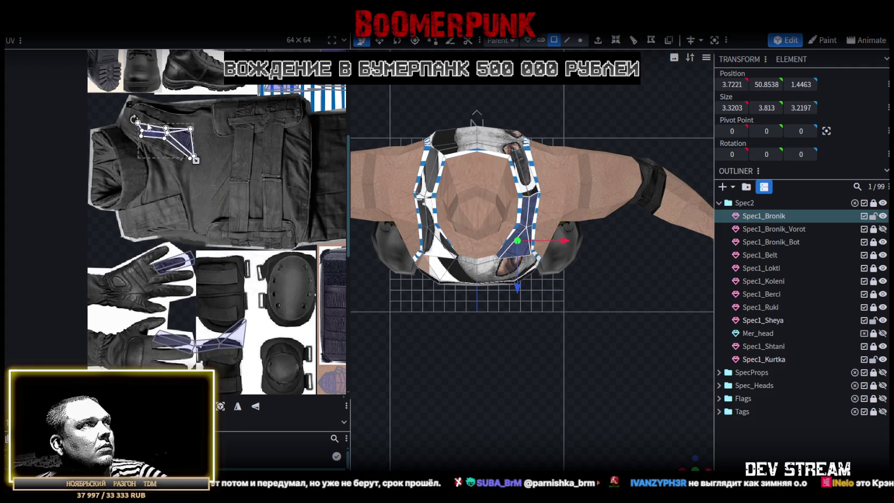
Rotate, enlarge and nudge the strap island so it sits over the vest flap
{"action": "scroll", "coordinate": [150, 130], "scroll_direction": "up", "scroll_amount": 2}
{"action": "scroll", "coordinate": [145, 107], "scroll_direction": "up", "scroll_amount": 3}
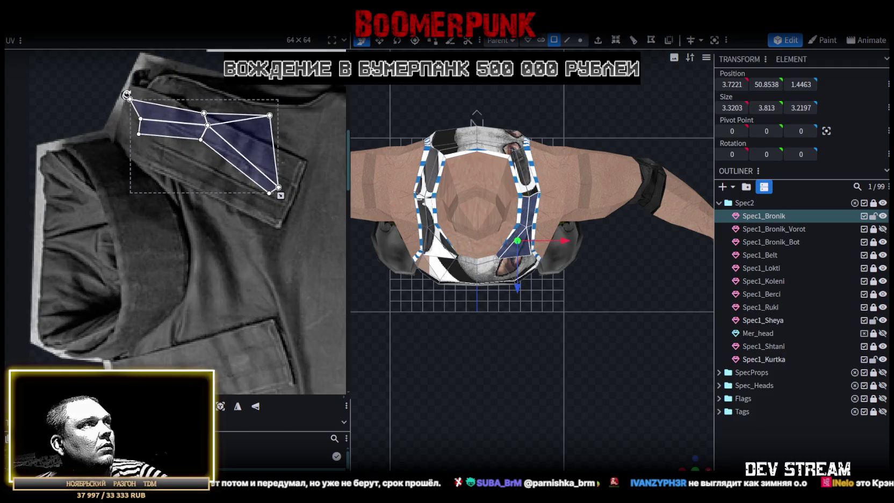
{"action": "left_click_drag", "start_coordinate": [127, 95], "coordinate": [140, 80]}
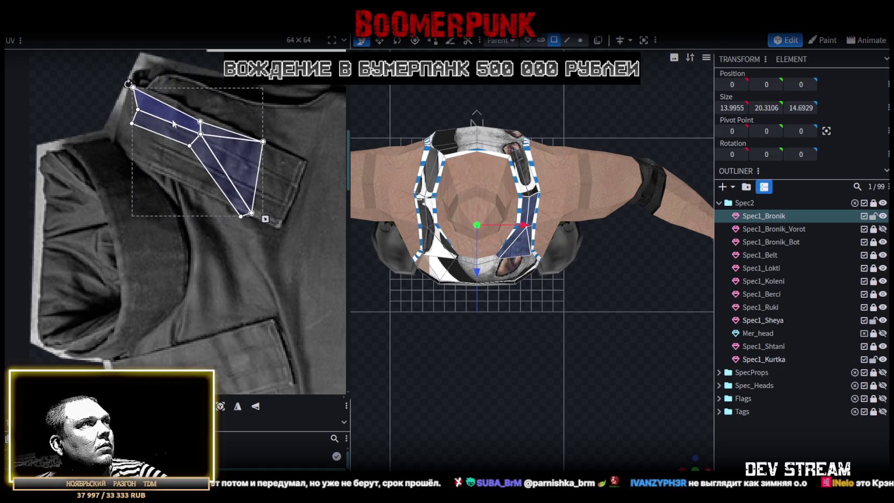
{"action": "scroll", "coordinate": [215, 152], "scroll_direction": "down", "scroll_amount": 1}
{"action": "left_click_drag", "start_coordinate": [250, 195], "coordinate": [310, 248]}
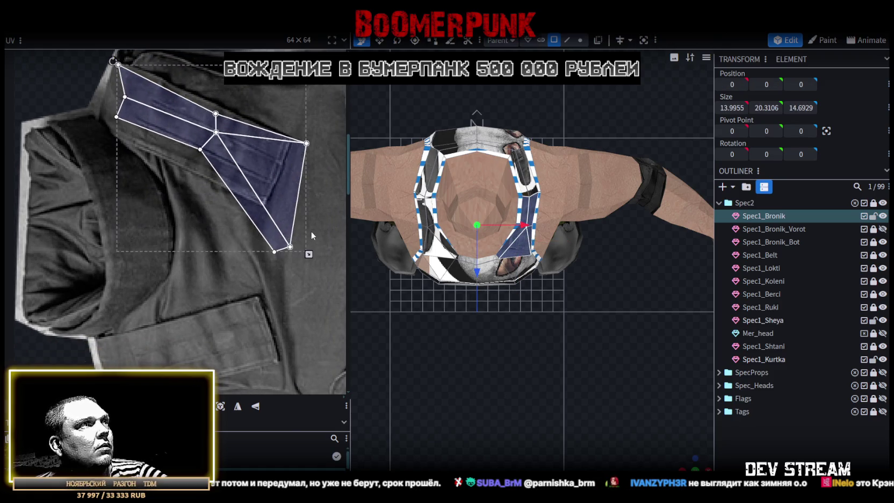
{"action": "left_click_drag", "start_coordinate": [262, 161], "coordinate": [267, 162]}
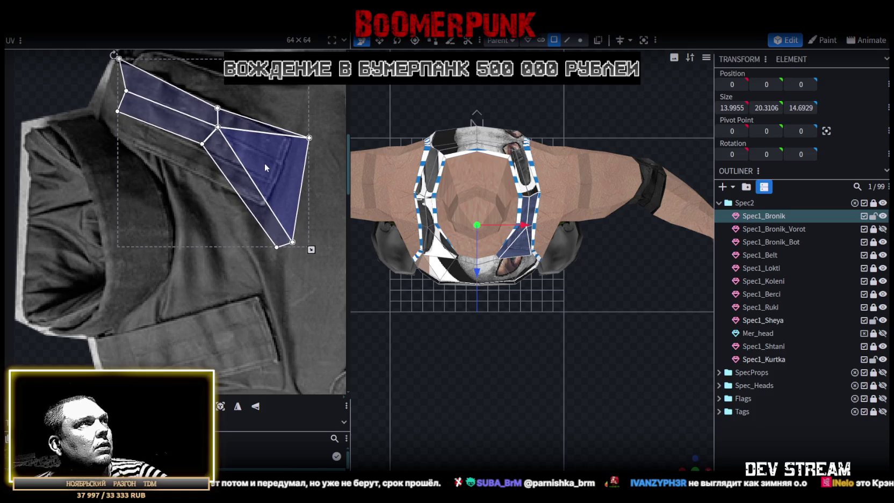
{"action": "scroll", "coordinate": [215, 157], "scroll_direction": "up", "scroll_amount": 1}
{"action": "scroll", "coordinate": [193, 175], "scroll_direction": "up", "scroll_amount": 1}
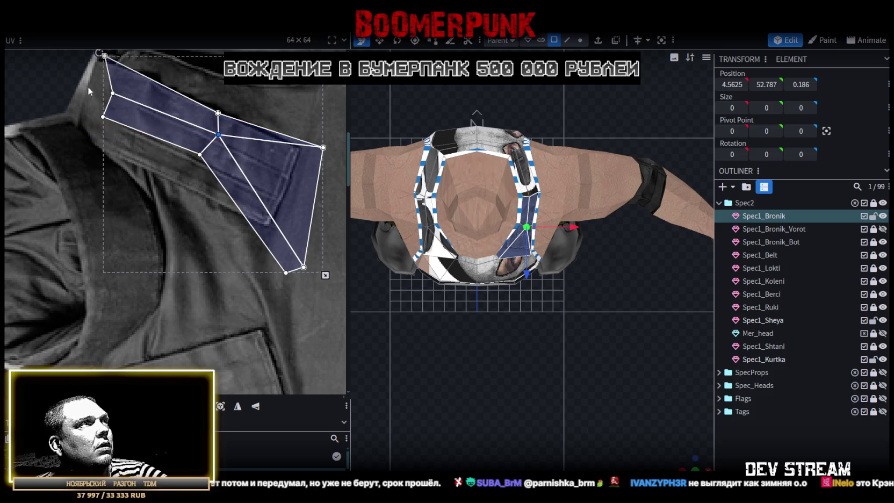
Reshape the upper-left and inner strap faces to follow the vest's shoulder strap
{"action": "left_click", "coordinate": [127, 132]}
{"action": "left_click_drag", "start_coordinate": [102, 116], "coordinate": [84, 113]}
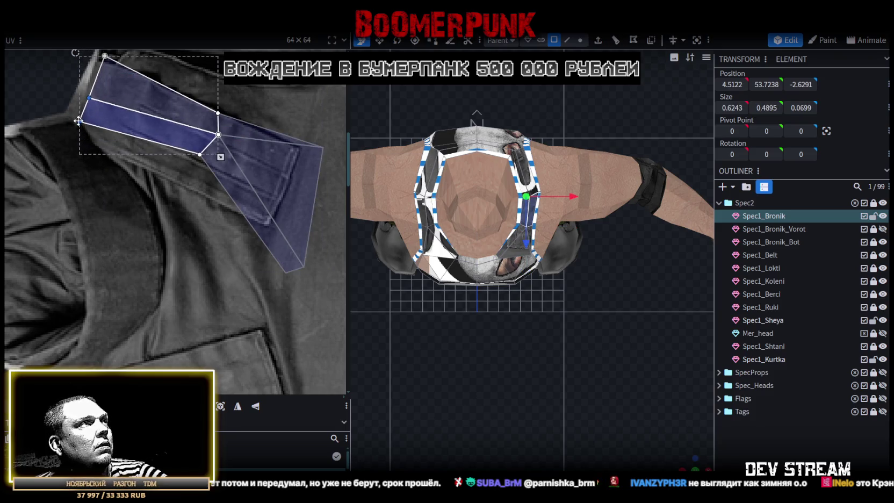
{"action": "left_click", "coordinate": [99, 110]}
{"action": "left_click", "coordinate": [99, 110]}
{"action": "left_click_drag", "start_coordinate": [84, 114], "coordinate": [80, 126]}
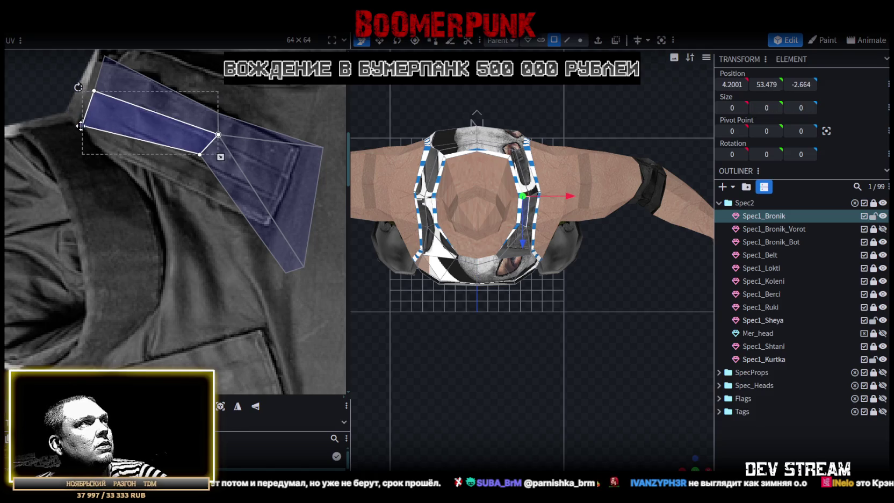
{"action": "left_click", "coordinate": [164, 168]}
{"action": "left_click_drag", "start_coordinate": [218, 134], "coordinate": [204, 146]}
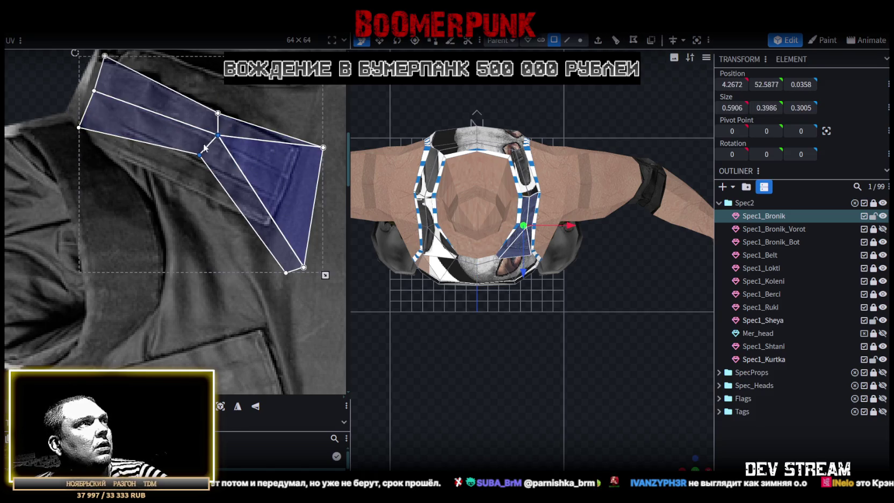
{"action": "left_click", "coordinate": [184, 167]}
{"action": "left_click_drag", "start_coordinate": [187, 166], "coordinate": [186, 182]}
{"action": "mouse_move", "coordinate": [582, 347]}
{"action": "left_mouse_down"}
{"action": "mouse_move", "coordinate": [605, 241]}
{"action": "mouse_move", "coordinate": [598, 251]}
{"action": "left_mouse_up"}
Enlarge the lower strap triangle and narrow its top-right corner on the texture
{"action": "left_click_drag", "start_coordinate": [265, 292], "coordinate": [291, 269]}
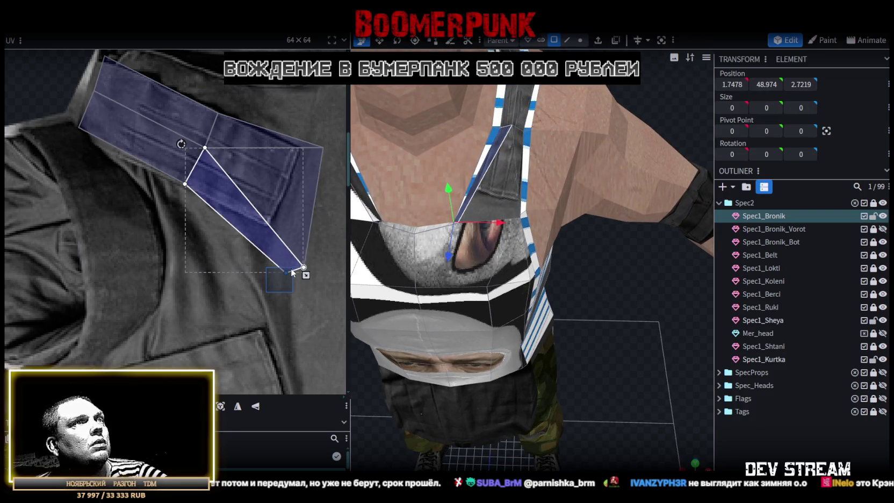
{"action": "mouse_move", "coordinate": [221, 277]}
{"action": "left_mouse_down"}
{"action": "mouse_move", "coordinate": [216, 283]}
{"action": "mouse_move", "coordinate": [300, 267]}
{"action": "mouse_move", "coordinate": [273, 233]}
{"action": "left_mouse_up"}
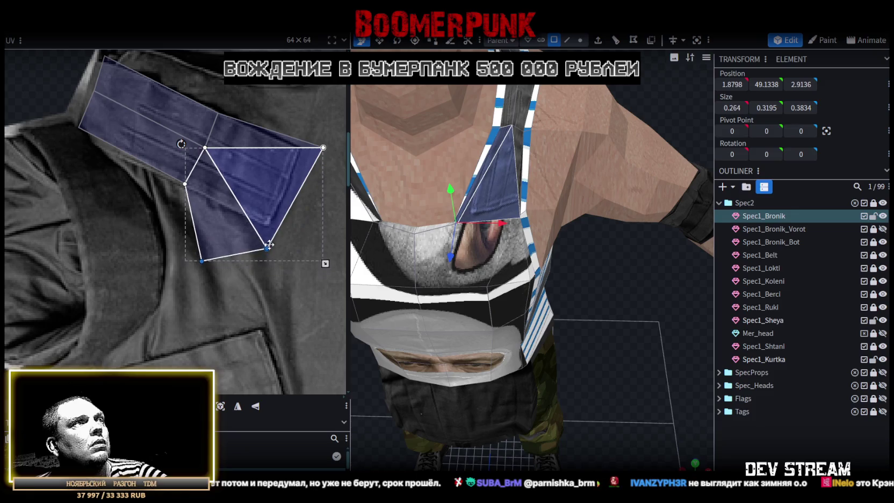
{"action": "left_click", "coordinate": [323, 147]}
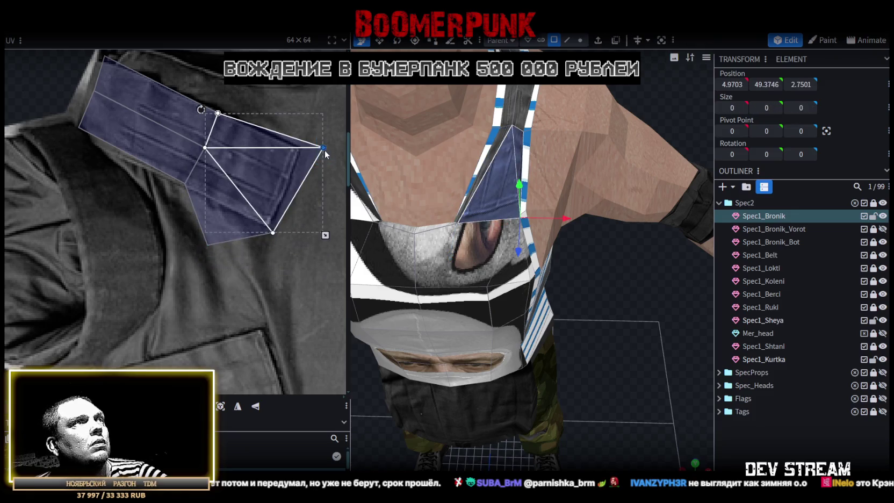
{"action": "left_click_drag", "start_coordinate": [310, 148], "coordinate": [310, 147]}
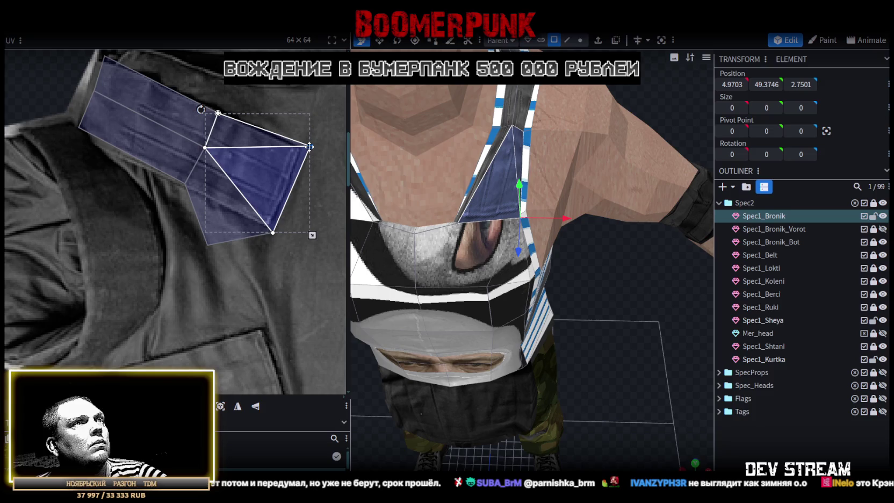
{"action": "left_click", "coordinate": [207, 245]}
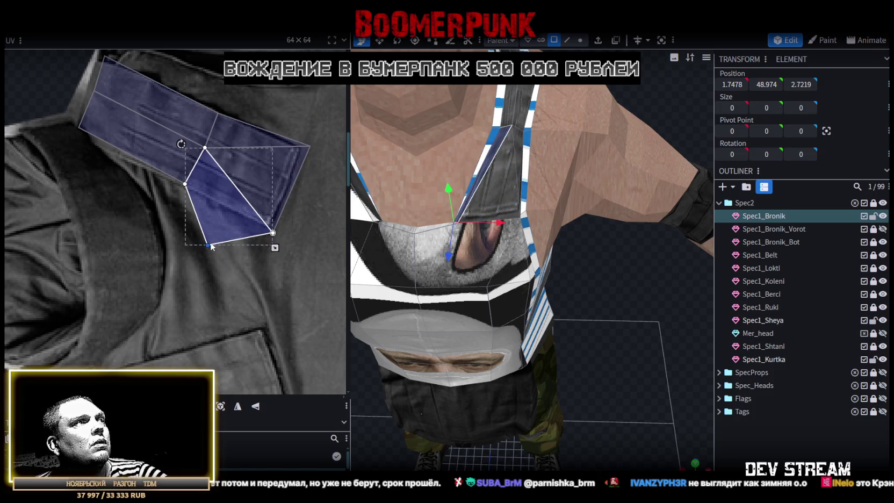
{"action": "scroll", "coordinate": [255, 247], "scroll_direction": "down", "scroll_amount": 3}
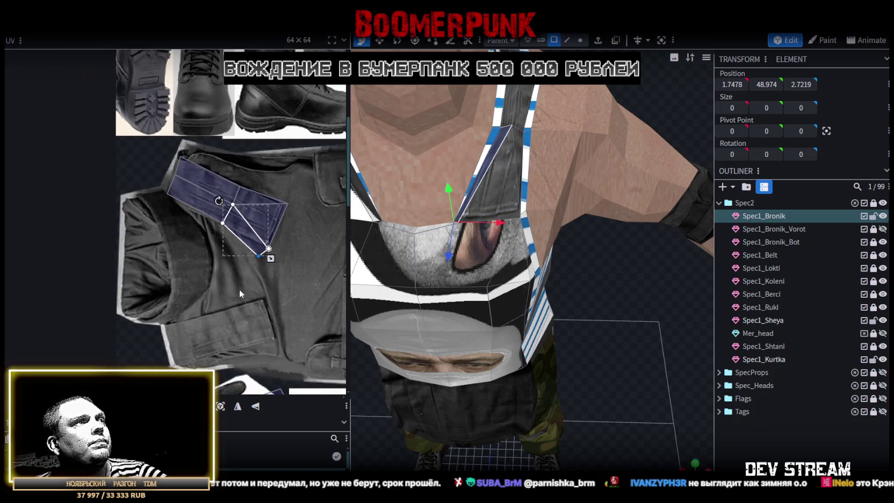
{"action": "scroll", "coordinate": [259, 277], "scroll_direction": "down", "scroll_amount": 2}
{"action": "scroll", "coordinate": [264, 268], "scroll_direction": "down", "scroll_amount": 2}
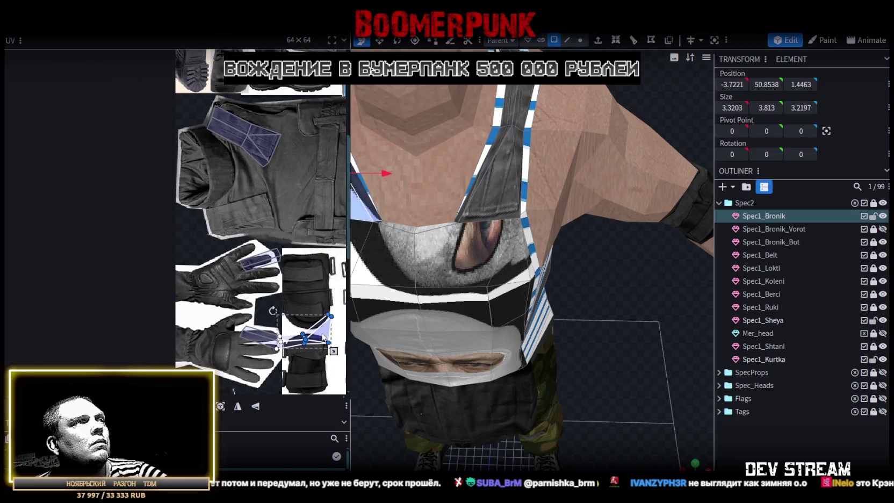
Select the lower strap faces and stretch the lower-left corner along the vest edge
{"action": "left_click", "coordinate": [238, 204]}
{"action": "scroll", "coordinate": [239, 204], "scroll_direction": "up", "scroll_amount": 2}
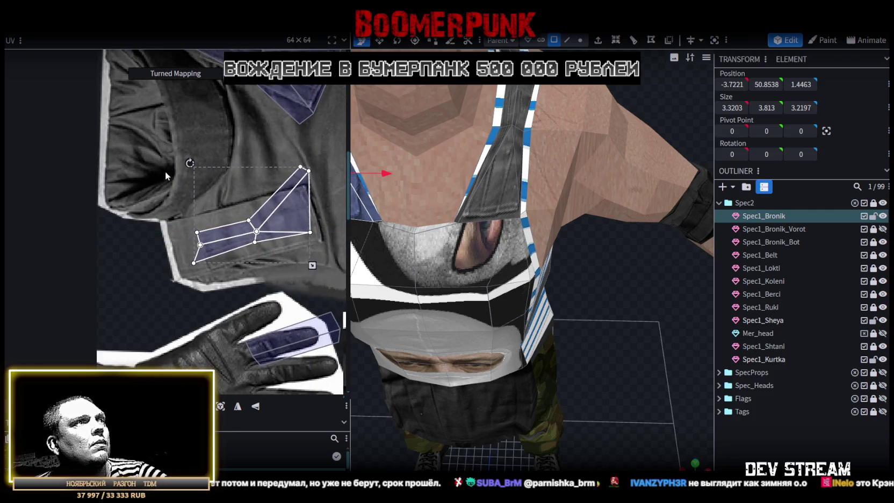
{"action": "left_click", "coordinate": [219, 244]}
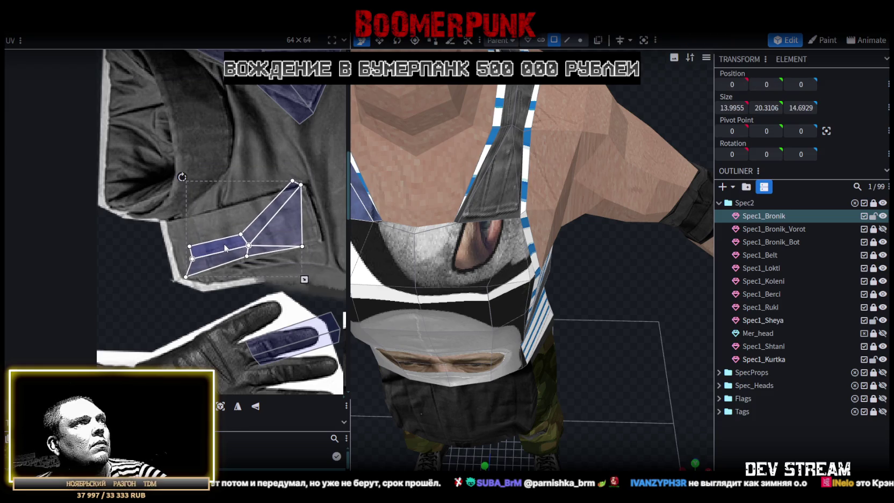
{"action": "scroll", "coordinate": [270, 246], "scroll_direction": "right", "scroll_amount": 3}
{"action": "scroll", "coordinate": [263, 244], "scroll_direction": "down", "scroll_amount": 2}
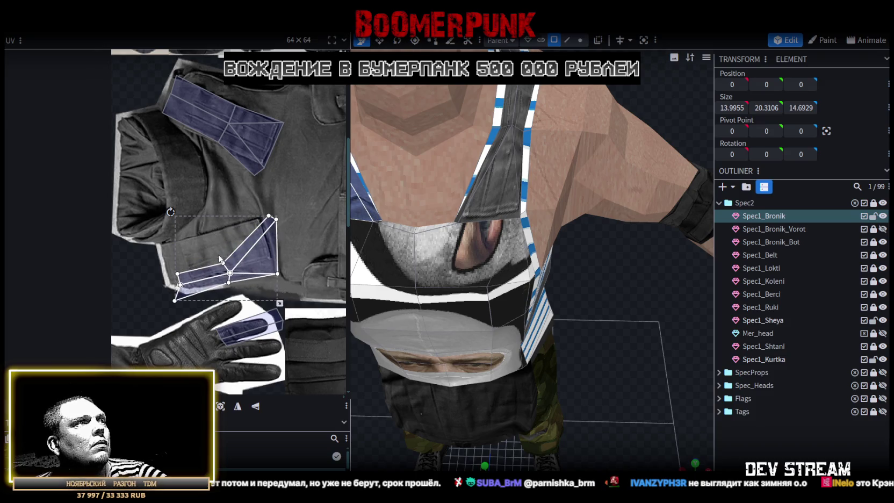
{"action": "scroll", "coordinate": [215, 260], "scroll_direction": "up", "scroll_amount": 2}
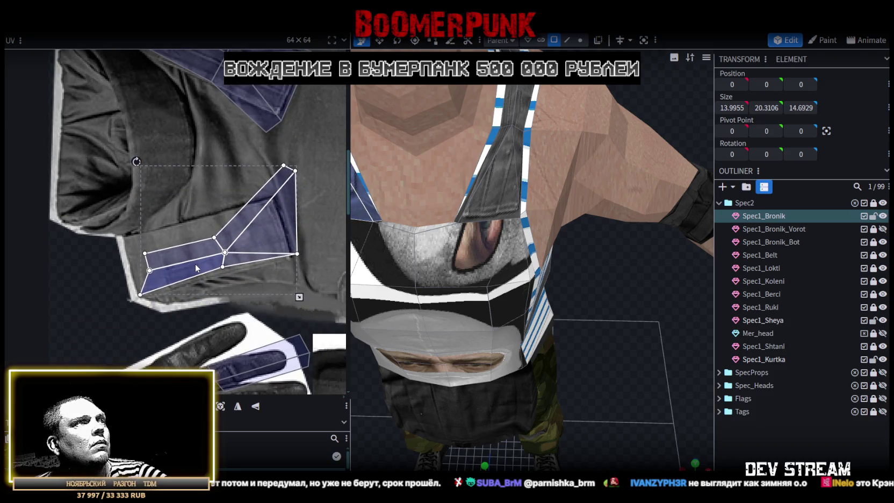
{"action": "scroll", "coordinate": [232, 272], "scroll_direction": "up", "scroll_amount": 1}
{"action": "left_click", "coordinate": [216, 266]}
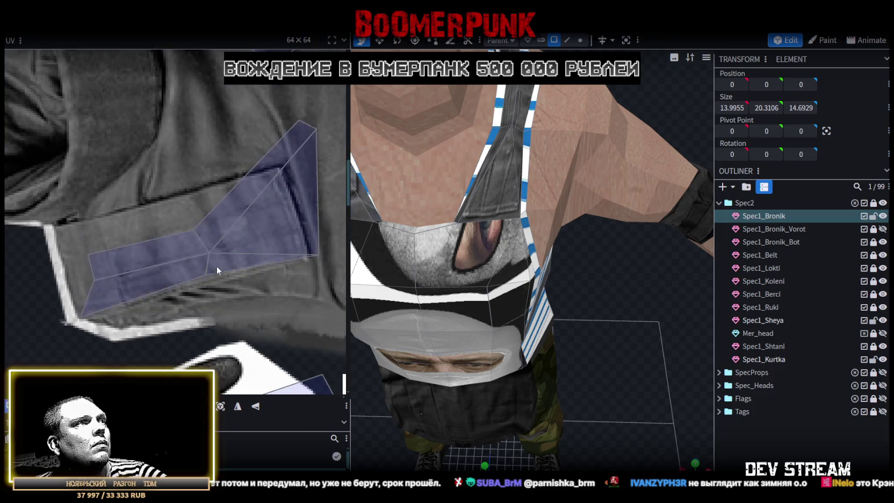
{"action": "left_click", "coordinate": [87, 317]}
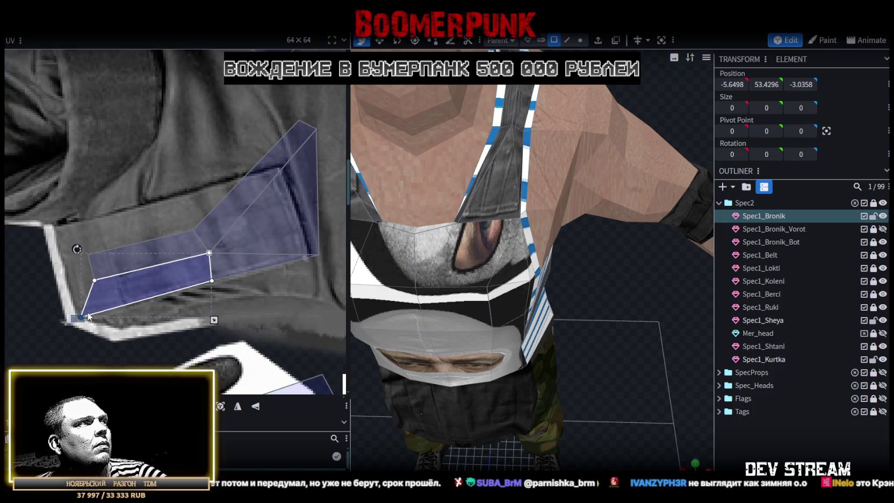
{"action": "left_click", "coordinate": [86, 272], "text": "shift"}
{"action": "mouse_move", "coordinate": [93, 280]}
{"action": "left_mouse_down"}
{"action": "mouse_move", "coordinate": [63, 264]}
{"action": "mouse_move", "coordinate": [96, 260]}
{"action": "mouse_move", "coordinate": [55, 224]}
{"action": "left_mouse_up"}
Shift the strap's shared corners up-left and move the top corner to refit the faces
{"action": "key", "text": "ctrl+a"}
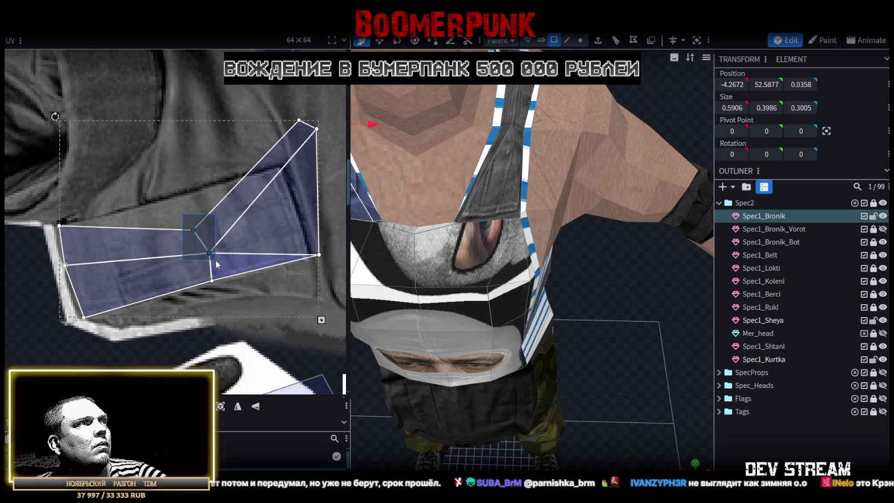
{"action": "left_click_drag", "start_coordinate": [209, 252], "coordinate": [167, 195]}
{"action": "scroll", "coordinate": [172, 235], "scroll_direction": "down", "scroll_amount": 2}
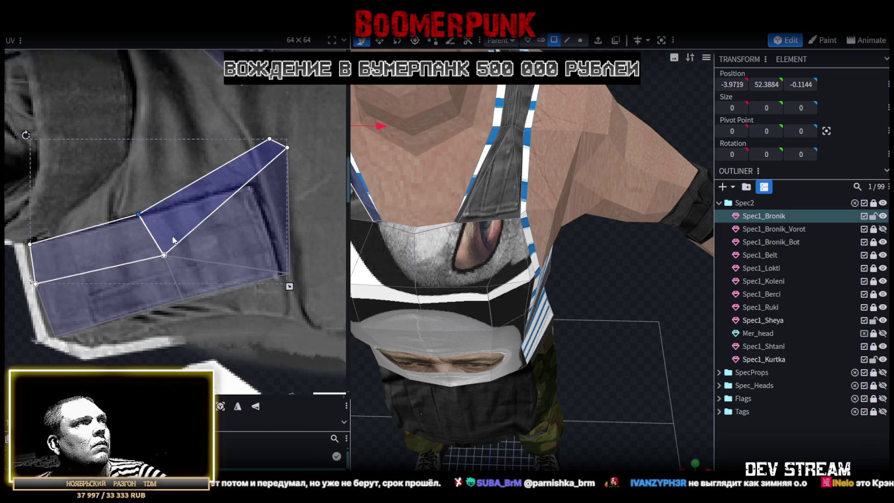
{"action": "scroll", "coordinate": [243, 227], "scroll_direction": "down", "scroll_amount": 1}
{"action": "scroll", "coordinate": [260, 270], "scroll_direction": "down", "scroll_amount": 1}
{"action": "scroll", "coordinate": [260, 274], "scroll_direction": "down", "scroll_amount": 1}
{"action": "mouse_move", "coordinate": [273, 329]}
{"action": "left_mouse_down"}
{"action": "mouse_move", "coordinate": [239, 303]}
{"action": "mouse_move", "coordinate": [265, 322]}
{"action": "left_mouse_up"}
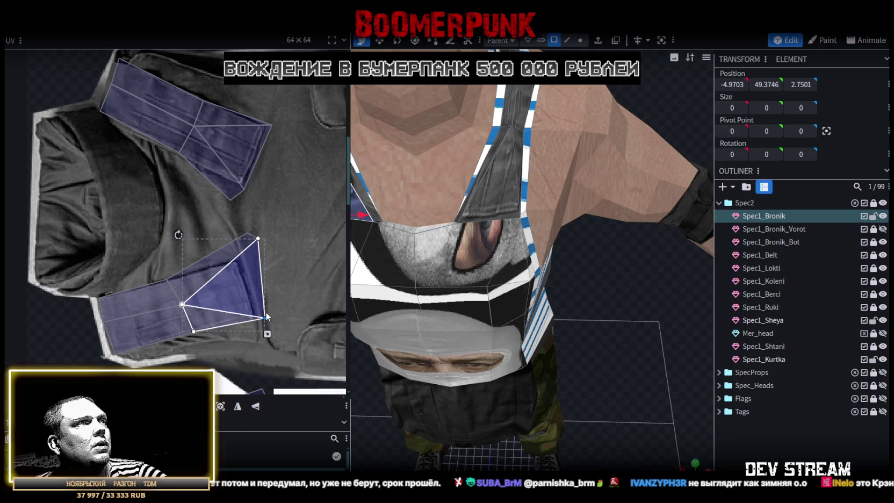
{"action": "mouse_move", "coordinate": [268, 220]}
{"action": "left_mouse_down"}
{"action": "mouse_move", "coordinate": [255, 252]}
{"action": "mouse_move", "coordinate": [249, 231]}
{"action": "left_mouse_up"}
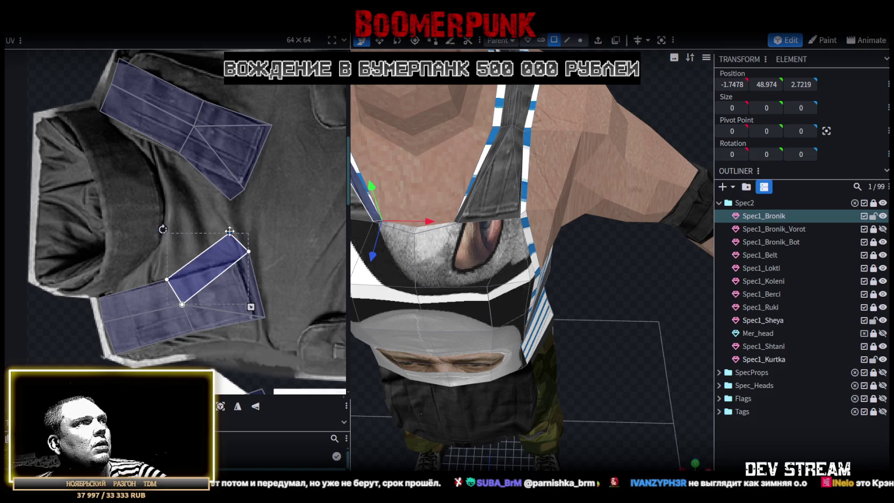
Orbit to a top-down view to confirm both straps render in dark vest fabric
{"action": "scroll", "coordinate": [636, 405], "scroll_direction": "down", "scroll_amount": 4}
{"action": "mouse_move", "coordinate": [651, 405]}
{"action": "left_mouse_down"}
{"action": "mouse_move", "coordinate": [612, 383]}
{"action": "mouse_move", "coordinate": [627, 375]}
{"action": "mouse_move", "coordinate": [618, 351]}
{"action": "left_mouse_up"}
{"action": "scroll", "coordinate": [627, 376], "scroll_direction": "up", "scroll_amount": 4}
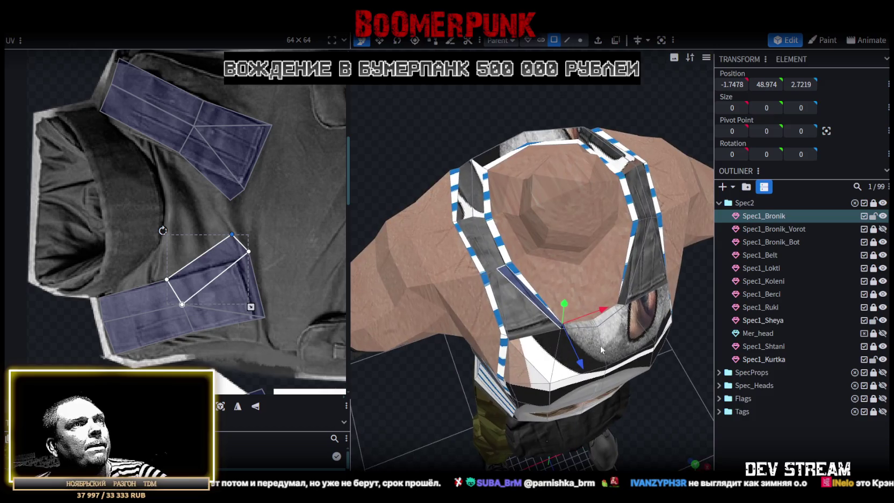
{"action": "scroll", "coordinate": [190, 268], "scroll_direction": "down", "scroll_amount": 3}
{"action": "scroll", "coordinate": [190, 269], "scroll_direction": "down", "scroll_amount": 2}
{"action": "scroll", "coordinate": [191, 269], "scroll_direction": "up", "scroll_amount": 2}
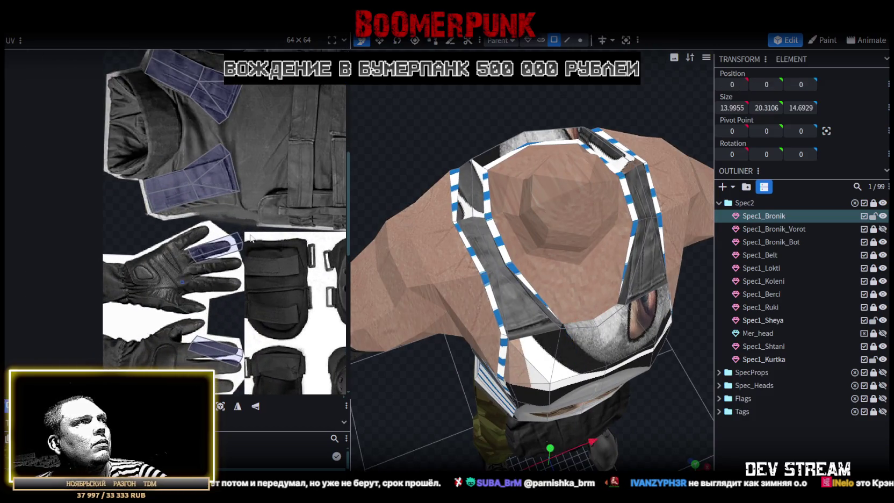
Mirror the strap face lying on the glove, then move and enlarge it over the upper vest strap
{"action": "left_click", "coordinate": [214, 242]}
{"action": "middle_click_drag", "start_coordinate": [260, 220], "coordinate": [267, 277]}
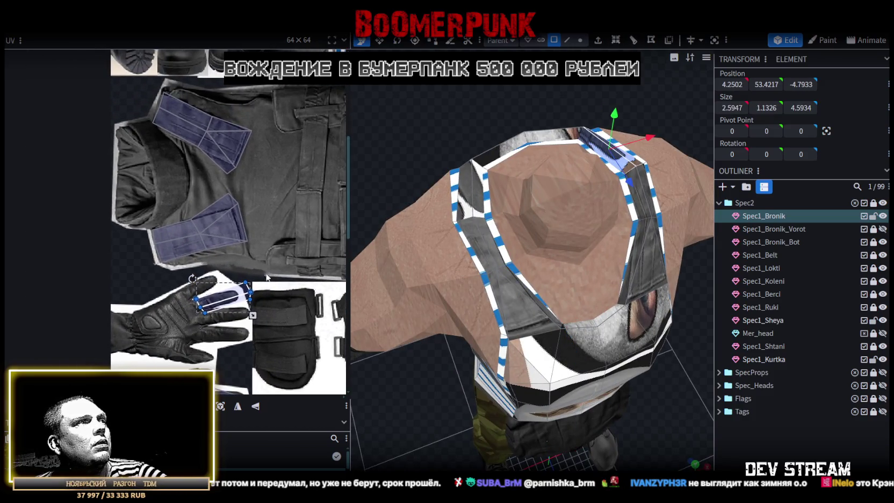
{"action": "left_click", "coordinate": [255, 406]}
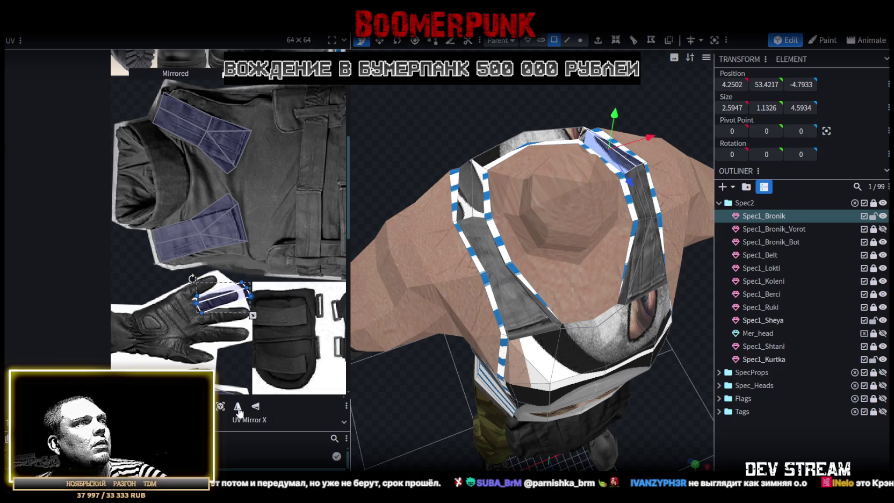
{"action": "left_click", "coordinate": [238, 407]}
{"action": "mouse_move", "coordinate": [210, 293]}
{"action": "left_mouse_down"}
{"action": "mouse_move", "coordinate": [207, 116]}
{"action": "mouse_move", "coordinate": [168, 115]}
{"action": "left_mouse_up"}
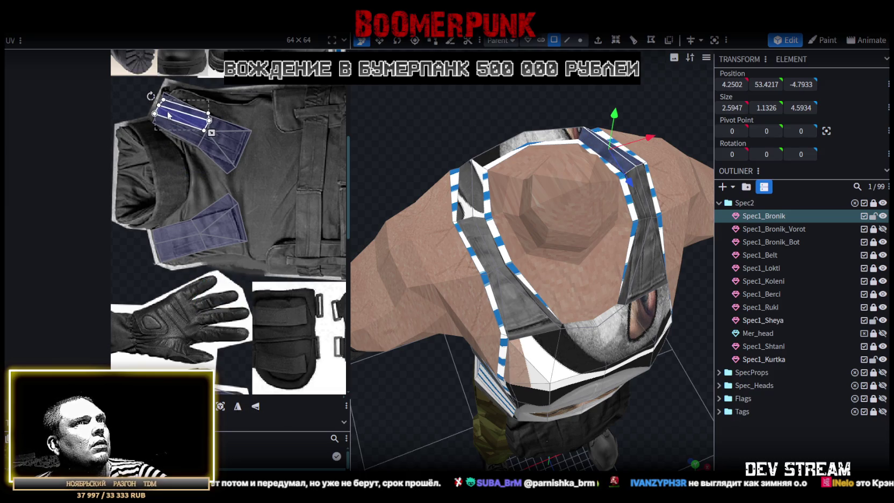
{"action": "scroll", "coordinate": [153, 119], "scroll_direction": "up", "scroll_amount": 3}
{"action": "scroll", "coordinate": [153, 119], "scroll_direction": "up", "scroll_amount": 2}
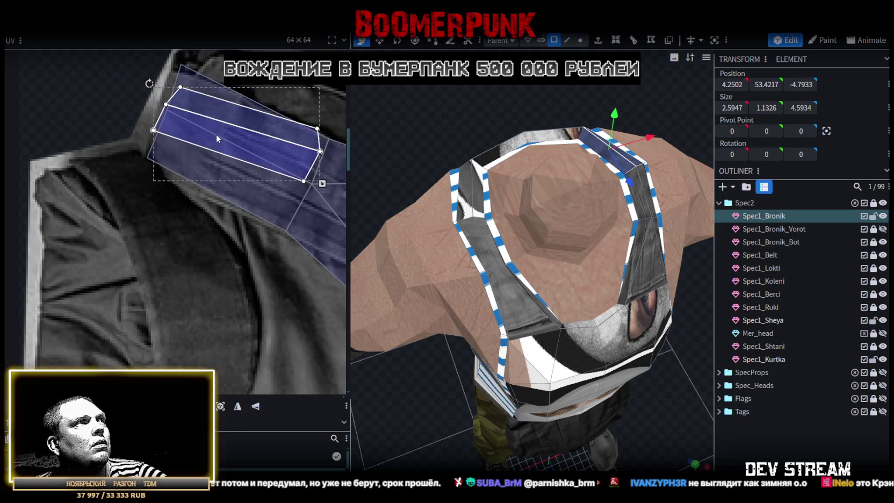
{"action": "left_click_drag", "start_coordinate": [216, 135], "coordinate": [218, 120]}
{"action": "left_click_drag", "start_coordinate": [322, 169], "coordinate": [333, 242]}
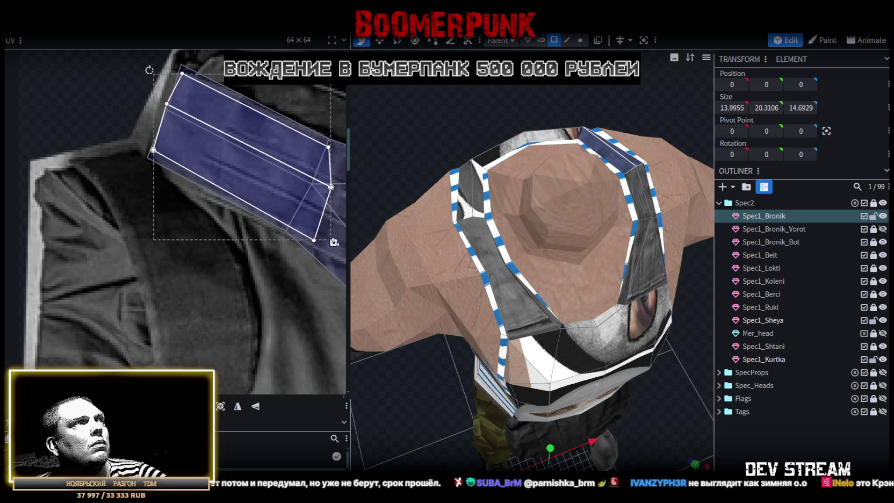
Slide the strap face along the vest strap and flip its mapping horizontally again
{"action": "middle_click_drag", "start_coordinate": [262, 162], "coordinate": [212, 206]}
{"action": "mouse_move", "coordinate": [494, 92]}
{"action": "left_mouse_down"}
{"action": "mouse_move", "coordinate": [464, 129]}
{"action": "mouse_move", "coordinate": [452, 107]}
{"action": "left_mouse_up"}
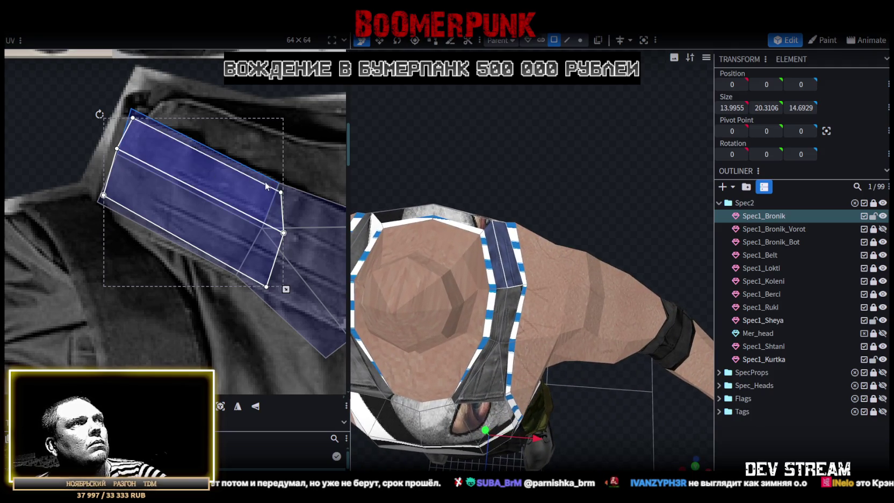
{"action": "middle_click_drag", "start_coordinate": [266, 186], "coordinate": [178, 156]}
{"action": "left_click_drag", "start_coordinate": [178, 156], "coordinate": [283, 214]}
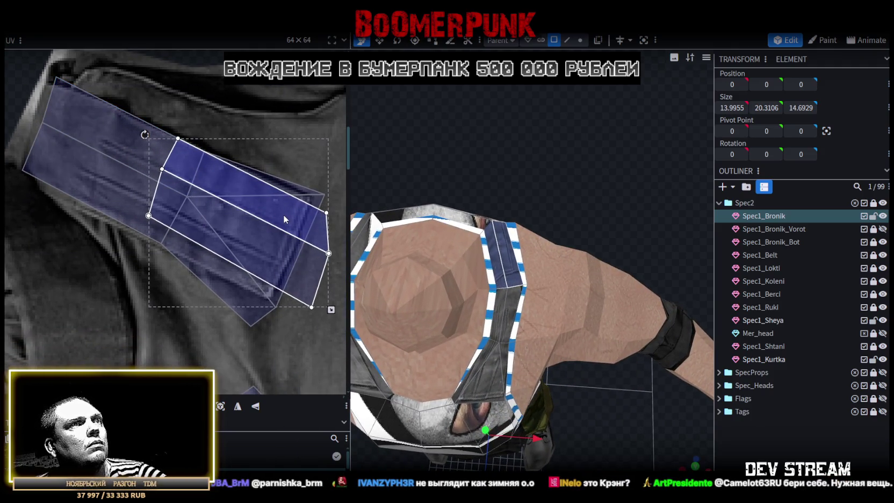
{"action": "left_click", "coordinate": [237, 406]}
{"action": "left_click", "coordinate": [238, 406]}
Reposition, enlarge, flatten and rotate the strap UV face to follow the dark vest fabric
{"action": "left_click_drag", "start_coordinate": [268, 227], "coordinate": [283, 231]}
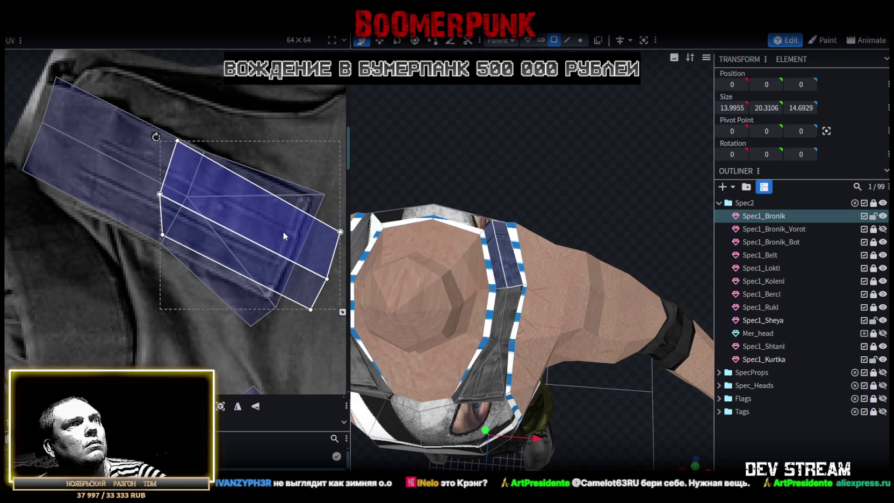
{"action": "left_click_drag", "start_coordinate": [282, 231], "coordinate": [177, 187]}
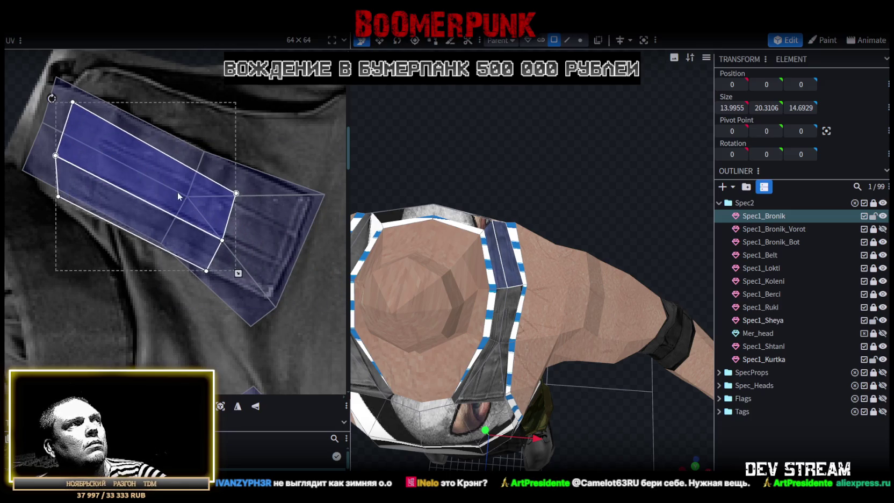
{"action": "middle_click_drag", "start_coordinate": [284, 284], "coordinate": [258, 254]}
{"action": "mouse_move", "coordinate": [209, 236]}
{"action": "left_mouse_down"}
{"action": "mouse_move", "coordinate": [259, 249]}
{"action": "mouse_move", "coordinate": [314, 280]}
{"action": "mouse_move", "coordinate": [325, 308]}
{"action": "left_mouse_up"}
{"action": "left_click_drag", "start_coordinate": [313, 331], "coordinate": [316, 329]}
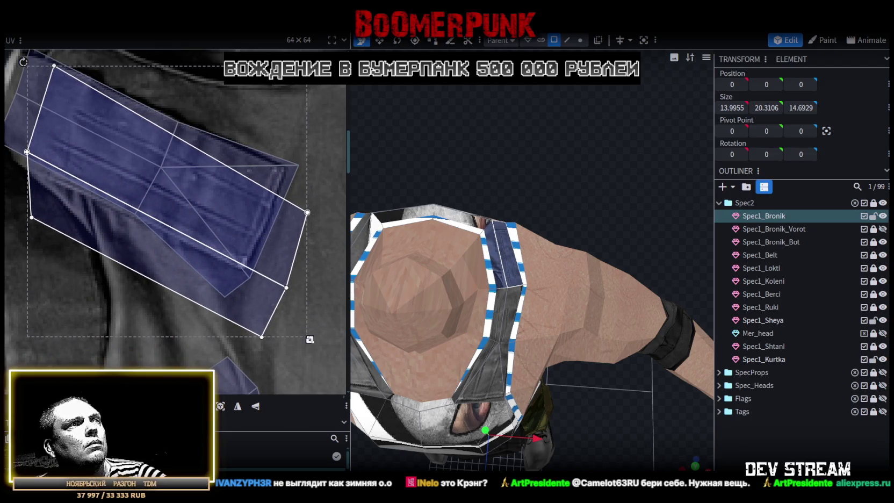
{"action": "left_click_drag", "start_coordinate": [313, 342], "coordinate": [321, 266]}
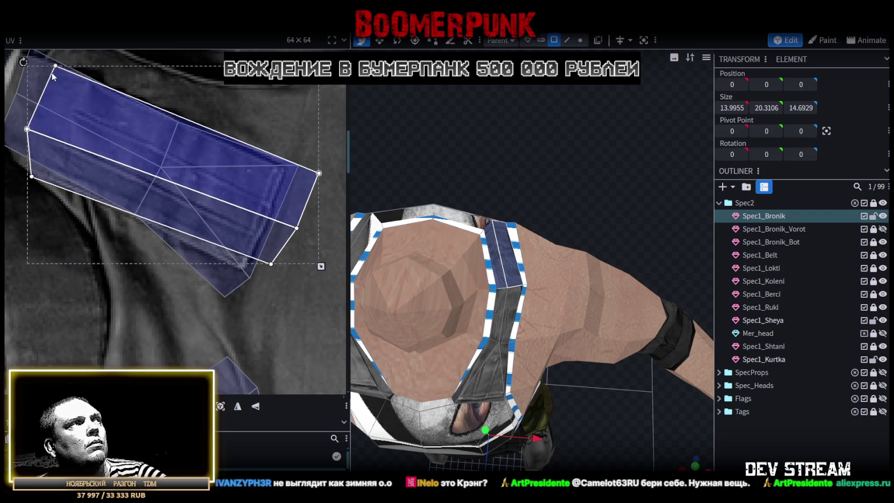
{"action": "left_click_drag", "start_coordinate": [22, 61], "coordinate": [33, 56]}
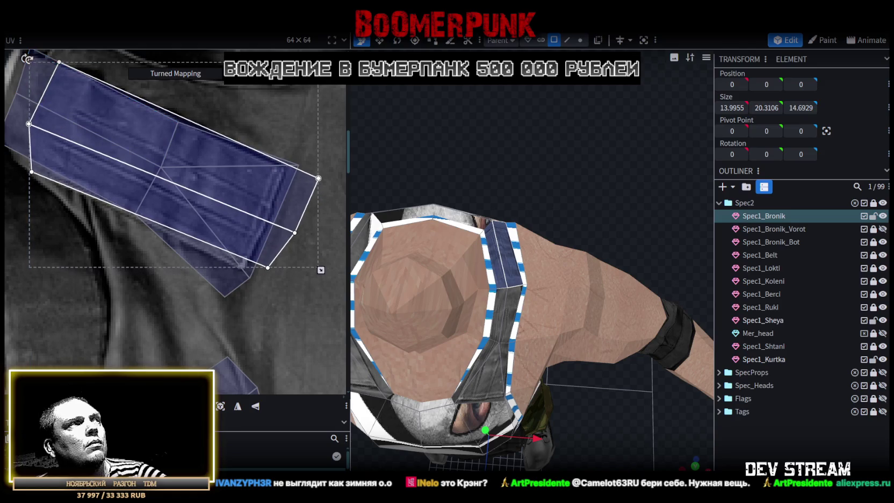
{"action": "left_click_drag", "start_coordinate": [133, 132], "coordinate": [113, 124]}
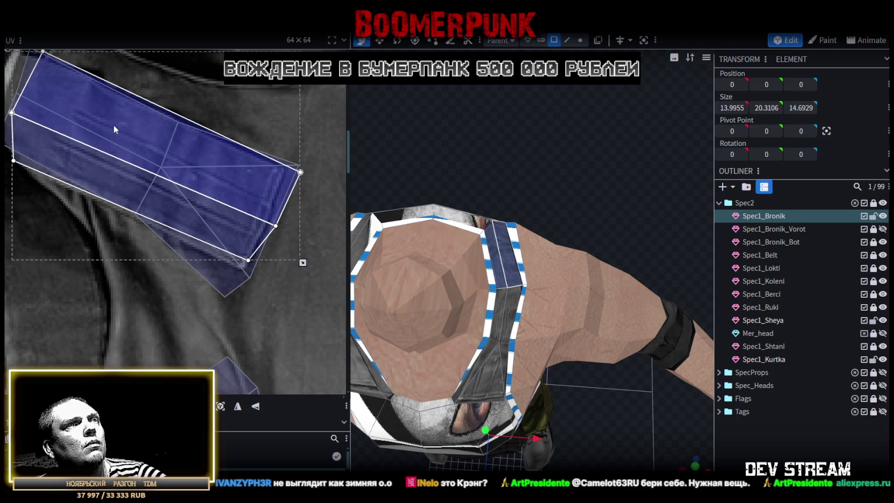
{"action": "left_click_drag", "start_coordinate": [113, 124], "coordinate": [141, 141]}
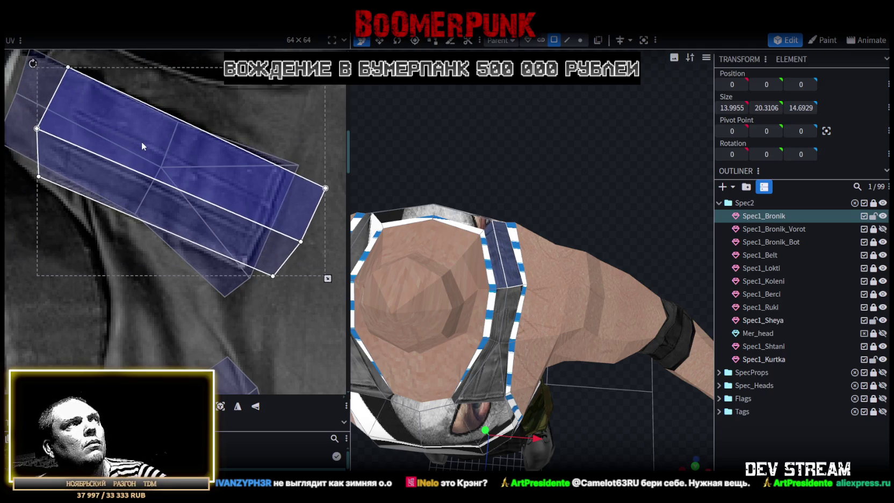
Move the small strip island from the gloves onto the vest, mirror it and stretch it along the fabric
{"action": "scroll", "coordinate": [142, 142], "scroll_direction": "down", "scroll_amount": 1}
{"action": "scroll", "coordinate": [138, 205], "scroll_direction": "down", "scroll_amount": 2}
{"action": "scroll", "coordinate": [215, 172], "scroll_direction": "down", "scroll_amount": 2}
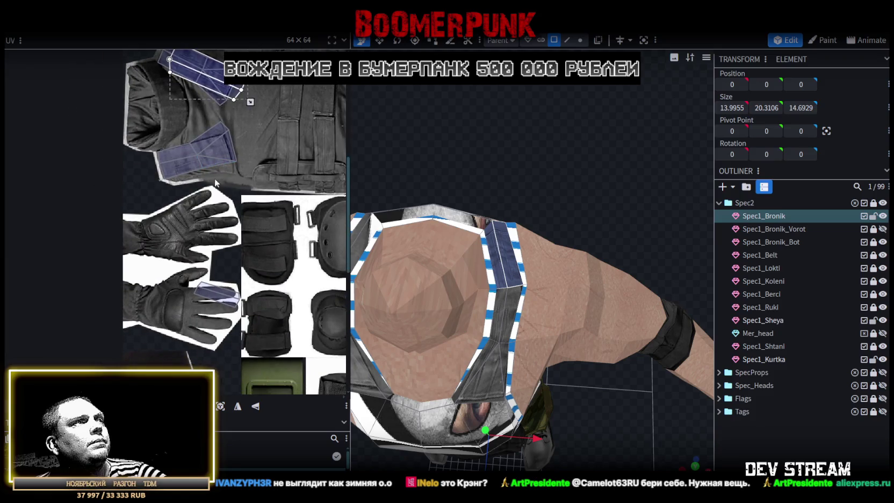
{"action": "left_click", "coordinate": [218, 293]}
{"action": "mouse_move", "coordinate": [217, 293]}
{"action": "left_mouse_down"}
{"action": "mouse_move", "coordinate": [250, 158]}
{"action": "mouse_move", "coordinate": [242, 162]}
{"action": "left_mouse_up"}
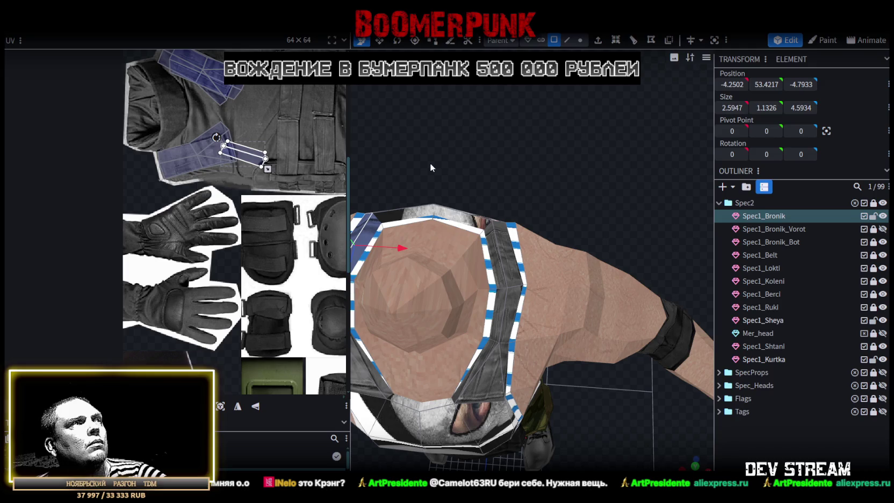
{"action": "left_click", "coordinate": [254, 406]}
{"action": "middle_click_drag", "start_coordinate": [245, 218], "coordinate": [291, 298]}
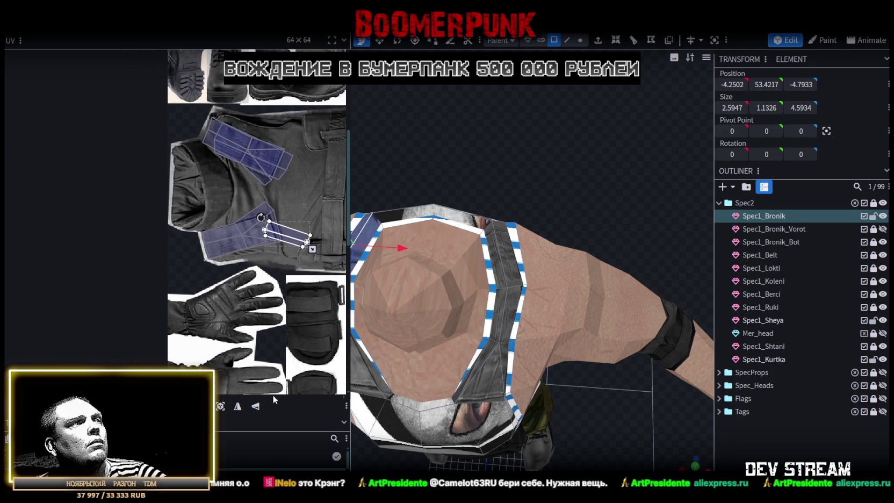
{"action": "left_click", "coordinate": [255, 409]}
{"action": "left_click_drag", "start_coordinate": [288, 243], "coordinate": [242, 236]}
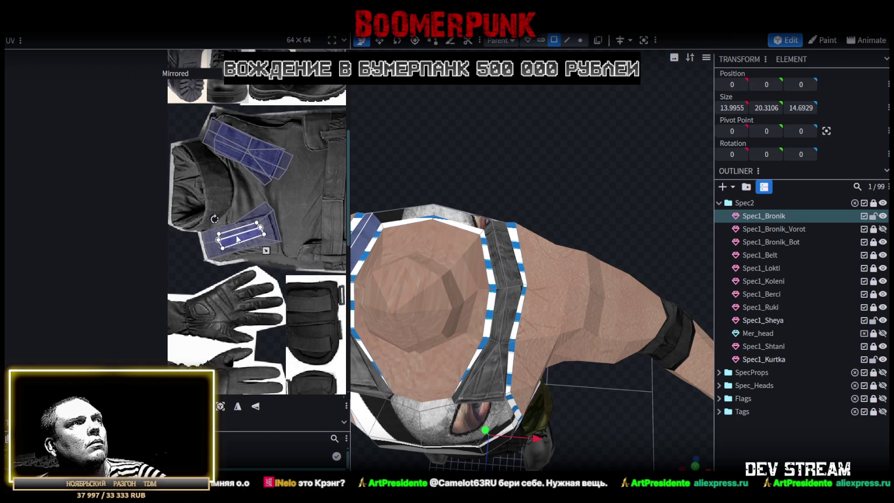
{"action": "left_click_drag", "start_coordinate": [295, 245], "coordinate": [273, 236]}
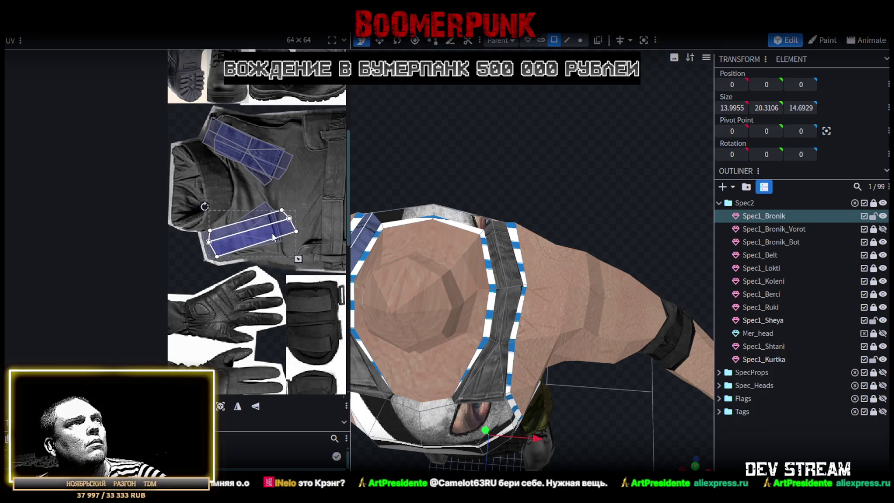
{"action": "left_click_drag", "start_coordinate": [556, 184], "coordinate": [503, 214]}
{"action": "scroll", "coordinate": [503, 211], "scroll_direction": "up", "scroll_amount": 3}
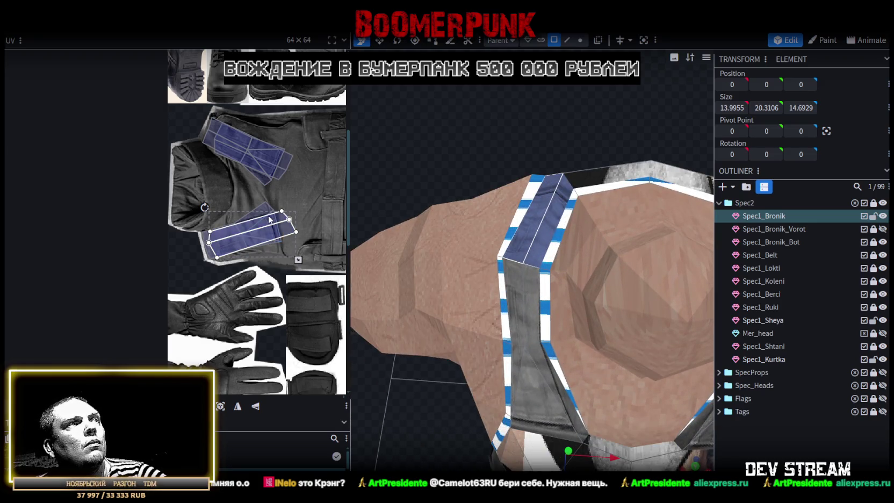
{"action": "left_click_drag", "start_coordinate": [268, 235], "coordinate": [268, 235]}
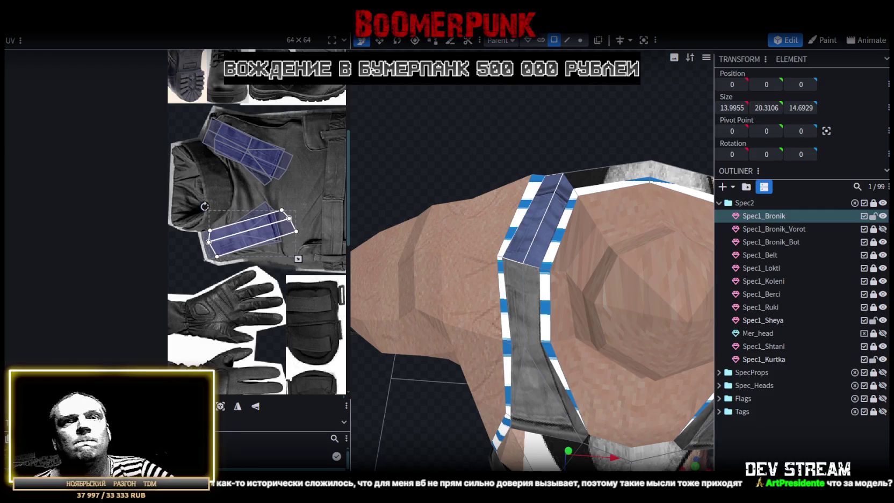
{"action": "scroll", "coordinate": [632, 328], "scroll_direction": "down", "scroll_amount": 5}
Select the vest front's UV layout and move it onto the black pouch texture
{"action": "mouse_move", "coordinate": [640, 351]}
{"action": "left_mouse_down"}
{"action": "mouse_move", "coordinate": [658, 393]}
{"action": "mouse_move", "coordinate": [622, 366]}
{"action": "left_mouse_up"}
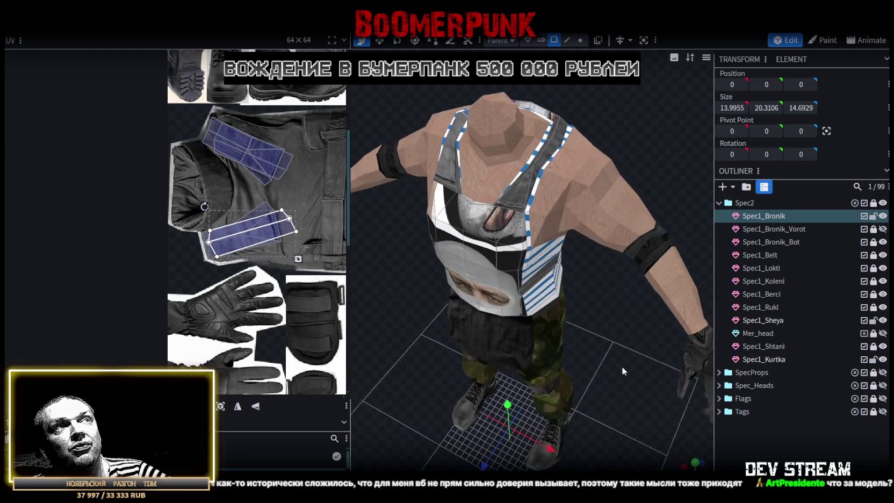
{"action": "scroll", "coordinate": [628, 365], "scroll_direction": "up", "scroll_amount": 3}
{"action": "left_click", "coordinate": [540, 209]}
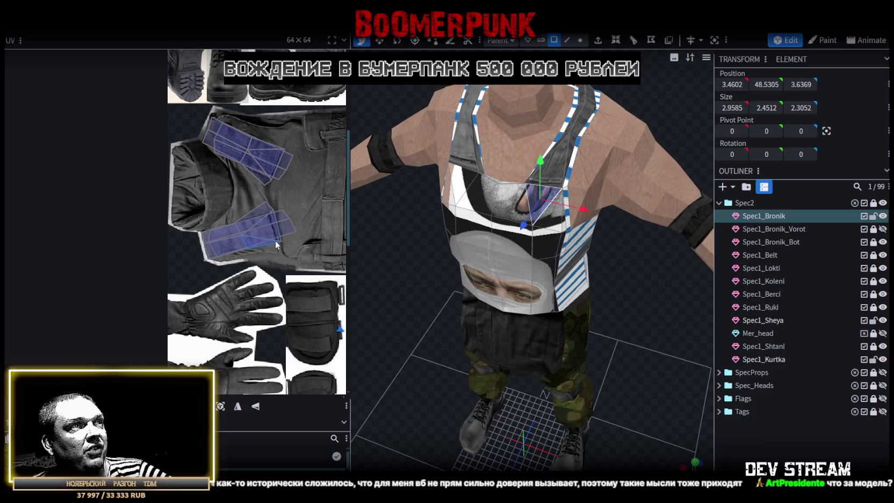
{"action": "scroll", "coordinate": [586, 293], "scroll_direction": "down", "scroll_amount": 2}
{"action": "scroll", "coordinate": [298, 259], "scroll_direction": "down", "scroll_amount": 2}
{"action": "middle_click_drag", "start_coordinate": [298, 237], "coordinate": [112, 228]}
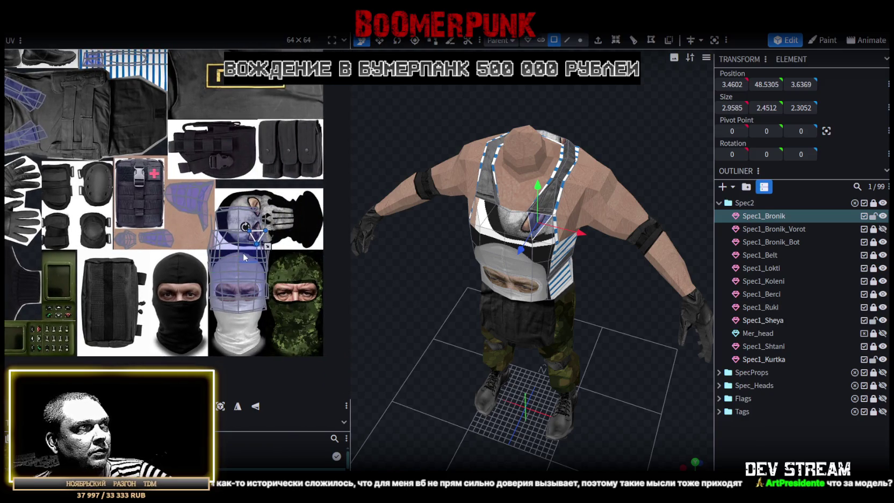
{"action": "left_click", "coordinate": [245, 255]}
{"action": "left_click_drag", "start_coordinate": [251, 258], "coordinate": [111, 289]}
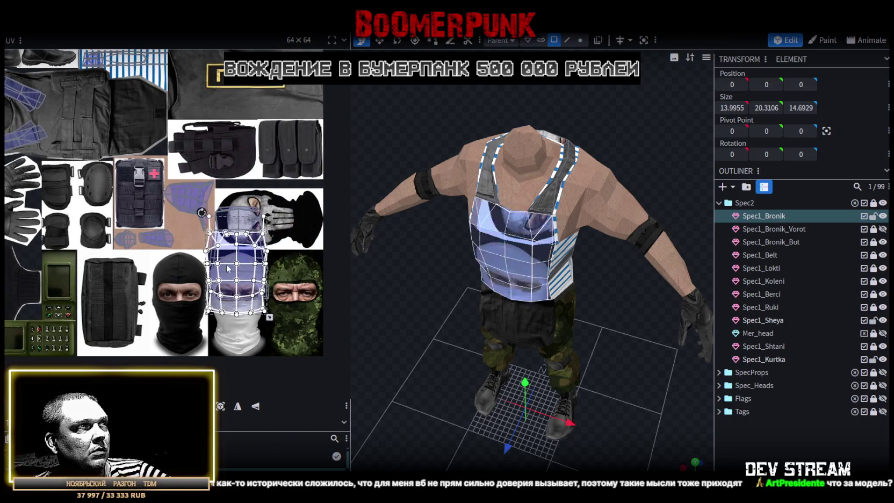
Squeeze the vest-front UV onto the dark vest fabric in the atlas
{"action": "left_click_drag", "start_coordinate": [544, 370], "coordinate": [553, 350]}
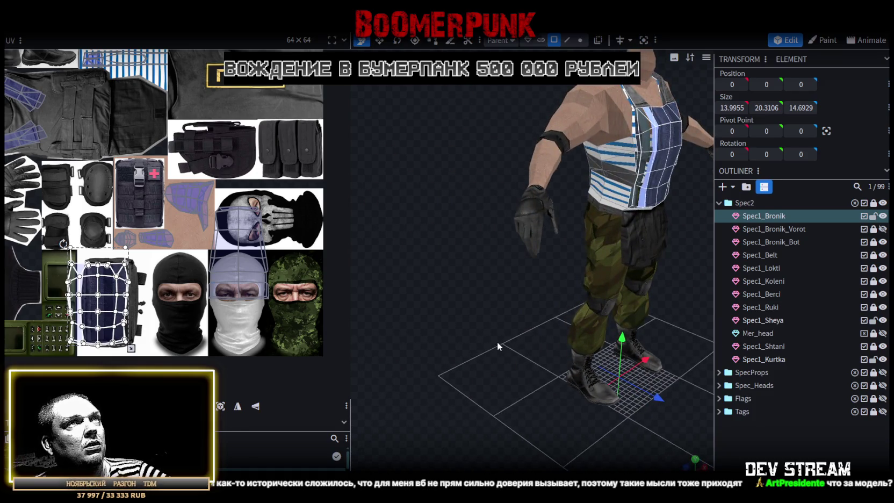
{"action": "left_click_drag", "start_coordinate": [498, 342], "coordinate": [398, 419]}
{"action": "scroll", "coordinate": [627, 338], "scroll_direction": "up", "scroll_amount": 3}
{"action": "mouse_move", "coordinate": [626, 337]}
{"action": "left_mouse_down"}
{"action": "mouse_move", "coordinate": [606, 395]}
{"action": "mouse_move", "coordinate": [620, 367]}
{"action": "mouse_move", "coordinate": [458, 376]}
{"action": "mouse_move", "coordinate": [577, 347]}
{"action": "mouse_move", "coordinate": [560, 352]}
{"action": "left_mouse_up"}
{"action": "scroll", "coordinate": [605, 377], "scroll_direction": "up", "scroll_amount": 3}
{"action": "scroll", "coordinate": [73, 248], "scroll_direction": "up", "scroll_amount": 3}
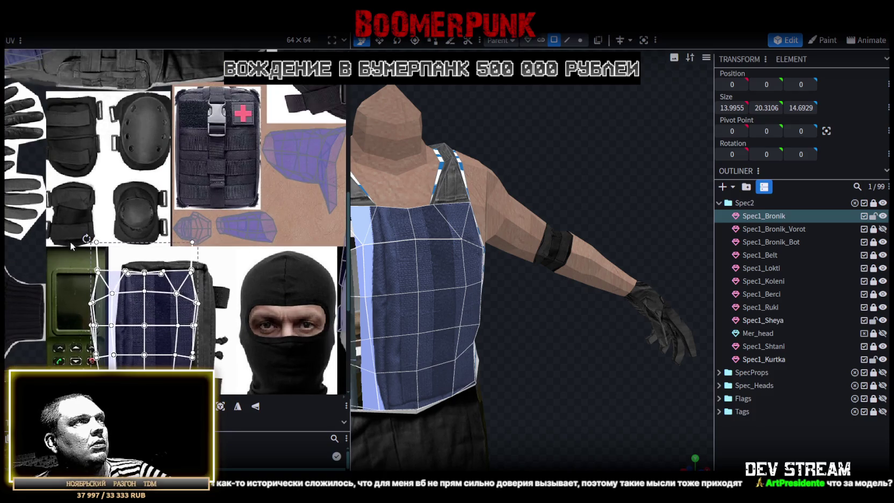
{"action": "left_click_drag", "start_coordinate": [72, 246], "coordinate": [201, 262]}
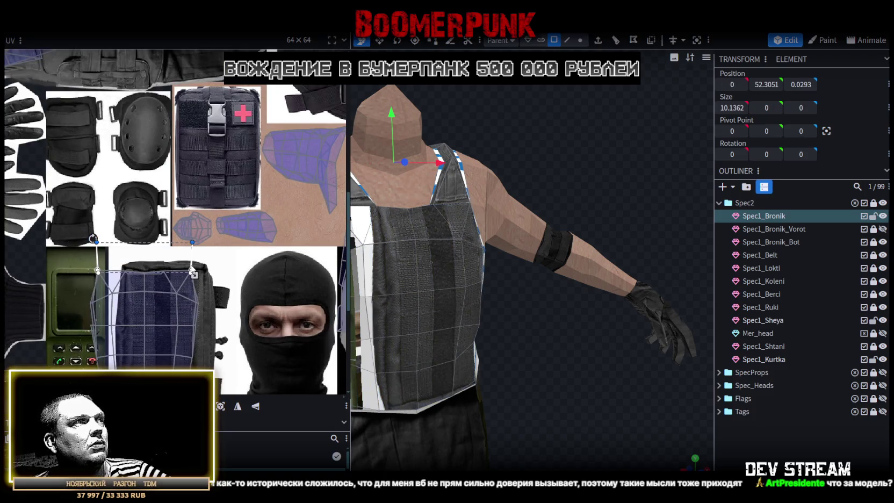
{"action": "middle_click_drag", "start_coordinate": [139, 107], "coordinate": [225, 315]}
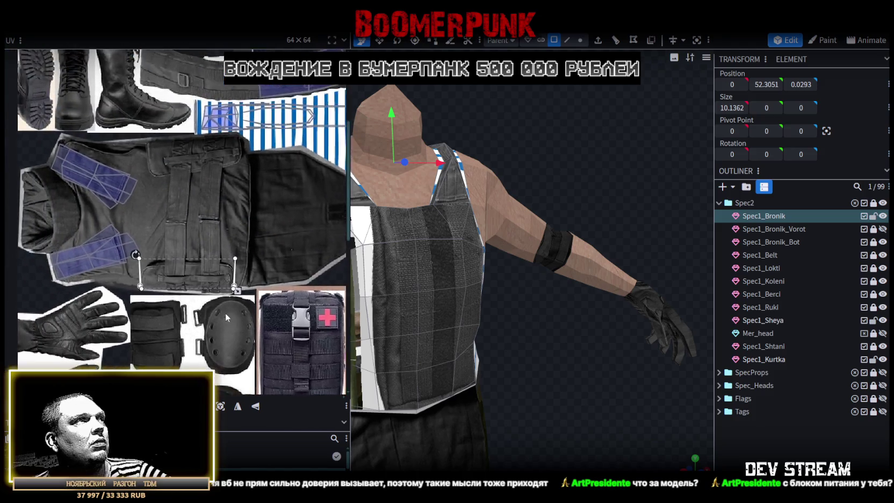
{"action": "middle_click_drag", "start_coordinate": [212, 265], "coordinate": [243, 307]}
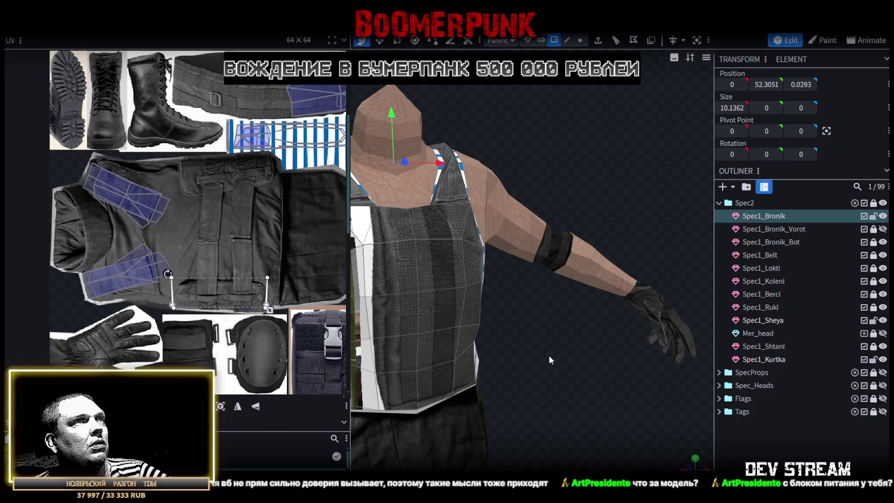
Rotate the selected UV piece 90 degrees and stretch the two blue sleeve pieces taller
{"action": "left_click_drag", "start_coordinate": [549, 359], "coordinate": [632, 371]}
{"action": "scroll", "coordinate": [224, 307], "scroll_direction": "up", "scroll_amount": 3}
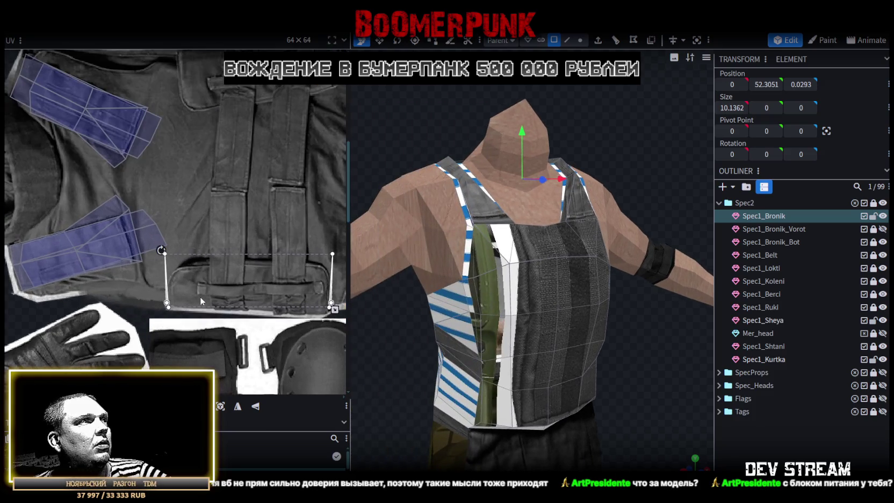
{"action": "right_click", "coordinate": [167, 298]}
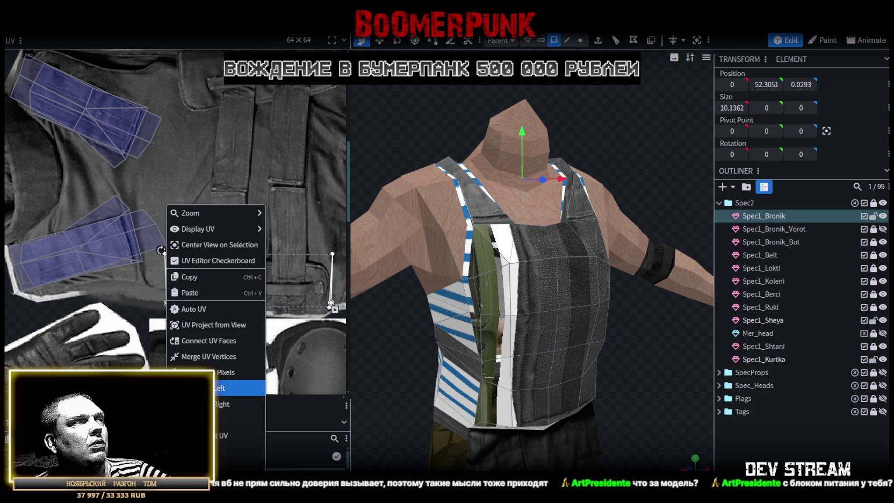
{"action": "left_click", "coordinate": [236, 400]}
{"action": "left_click", "coordinate": [102, 85]}
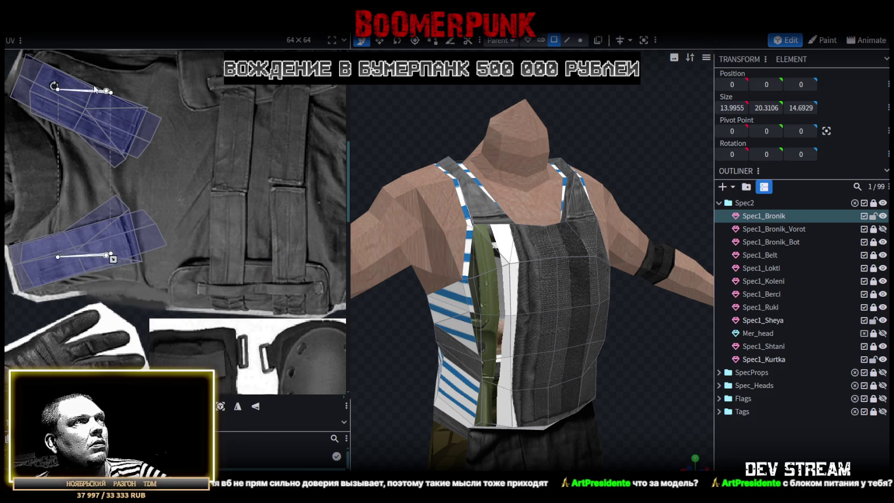
{"action": "left_click_drag", "start_coordinate": [108, 90], "coordinate": [104, 81]}
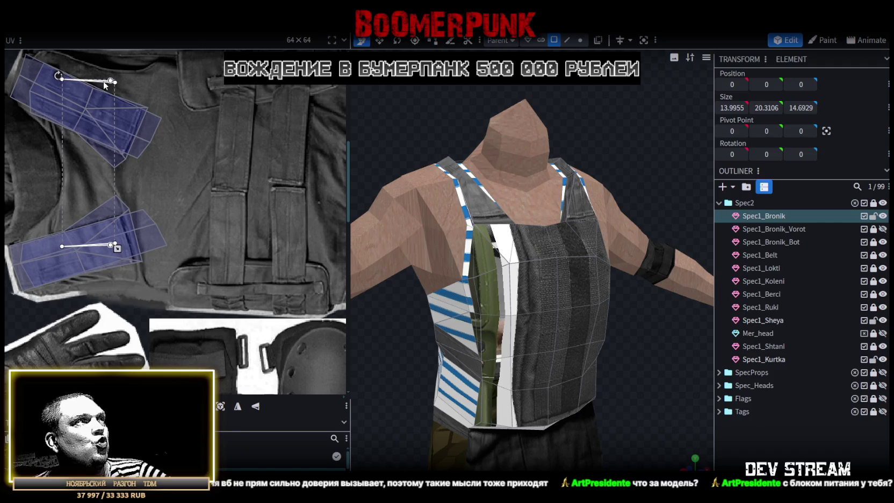
{"action": "left_click_drag", "start_coordinate": [117, 248], "coordinate": [130, 269]}
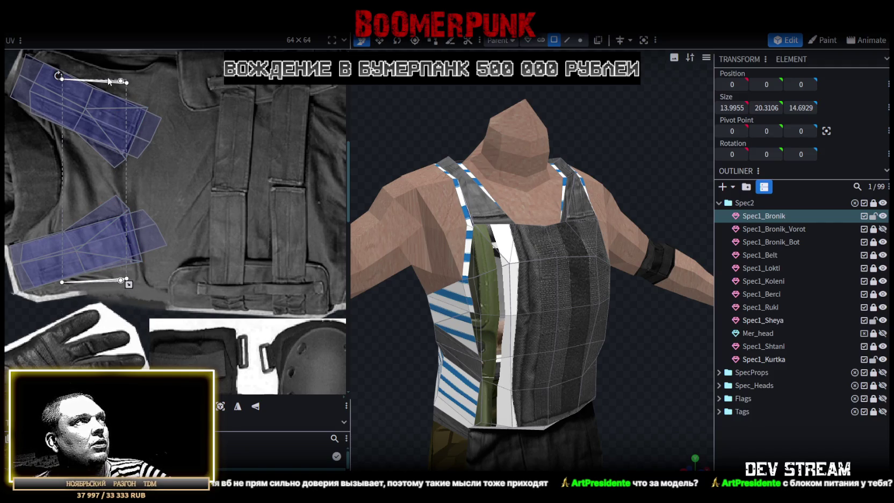
Narrow the vest UV island from its right edge, shift it slightly right, and reselect the front faces
{"action": "left_click_drag", "start_coordinate": [129, 284], "coordinate": [94, 283]}
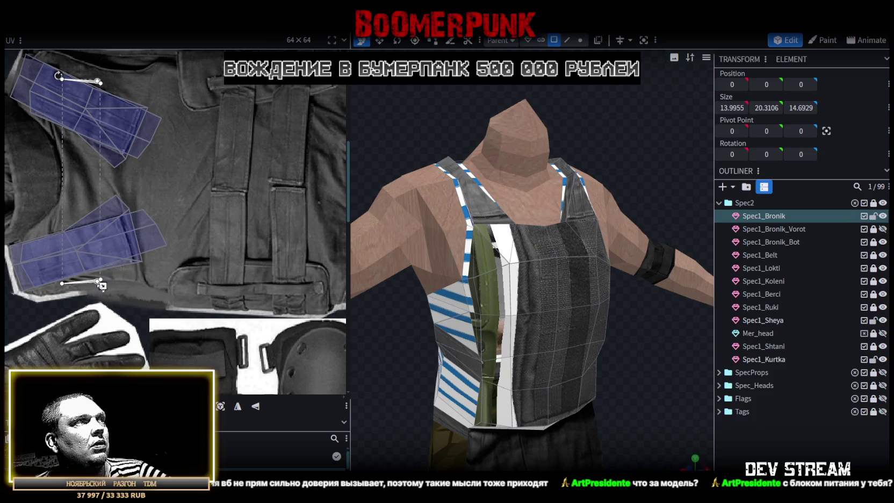
{"action": "left_click_drag", "start_coordinate": [86, 284], "coordinate": [107, 285]}
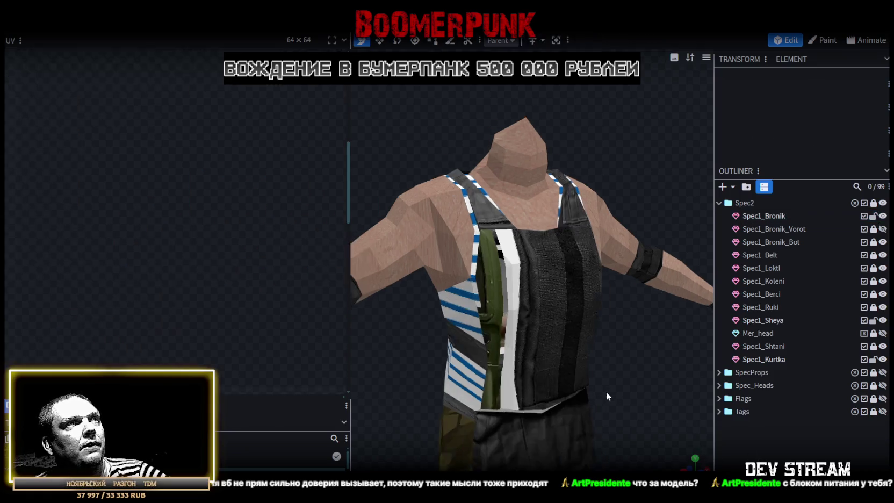
{"action": "left_click_drag", "start_coordinate": [606, 392], "coordinate": [537, 376]}
{"action": "left_click", "coordinate": [537, 279]}
Select all vest-front UV faces and rotate the island a quarter turn
{"action": "scroll", "coordinate": [251, 333], "scroll_direction": "down", "scroll_amount": 2}
{"action": "scroll", "coordinate": [251, 333], "scroll_direction": "down", "scroll_amount": 3}
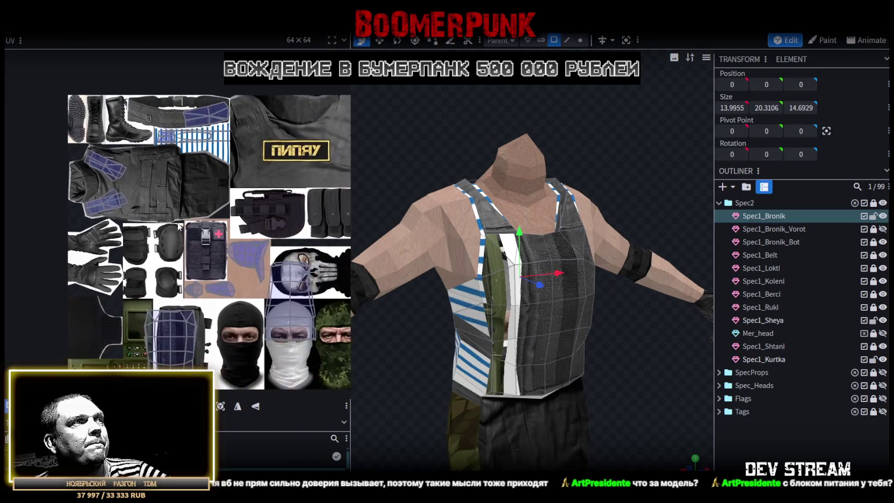
{"action": "scroll", "coordinate": [225, 261], "scroll_direction": "down", "scroll_amount": 1}
{"action": "key", "text": "ctrl+a"}
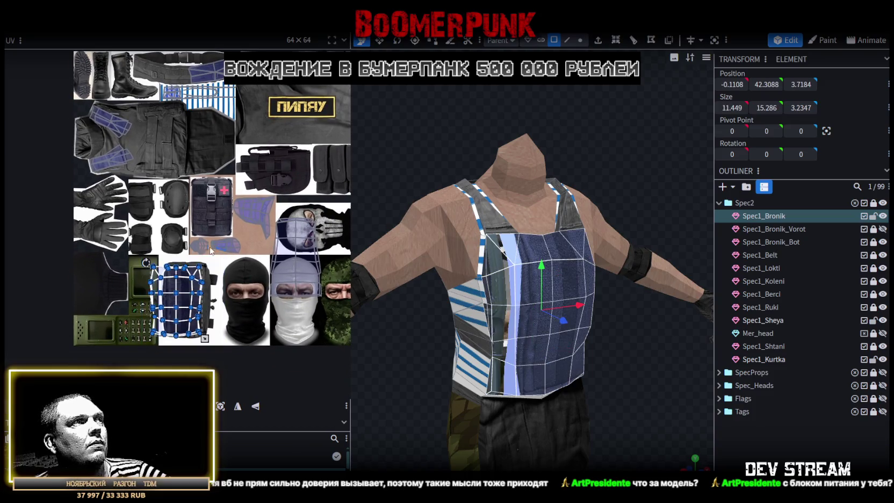
{"action": "scroll", "coordinate": [198, 267], "scroll_direction": "up", "scroll_amount": 1}
{"action": "scroll", "coordinate": [198, 267], "scroll_direction": "up", "scroll_amount": 1}
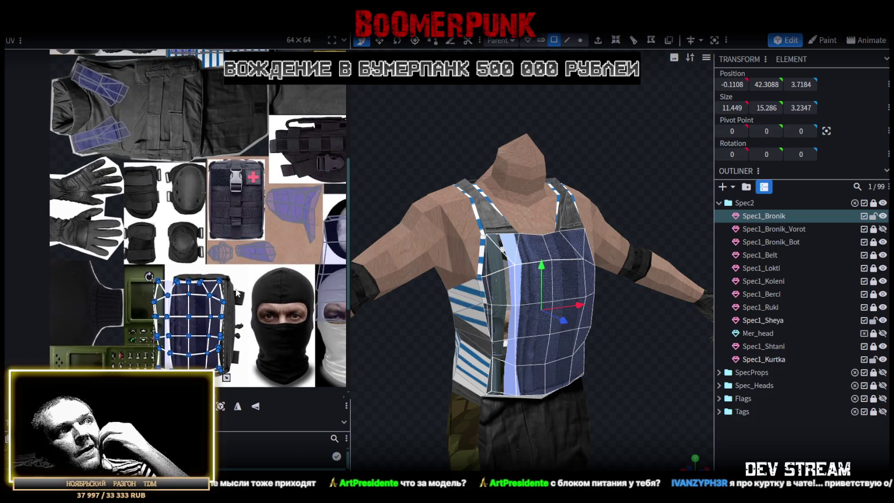
{"action": "right_click", "coordinate": [196, 308]}
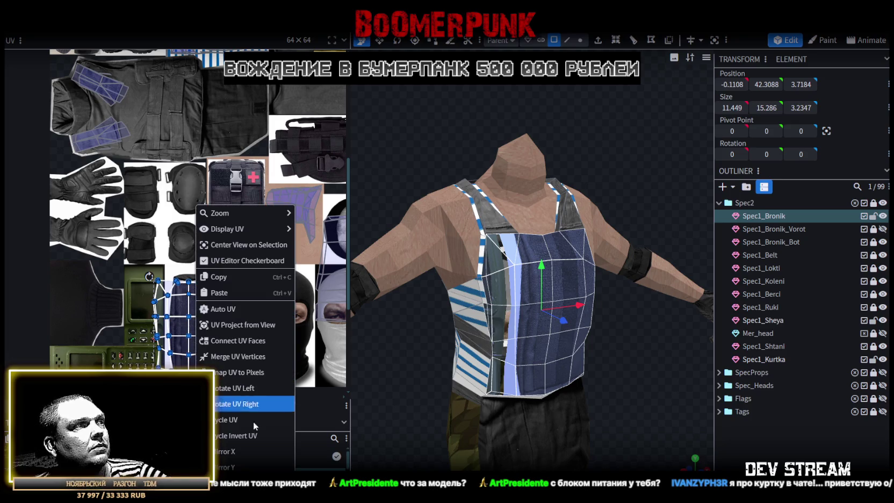
{"action": "left_click", "coordinate": [237, 387]}
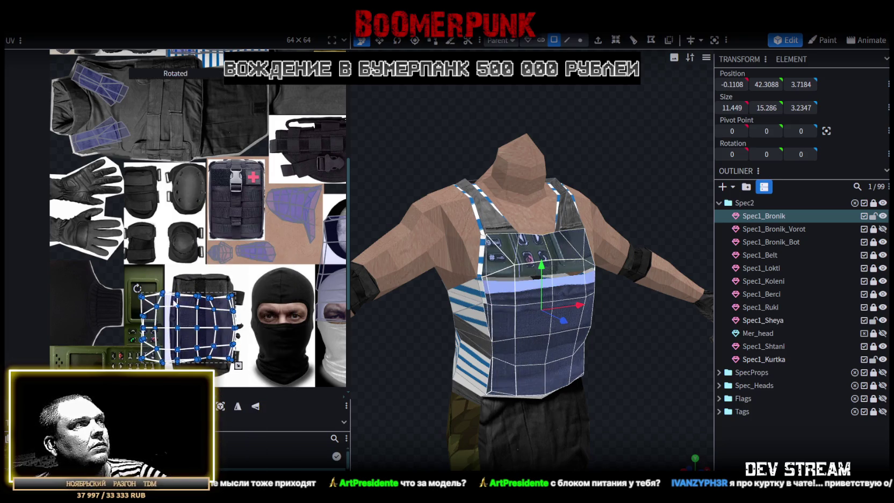
Enlarge and reposition the vest island over the navy vest, making it narrower and taller
{"action": "scroll", "coordinate": [223, 348], "scroll_direction": "down", "scroll_amount": 2}
{"action": "scroll", "coordinate": [177, 236], "scroll_direction": "up", "scroll_amount": 2}
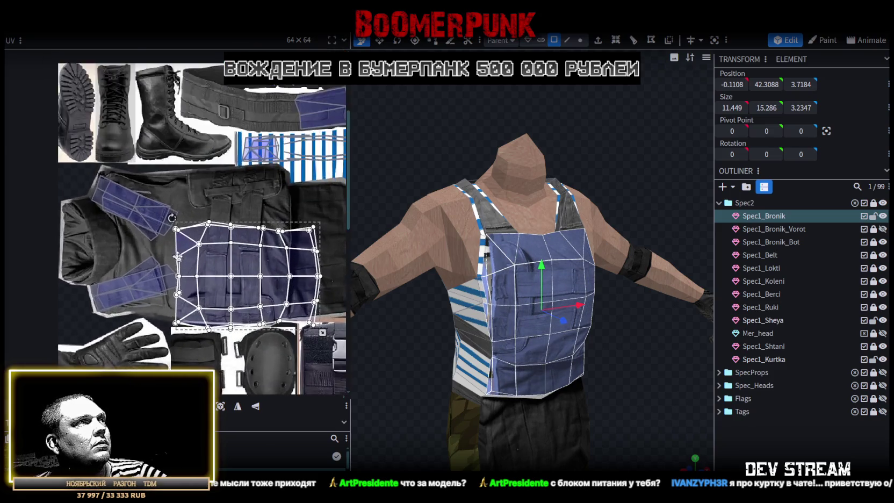
{"action": "scroll", "coordinate": [177, 236], "scroll_direction": "up", "scroll_amount": 1}
{"action": "left_click_drag", "start_coordinate": [205, 267], "coordinate": [176, 208]}
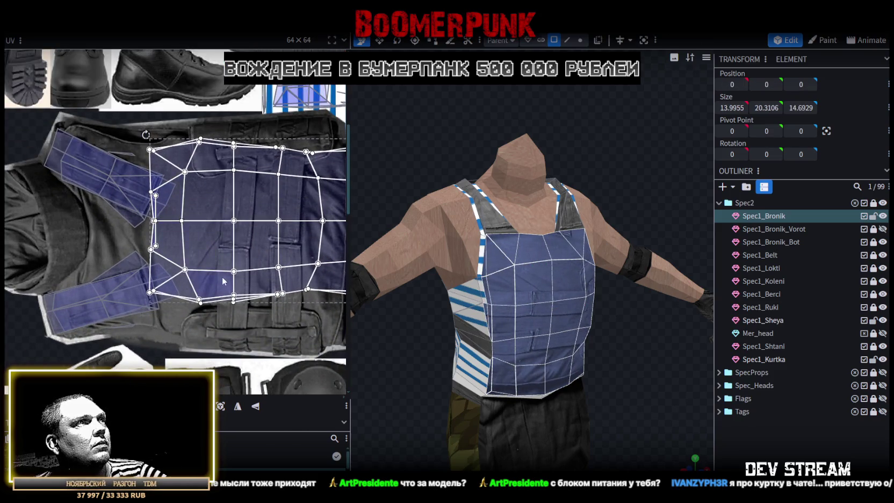
{"action": "middle_click_drag", "start_coordinate": [176, 209], "coordinate": [127, 163]}
{"action": "left_click_drag", "start_coordinate": [325, 263], "coordinate": [307, 296]}
{"action": "mouse_move", "coordinate": [203, 203]}
{"action": "left_mouse_down"}
{"action": "mouse_move", "coordinate": [193, 219]}
{"action": "mouse_move", "coordinate": [191, 211]}
{"action": "left_mouse_up"}
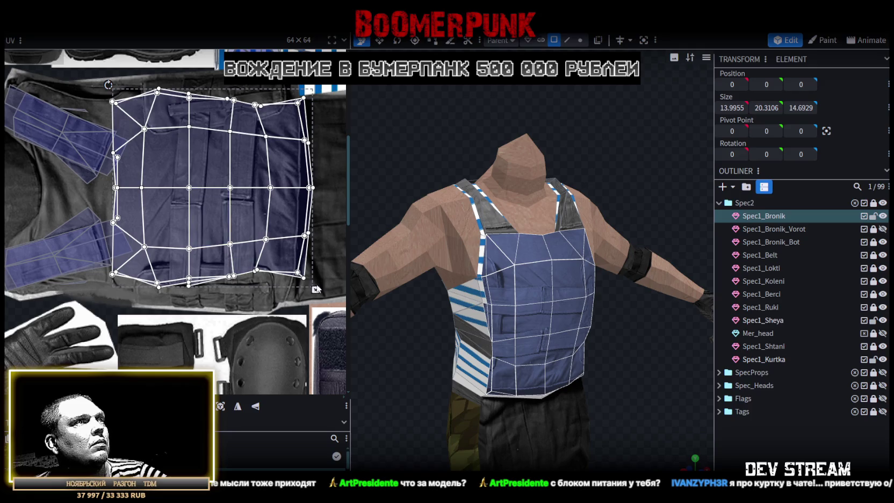
{"action": "left_click_drag", "start_coordinate": [315, 290], "coordinate": [311, 303]}
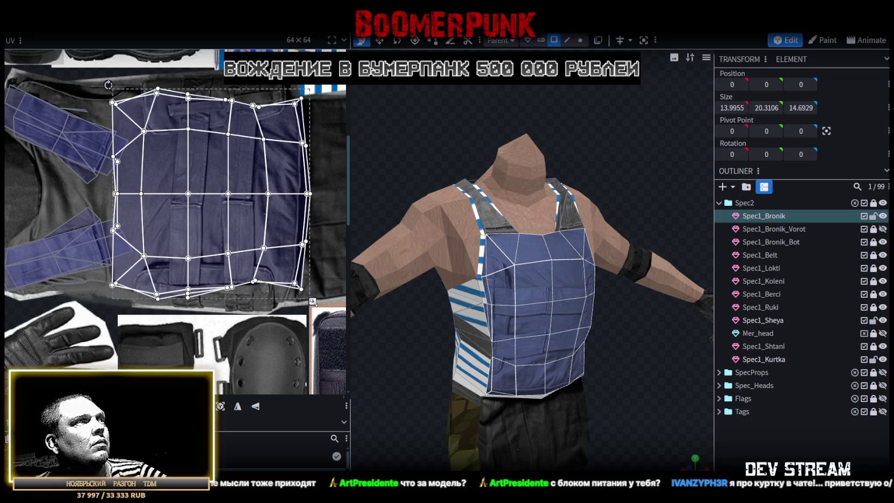
{"action": "left_click_drag", "start_coordinate": [311, 303], "coordinate": [307, 296]}
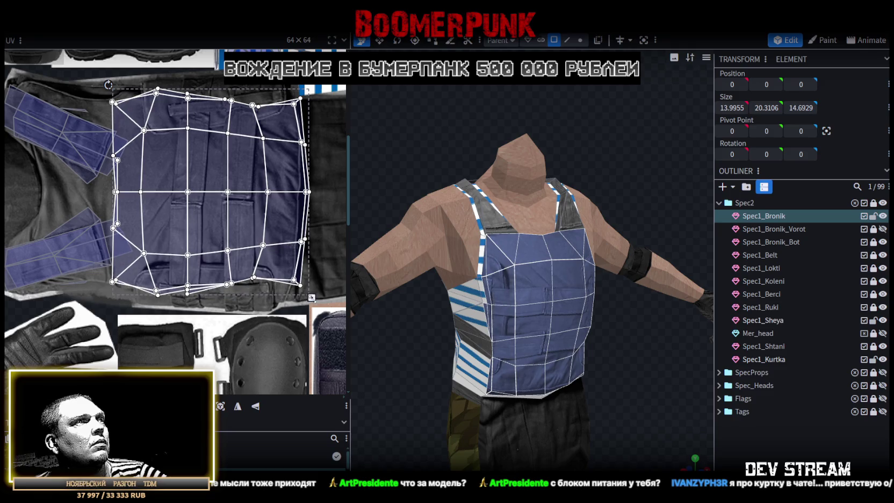
{"action": "mouse_move", "coordinate": [709, 443]}
{"action": "left_mouse_down"}
{"action": "mouse_move", "coordinate": [587, 391]}
{"action": "mouse_move", "coordinate": [600, 407]}
{"action": "mouse_move", "coordinate": [589, 377]}
{"action": "mouse_move", "coordinate": [629, 372]}
{"action": "left_mouse_up"}
{"action": "scroll", "coordinate": [591, 371], "scroll_direction": "up", "scroll_amount": 3}
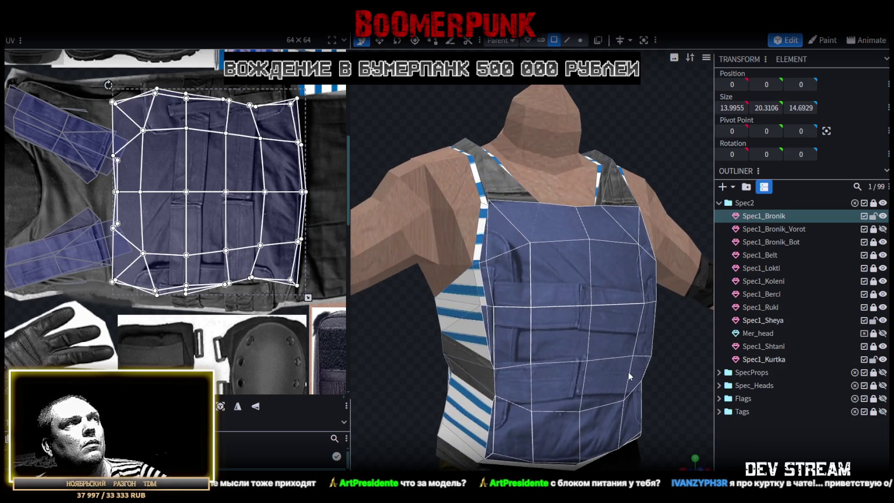
{"action": "scroll", "coordinate": [177, 156], "scroll_direction": "up", "scroll_amount": 2}
Pull the vest's top-edge UV vertices up to square off the thin top-edge faces
{"action": "scroll", "coordinate": [177, 155], "scroll_direction": "up", "scroll_amount": 2}
{"action": "scroll", "coordinate": [178, 156], "scroll_direction": "up", "scroll_amount": 2}
{"action": "left_click", "coordinate": [198, 166]}
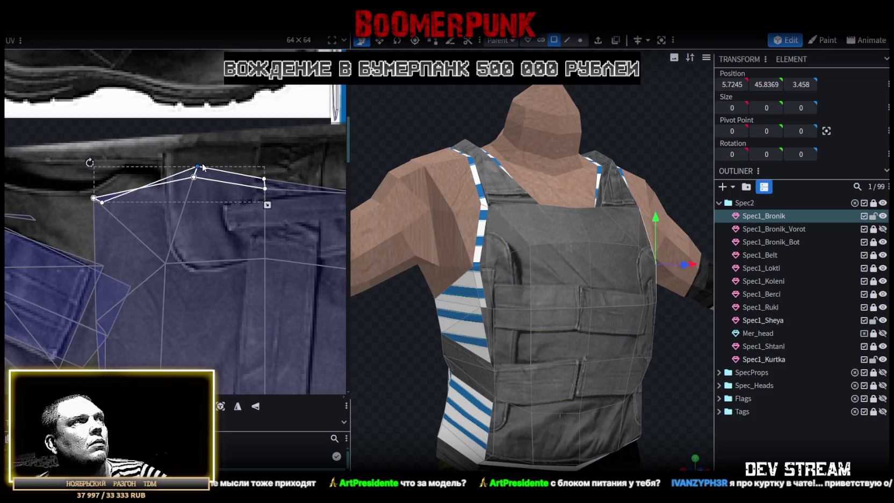
{"action": "left_click_drag", "start_coordinate": [198, 165], "coordinate": [161, 152]}
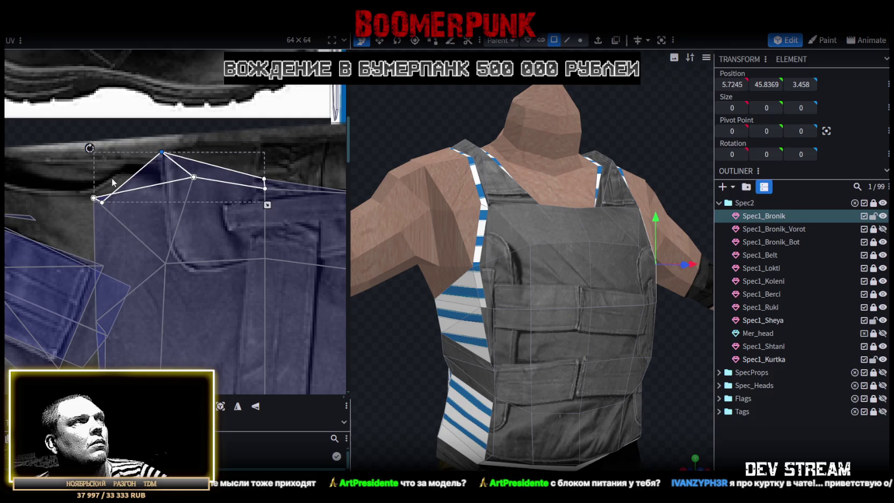
{"action": "left_click", "coordinate": [106, 213]}
{"action": "left_click", "coordinate": [99, 209]}
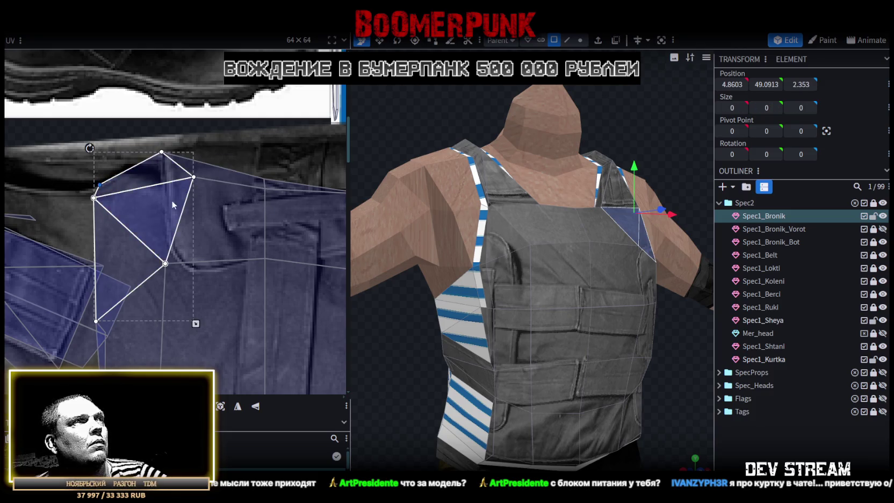
{"action": "middle_click_drag", "start_coordinate": [171, 200], "coordinate": [136, 229]}
{"action": "left_click", "coordinate": [153, 235]}
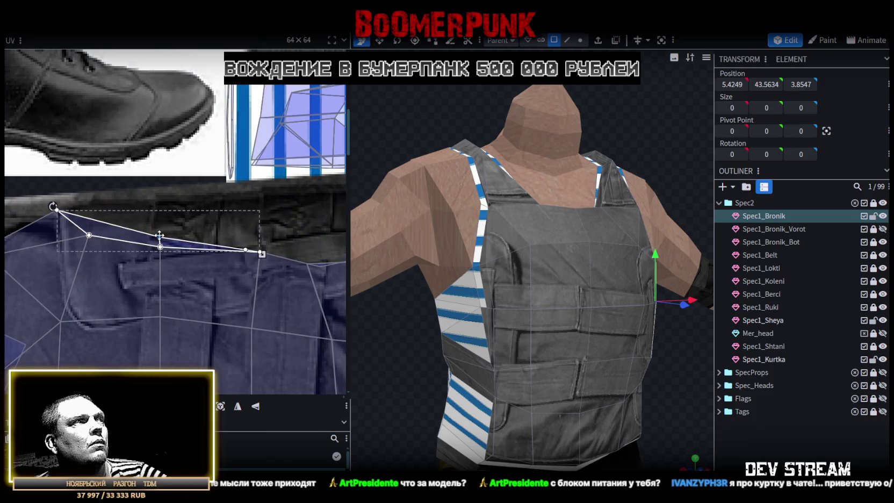
{"action": "left_click_drag", "start_coordinate": [159, 235], "coordinate": [163, 208]}
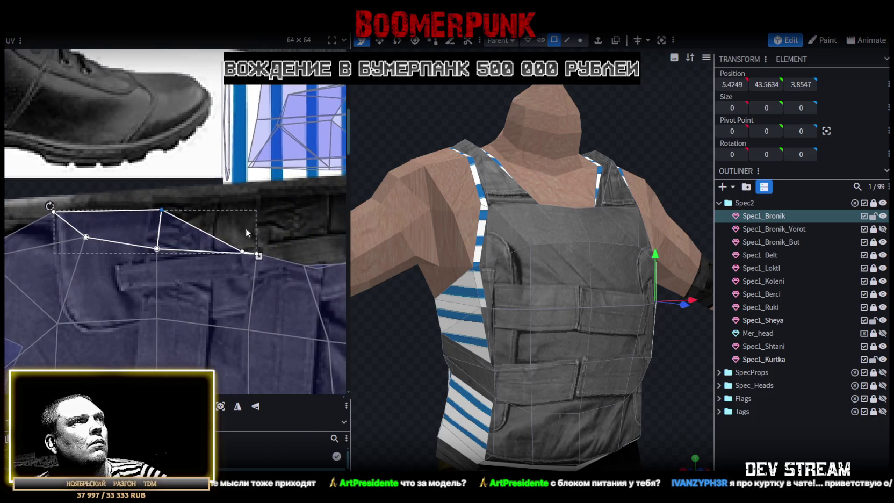
{"action": "middle_click_drag", "start_coordinate": [246, 233], "coordinate": [211, 258]}
{"action": "left_click", "coordinate": [211, 263]}
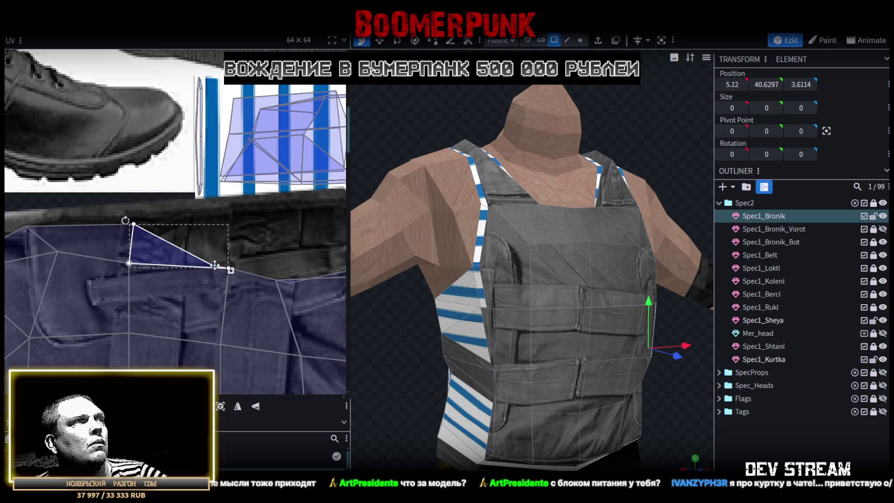
{"action": "left_click_drag", "start_coordinate": [215, 265], "coordinate": [227, 215]}
Raise and adjust the vertices of the upper side-panel UV faces
{"action": "middle_click_drag", "start_coordinate": [299, 263], "coordinate": [210, 270]}
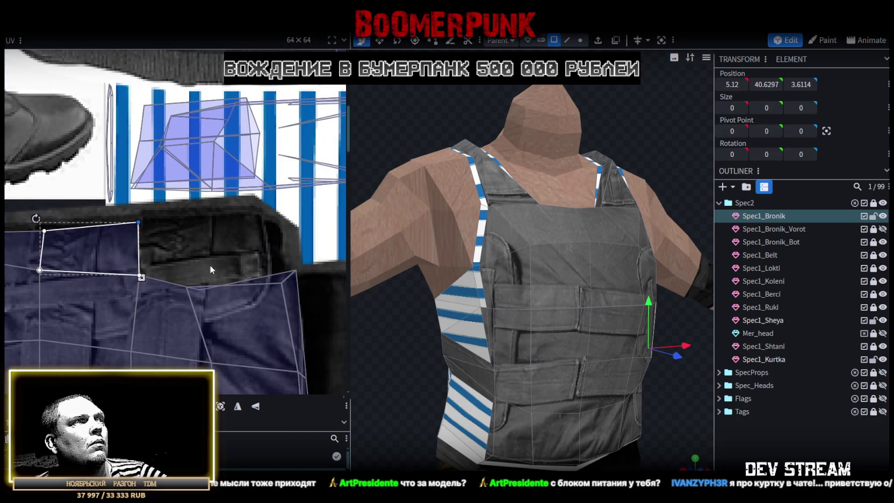
{"action": "left_click", "coordinate": [199, 289]}
{"action": "left_click_drag", "start_coordinate": [206, 263], "coordinate": [274, 253]}
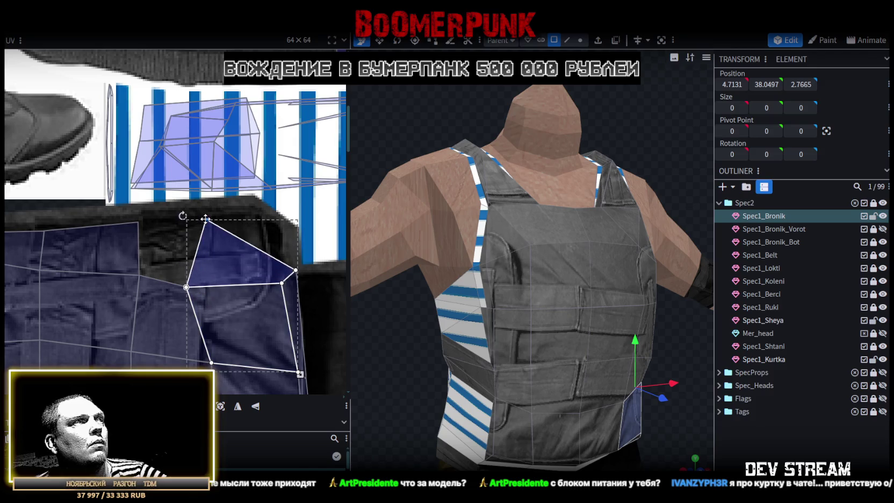
{"action": "left_click", "coordinate": [253, 257]}
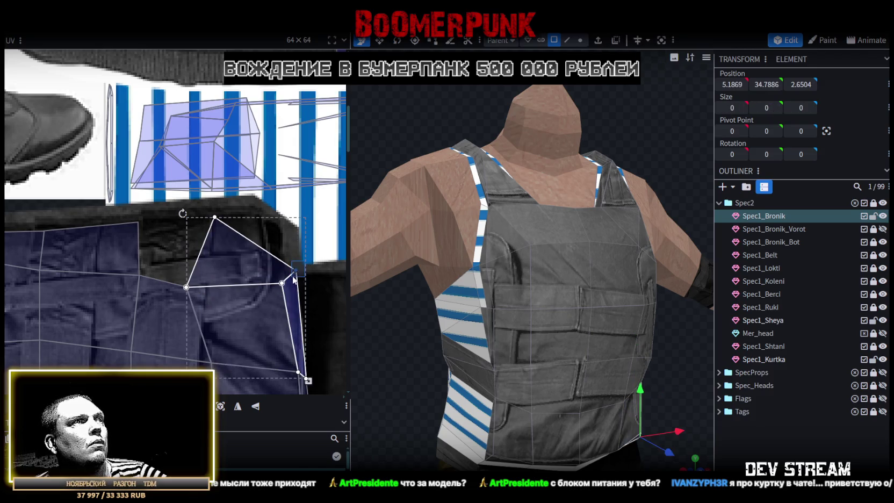
{"action": "left_click_drag", "start_coordinate": [296, 269], "coordinate": [291, 275]}
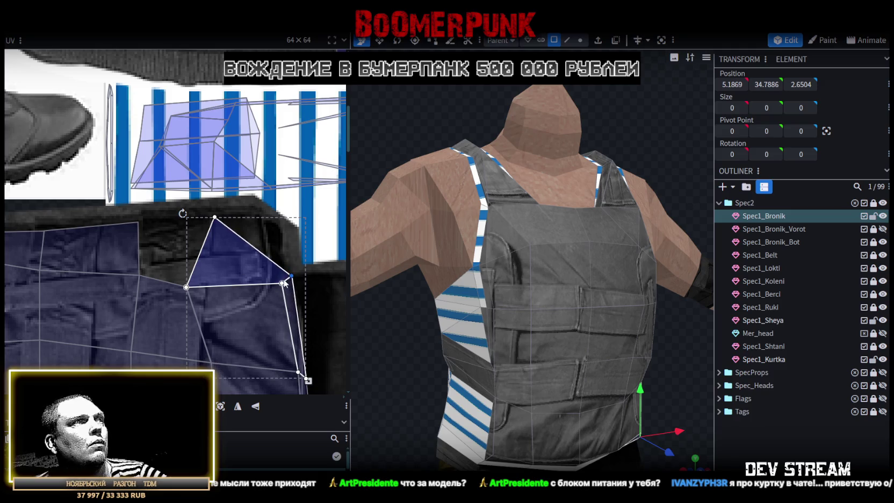
{"action": "mouse_move", "coordinate": [186, 287]}
{"action": "left_mouse_down"}
{"action": "mouse_move", "coordinate": [210, 280]}
{"action": "mouse_move", "coordinate": [209, 258]}
{"action": "left_mouse_up"}
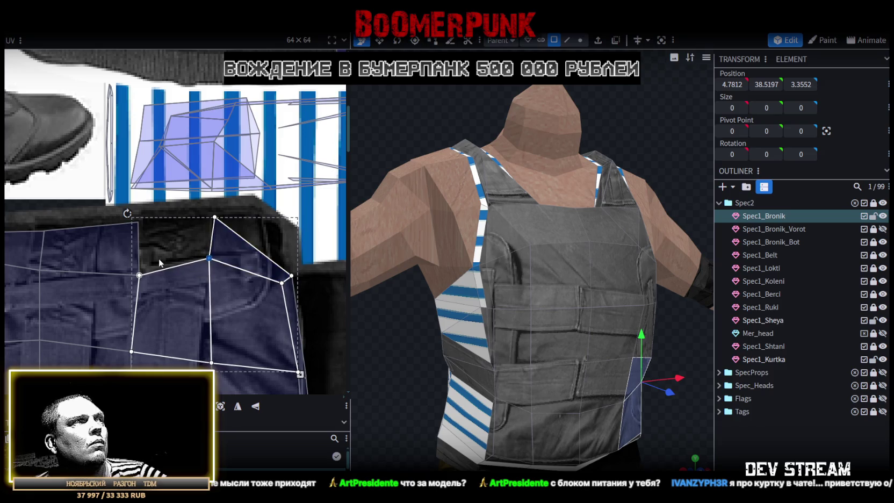
{"action": "left_click", "coordinate": [139, 276]}
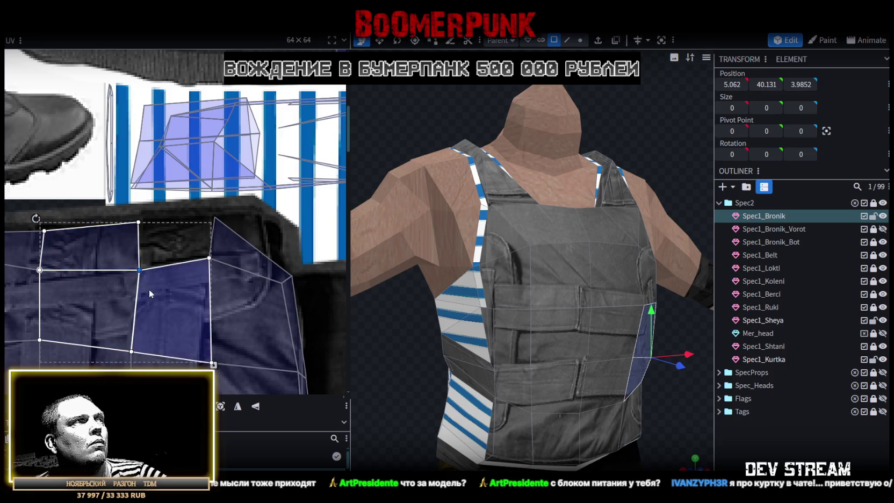
Move the left side-panel faces into place and lower the central side-panel vertex
{"action": "scroll", "coordinate": [161, 282], "scroll_direction": "down", "scroll_amount": 3}
{"action": "scroll", "coordinate": [175, 277], "scroll_direction": "up", "scroll_amount": 2}
{"action": "scroll", "coordinate": [91, 203], "scroll_direction": "up", "scroll_amount": 1}
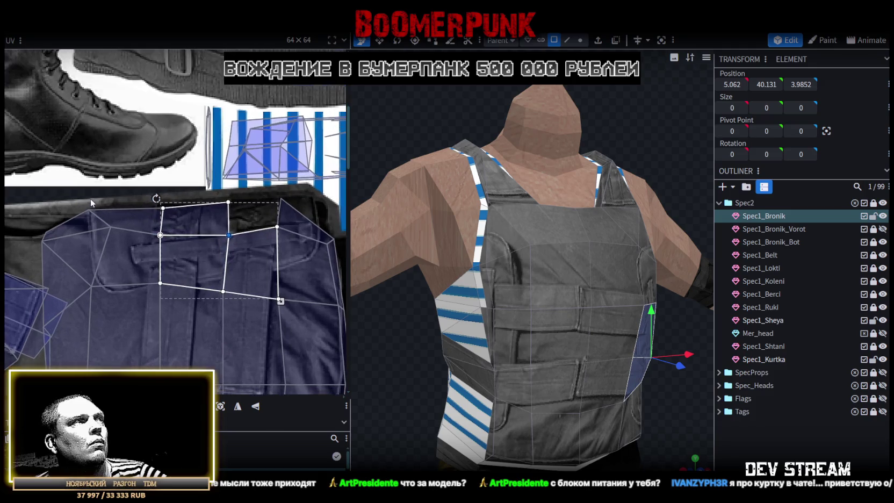
{"action": "left_click", "coordinate": [114, 237]}
{"action": "mouse_move", "coordinate": [111, 227]}
{"action": "left_mouse_down"}
{"action": "mouse_move", "coordinate": [130, 208]}
{"action": "mouse_move", "coordinate": [161, 244]}
{"action": "left_mouse_up"}
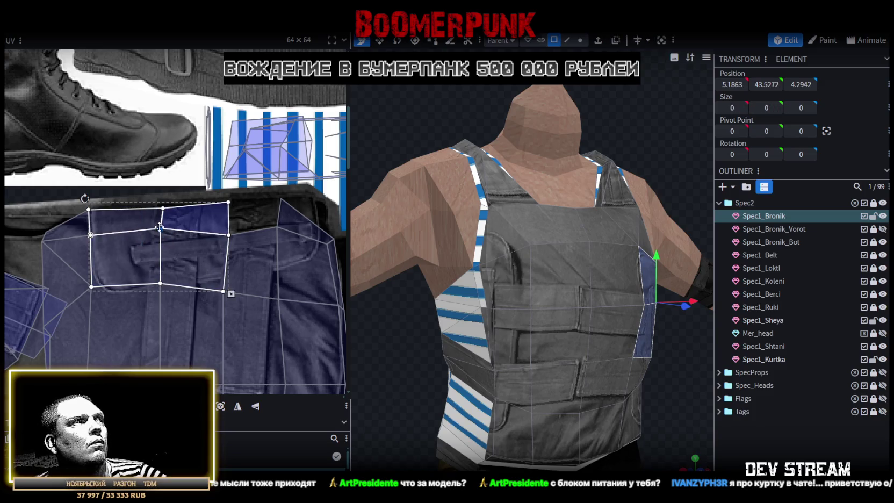
{"action": "left_click_drag", "start_coordinate": [159, 227], "coordinate": [160, 242]}
{"action": "left_click_drag", "start_coordinate": [462, 344], "coordinate": [506, 361]}
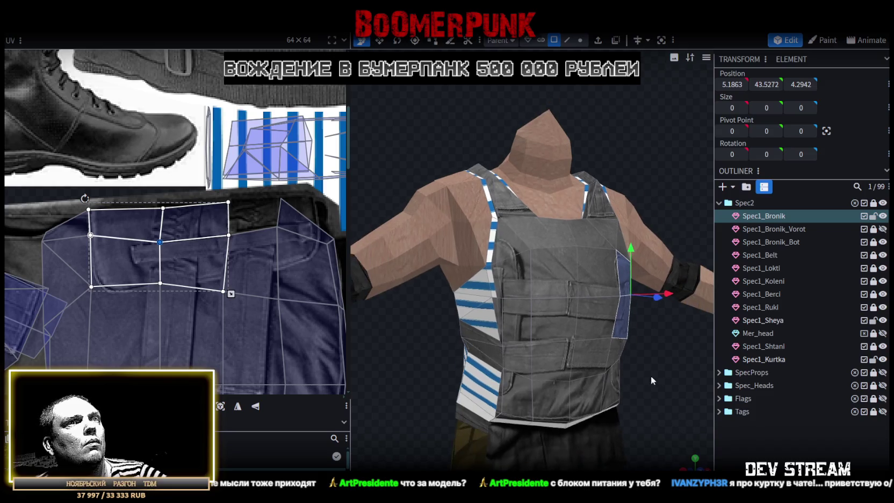
{"action": "left_click_drag", "start_coordinate": [654, 376], "coordinate": [616, 372]}
{"action": "scroll", "coordinate": [616, 372], "scroll_direction": "up", "scroll_amount": 3}
Turn the view to the vest's side below the arm and select one of its small side faces
{"action": "scroll", "coordinate": [613, 365], "scroll_direction": "up", "scroll_amount": 2}
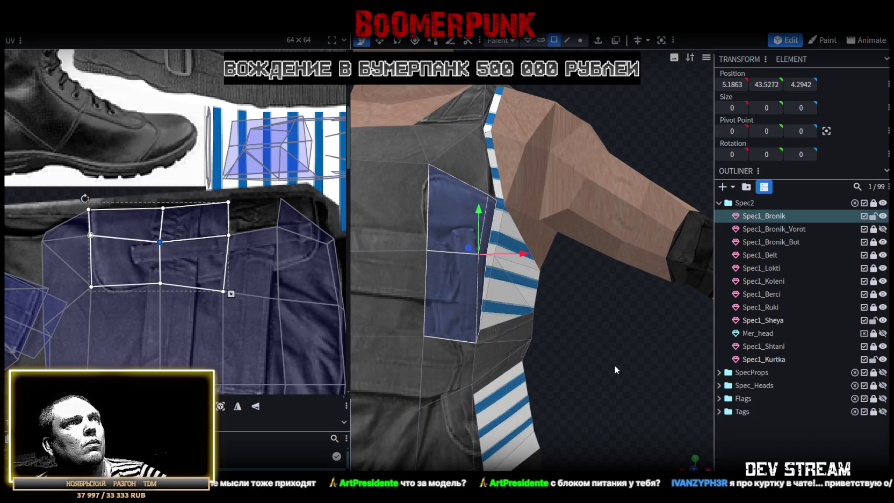
{"action": "scroll", "coordinate": [614, 364], "scroll_direction": "down", "scroll_amount": 3}
{"action": "scroll", "coordinate": [216, 310], "scroll_direction": "down", "scroll_amount": 2}
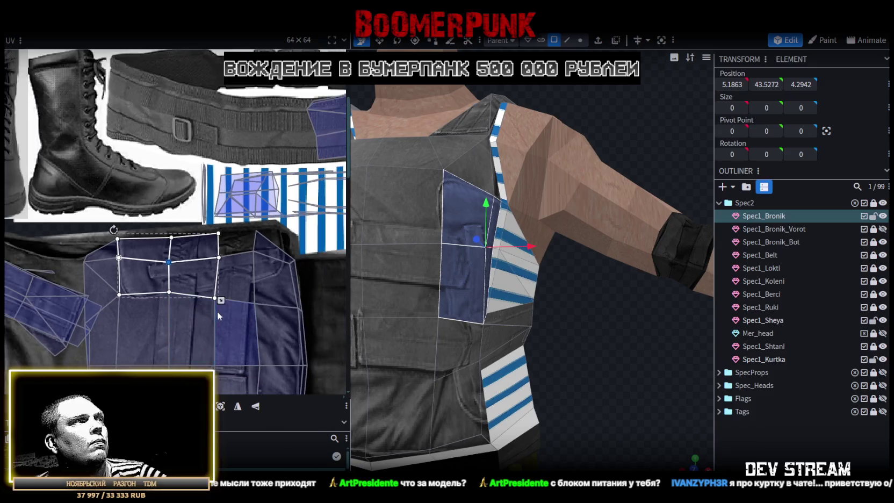
{"action": "scroll", "coordinate": [213, 263], "scroll_direction": "down", "scroll_amount": 2}
{"action": "scroll", "coordinate": [107, 242], "scroll_direction": "up", "scroll_amount": 1}
{"action": "scroll", "coordinate": [107, 242], "scroll_direction": "up", "scroll_amount": 1}
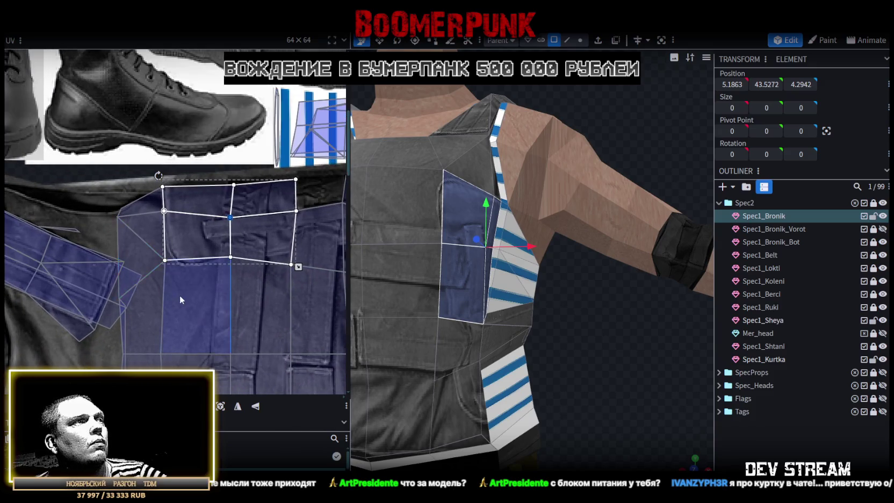
{"action": "scroll", "coordinate": [188, 225], "scroll_direction": "down", "scroll_amount": 2}
{"action": "scroll", "coordinate": [249, 309], "scroll_direction": "up", "scroll_amount": 2}
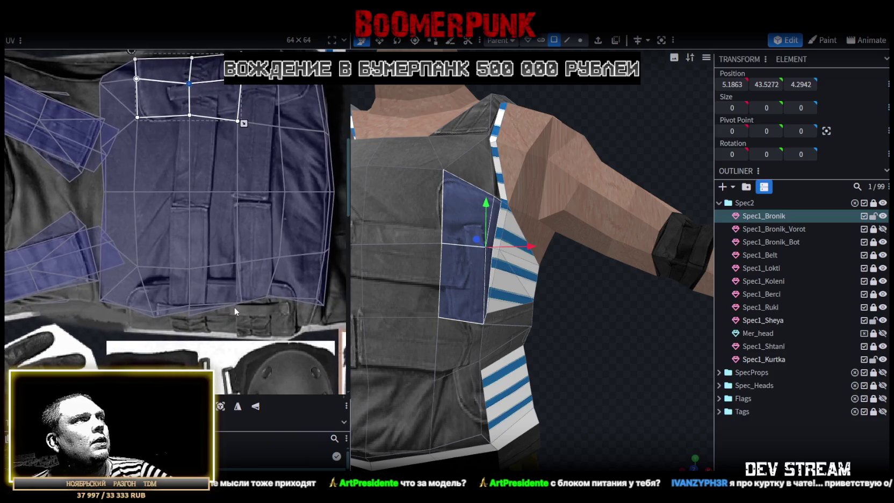
{"action": "left_click_drag", "start_coordinate": [564, 352], "coordinate": [554, 335]}
{"action": "scroll", "coordinate": [684, 352], "scroll_direction": "up", "scroll_amount": 3}
{"action": "mouse_move", "coordinate": [681, 348]}
{"action": "left_mouse_down"}
{"action": "mouse_move", "coordinate": [672, 344]}
{"action": "mouse_move", "coordinate": [659, 360]}
{"action": "left_mouse_up"}
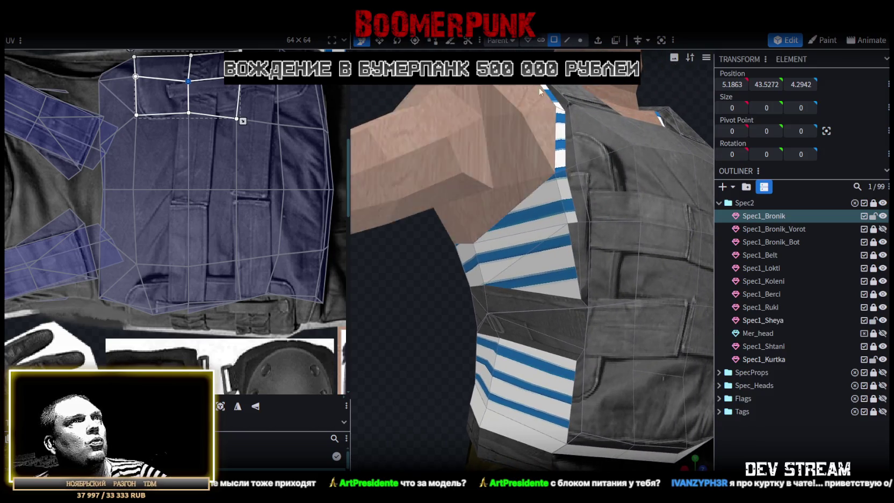
{"action": "left_click", "coordinate": [575, 222]}
{"action": "scroll", "coordinate": [188, 209], "scroll_direction": "down", "scroll_amount": 2}
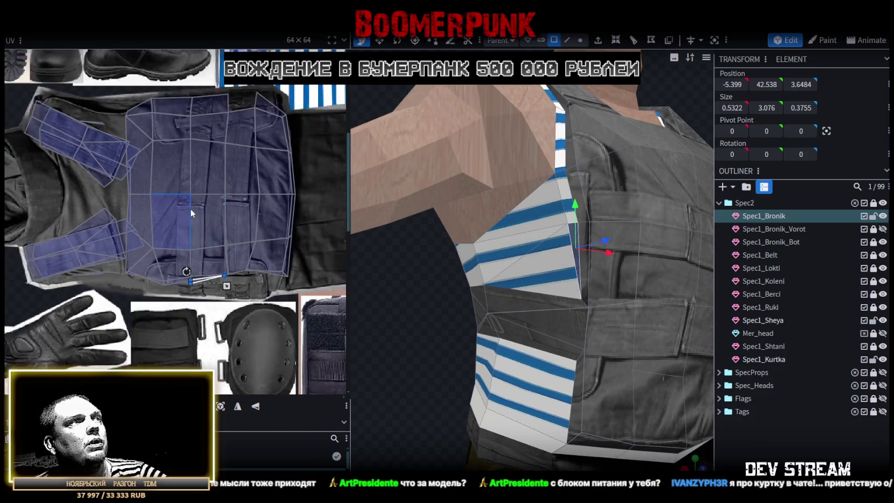
{"action": "scroll", "coordinate": [177, 242], "scroll_direction": "down", "scroll_amount": 2}
{"action": "scroll", "coordinate": [175, 246], "scroll_direction": "down", "scroll_amount": 1}
{"action": "scroll", "coordinate": [170, 275], "scroll_direction": "up", "scroll_amount": 2}
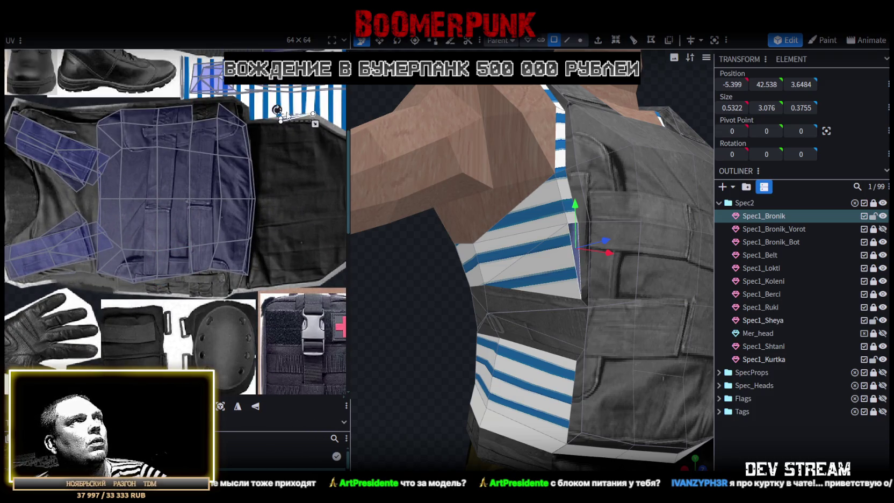
{"action": "scroll", "coordinate": [281, 115], "scroll_direction": "up", "scroll_amount": 2}
{"action": "scroll", "coordinate": [282, 115], "scroll_direction": "up", "scroll_amount": 2}
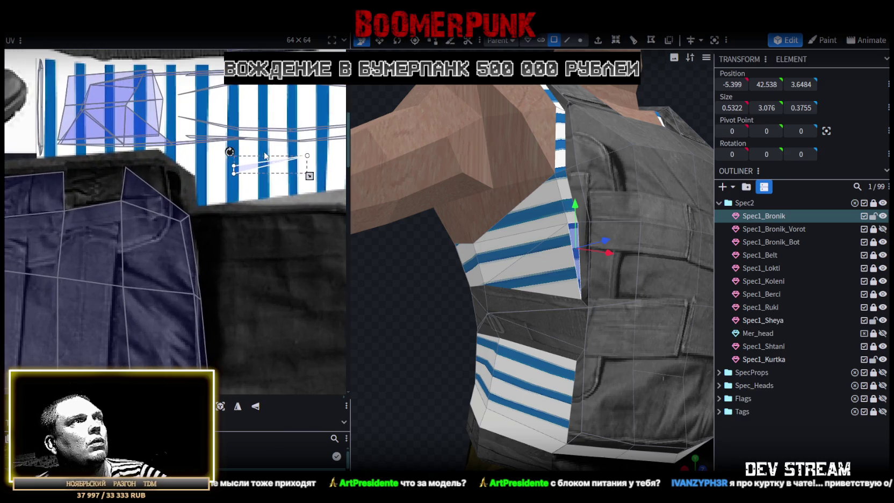
Move that side face's UV onto the vest fabric and stretch it wider to fit
{"action": "mouse_move", "coordinate": [261, 168]}
{"action": "left_mouse_down"}
{"action": "mouse_move", "coordinate": [240, 169]}
{"action": "mouse_move", "coordinate": [240, 113]}
{"action": "mouse_move", "coordinate": [279, 121]}
{"action": "left_mouse_up"}
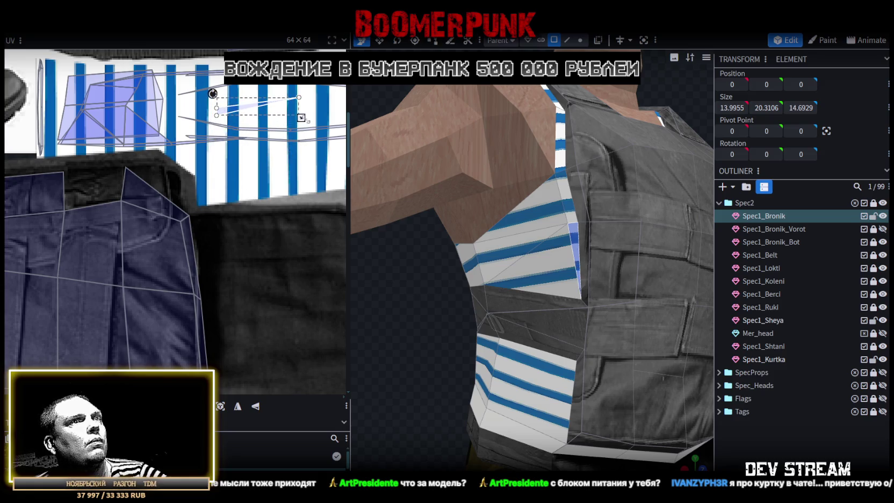
{"action": "left_click_drag", "start_coordinate": [249, 113], "coordinate": [248, 109]}
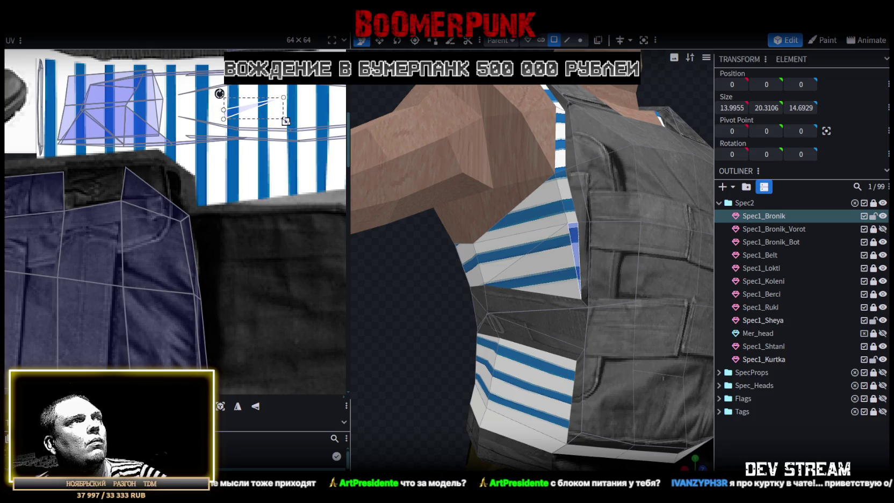
{"action": "left_click_drag", "start_coordinate": [280, 121], "coordinate": [292, 118]}
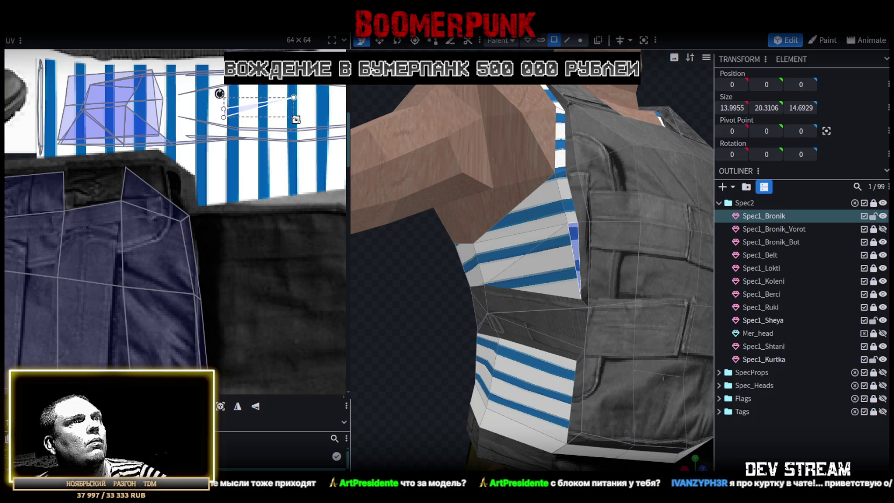
{"action": "left_click_drag", "start_coordinate": [252, 107], "coordinate": [249, 107]}
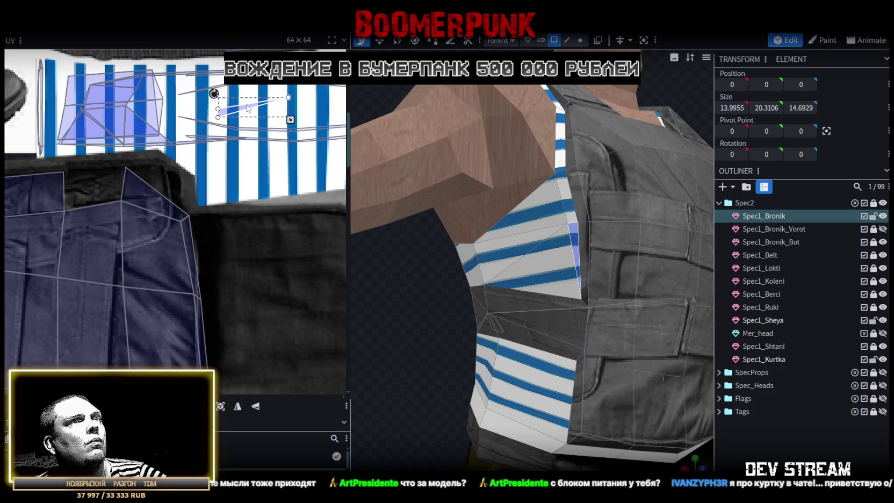
Stretch a thin pocket face's UV into a larger quad on the fabric
{"action": "scroll", "coordinate": [248, 305], "scroll_direction": "down", "scroll_amount": 2}
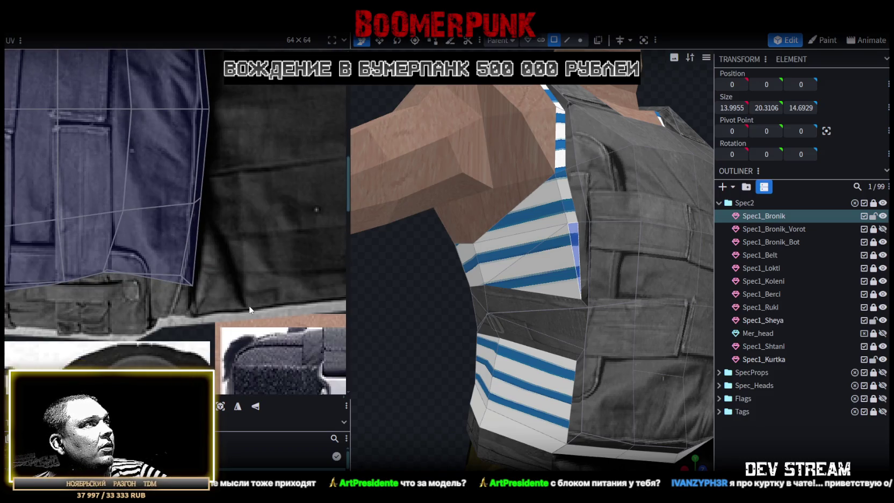
{"action": "scroll", "coordinate": [292, 298], "scroll_direction": "down", "scroll_amount": 2}
{"action": "scroll", "coordinate": [145, 291], "scroll_direction": "down", "scroll_amount": 2}
{"action": "left_click", "coordinate": [156, 257]}
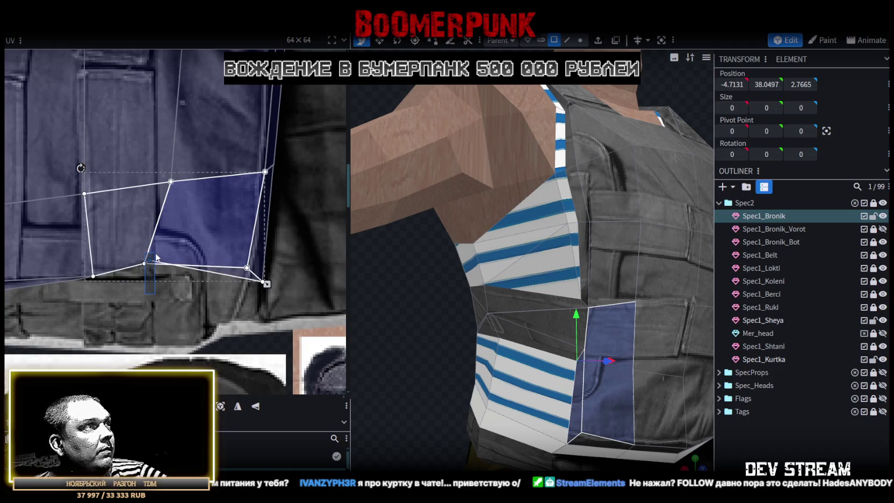
{"action": "left_click_drag", "start_coordinate": [156, 256], "coordinate": [154, 343]}
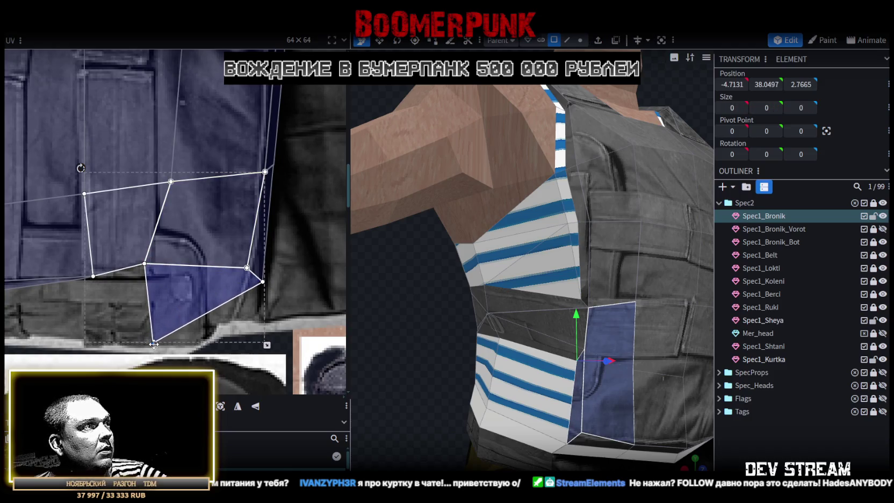
Straighten the thin vertical strip's UV and shift its top edge right
{"action": "left_click", "coordinate": [257, 258]}
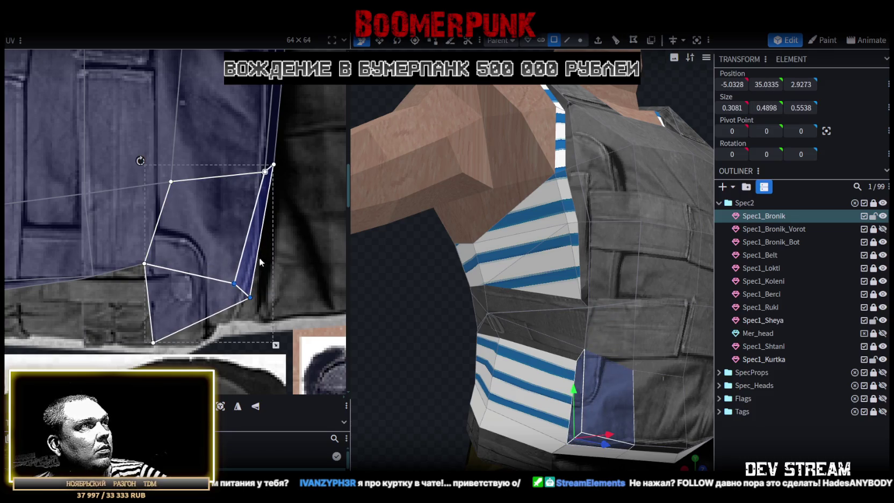
{"action": "scroll", "coordinate": [281, 246], "scroll_direction": "up", "scroll_amount": 1}
{"action": "scroll", "coordinate": [283, 246], "scroll_direction": "up", "scroll_amount": 2}
{"action": "scroll", "coordinate": [285, 246], "scroll_direction": "down", "scroll_amount": 3}
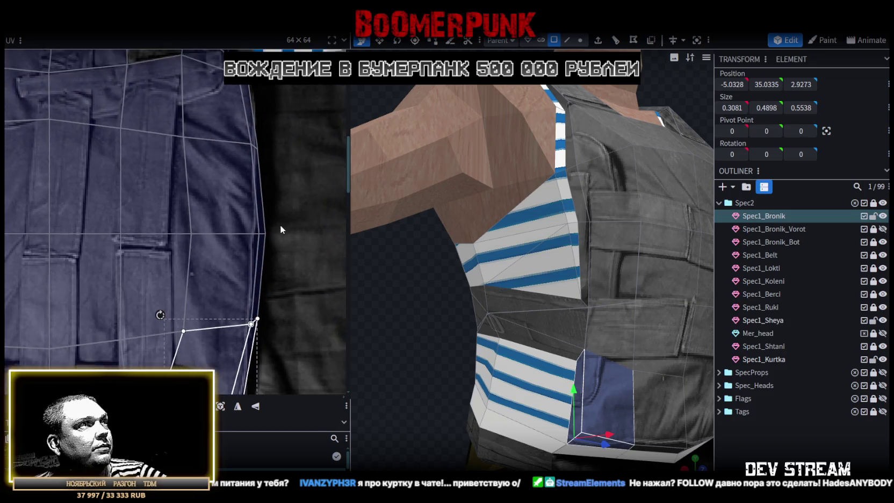
{"action": "left_click", "coordinate": [259, 240]}
{"action": "left_click", "coordinate": [259, 240]}
{"action": "left_click_drag", "start_coordinate": [263, 226], "coordinate": [257, 228]}
{"action": "left_click", "coordinate": [263, 239]}
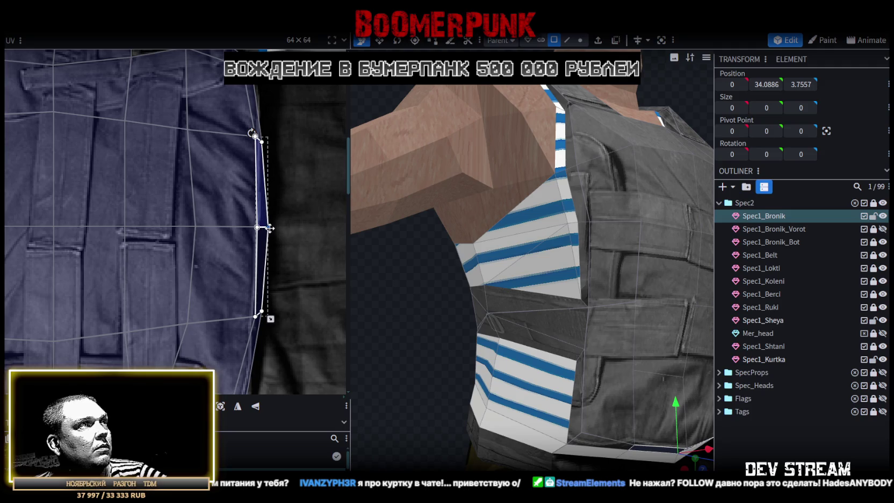
{"action": "left_click", "coordinate": [264, 145]}
{"action": "left_click", "coordinate": [265, 145]}
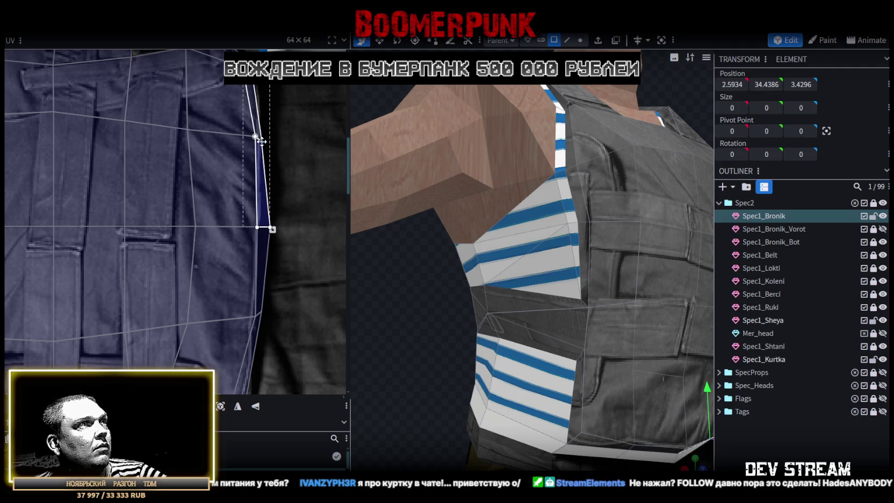
{"action": "left_click", "coordinate": [269, 139]}
{"action": "left_click_drag", "start_coordinate": [255, 136], "coordinate": [259, 137]}
Reshape the larger neighbouring quad's UV to fit the vest texture
{"action": "scroll", "coordinate": [290, 242], "scroll_direction": "up", "scroll_amount": 5}
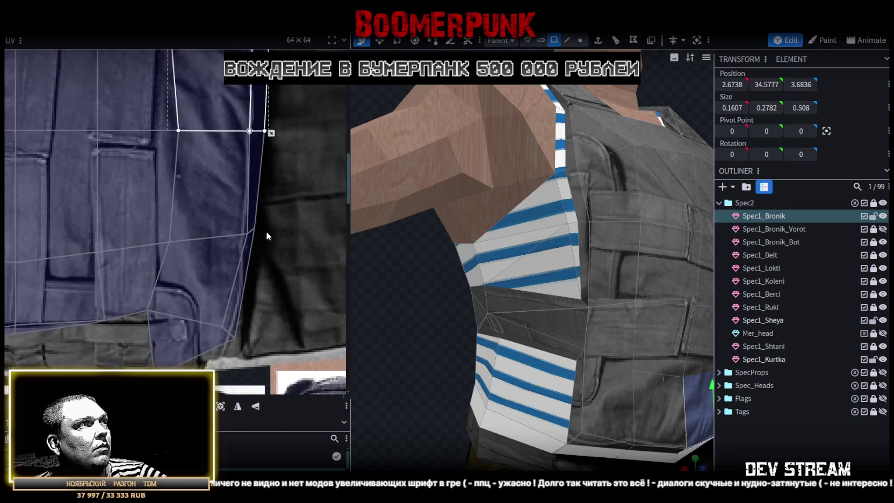
{"action": "left_click_drag", "start_coordinate": [249, 241], "coordinate": [227, 218]}
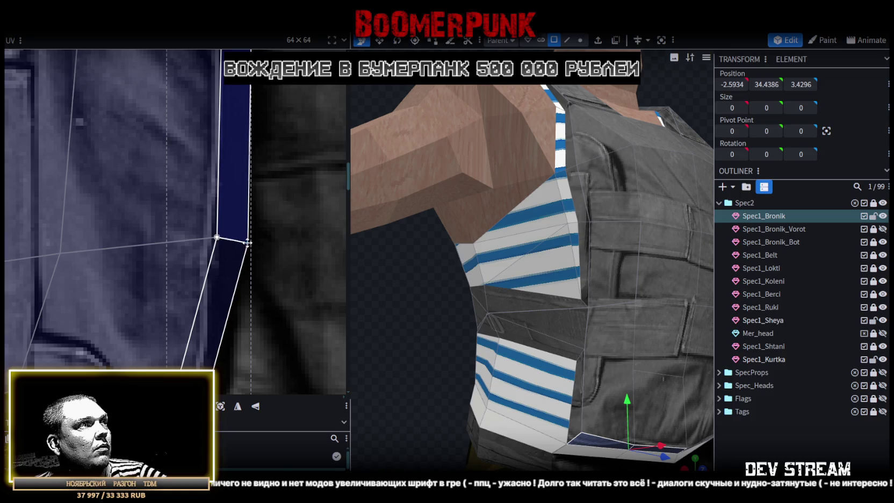
{"action": "scroll", "coordinate": [252, 273], "scroll_direction": "down", "scroll_amount": 3}
{"action": "scroll", "coordinate": [253, 273], "scroll_direction": "up", "scroll_amount": 2}
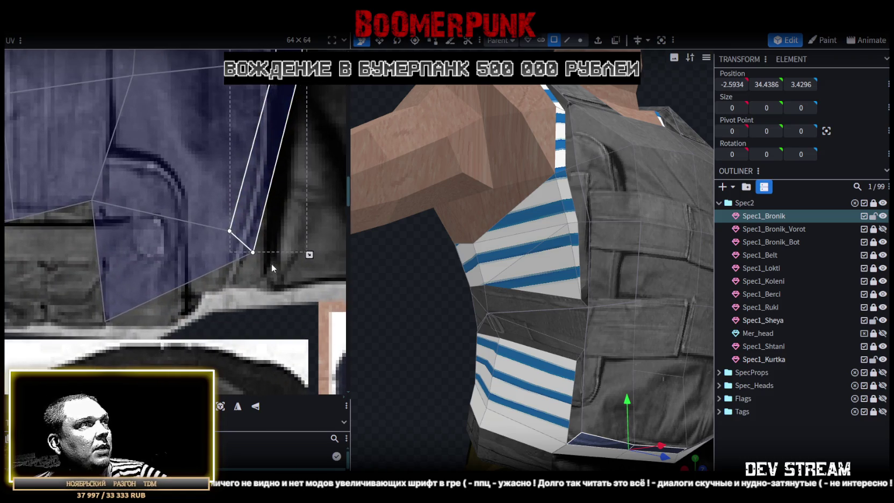
{"action": "left_click", "coordinate": [252, 252]}
{"action": "left_click_drag", "start_coordinate": [230, 232], "coordinate": [241, 232]}
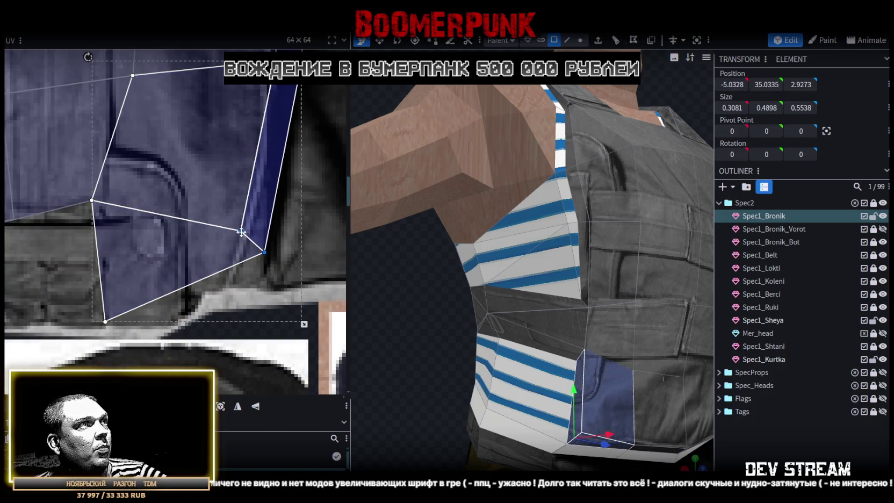
{"action": "scroll", "coordinate": [241, 232], "scroll_direction": "down", "scroll_amount": 2}
{"action": "left_click", "coordinate": [269, 244]}
Move a UV corner of a lower vest side face down and right
{"action": "left_click", "coordinate": [268, 244]}
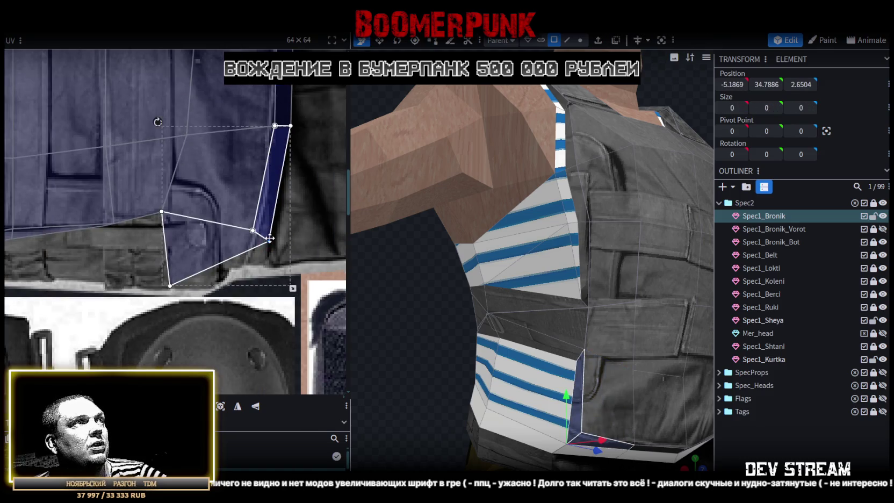
{"action": "scroll", "coordinate": [243, 221], "scroll_direction": "down", "scroll_amount": 2}
{"action": "scroll", "coordinate": [243, 221], "scroll_direction": "up", "scroll_amount": 2}
{"action": "scroll", "coordinate": [242, 218], "scroll_direction": "up", "scroll_amount": 1}
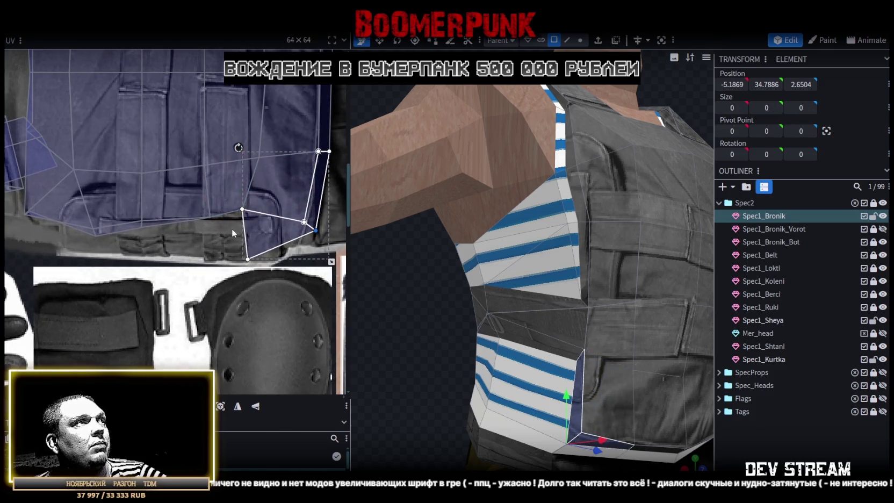
{"action": "left_click", "coordinate": [243, 215]}
{"action": "left_click_drag", "start_coordinate": [246, 215], "coordinate": [253, 220]}
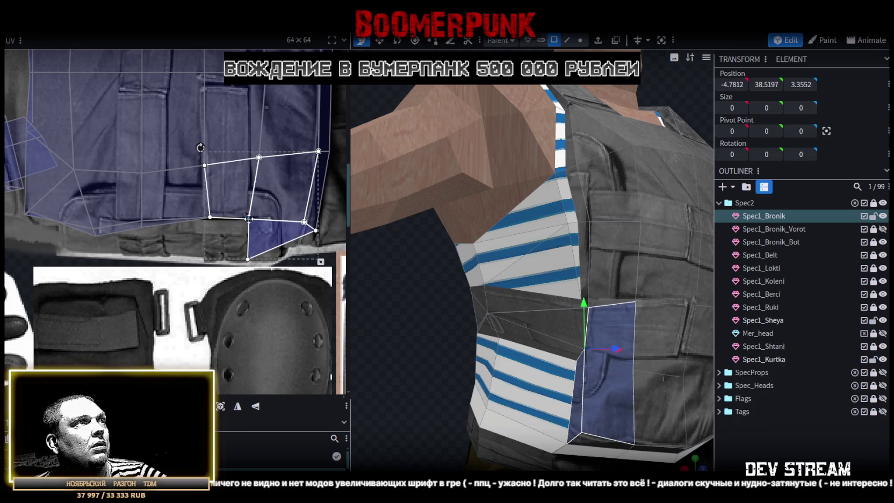
{"action": "scroll", "coordinate": [258, 237], "scroll_direction": "down", "scroll_amount": 1}
{"action": "scroll", "coordinate": [262, 261], "scroll_direction": "down", "scroll_amount": 1}
{"action": "scroll", "coordinate": [253, 247], "scroll_direction": "up", "scroll_amount": 1}
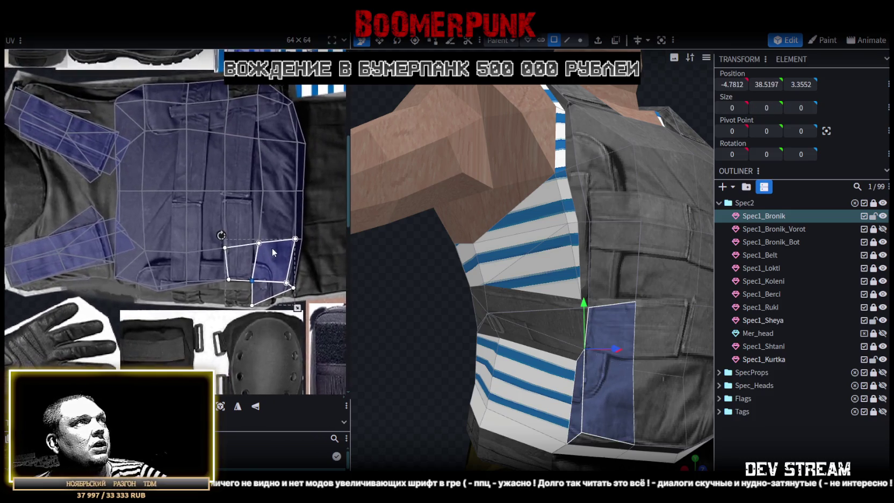
{"action": "scroll", "coordinate": [242, 239], "scroll_direction": "up", "scroll_amount": 1}
Pull a side face's UV corners down and left so it fits the pocket
{"action": "left_click", "coordinate": [238, 237]}
{"action": "left_click", "coordinate": [238, 236]}
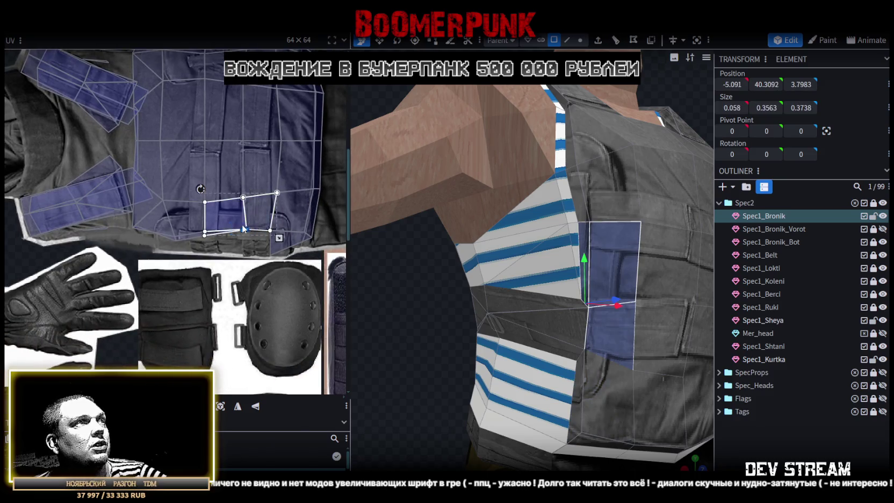
{"action": "scroll", "coordinate": [238, 237], "scroll_direction": "up", "scroll_amount": 1}
{"action": "scroll", "coordinate": [232, 242], "scroll_direction": "up", "scroll_amount": 1}
{"action": "scroll", "coordinate": [227, 245], "scroll_direction": "up", "scroll_amount": 1}
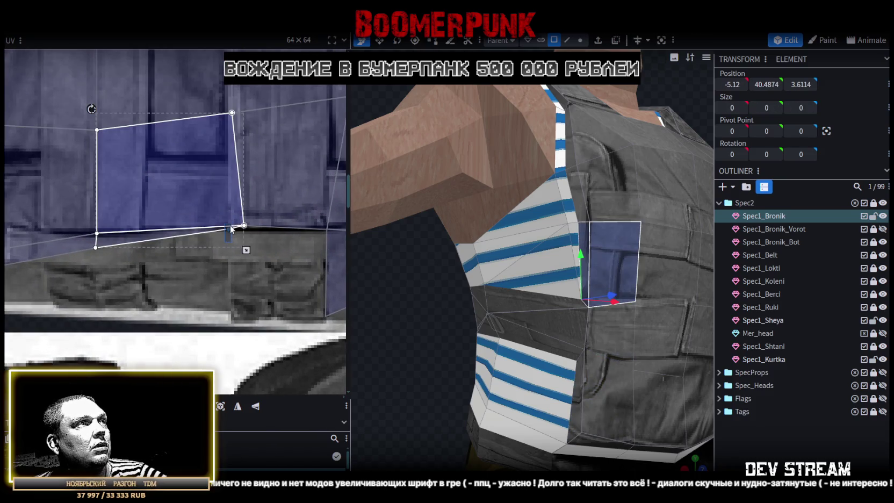
{"action": "left_click_drag", "start_coordinate": [229, 228], "coordinate": [227, 309]}
{"action": "left_click", "coordinate": [244, 225]}
{"action": "left_click_drag", "start_coordinate": [244, 225], "coordinate": [226, 228]}
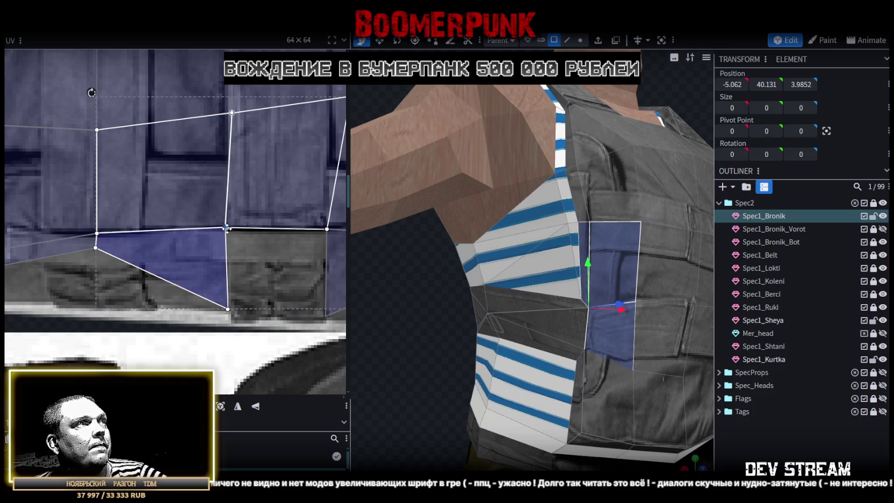
{"action": "scroll", "coordinate": [236, 228], "scroll_direction": "down", "scroll_amount": 2}
{"action": "scroll", "coordinate": [398, 307], "scroll_direction": "down", "scroll_amount": 3}
{"action": "left_click_drag", "start_coordinate": [398, 307], "coordinate": [344, 304]}
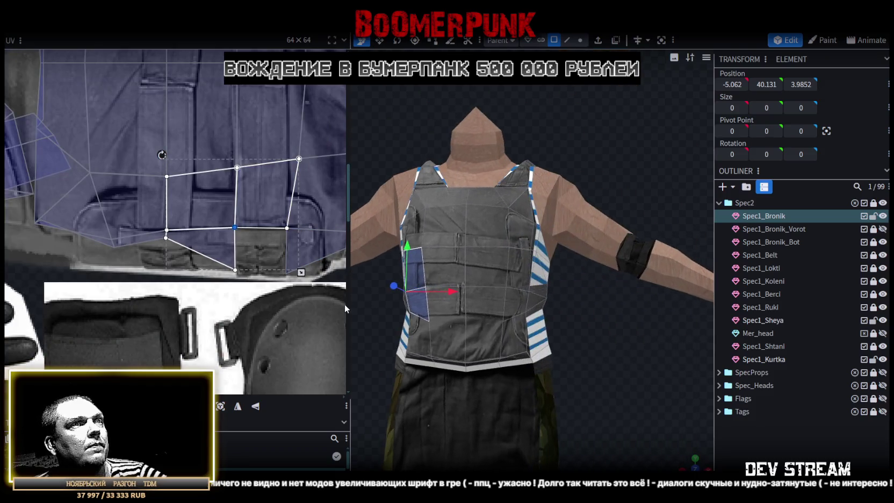
Select the vest's lower front band faces and straighten the middle row of UV points
{"action": "scroll", "coordinate": [270, 213], "scroll_direction": "down", "scroll_amount": 3}
{"action": "middle_click_drag", "start_coordinate": [271, 213], "coordinate": [258, 236]}
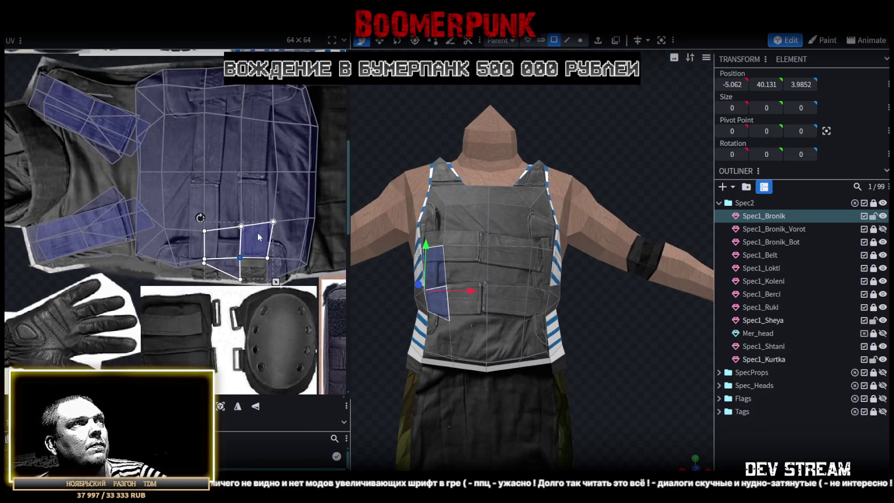
{"action": "scroll", "coordinate": [293, 128], "scroll_direction": "up", "scroll_amount": 1}
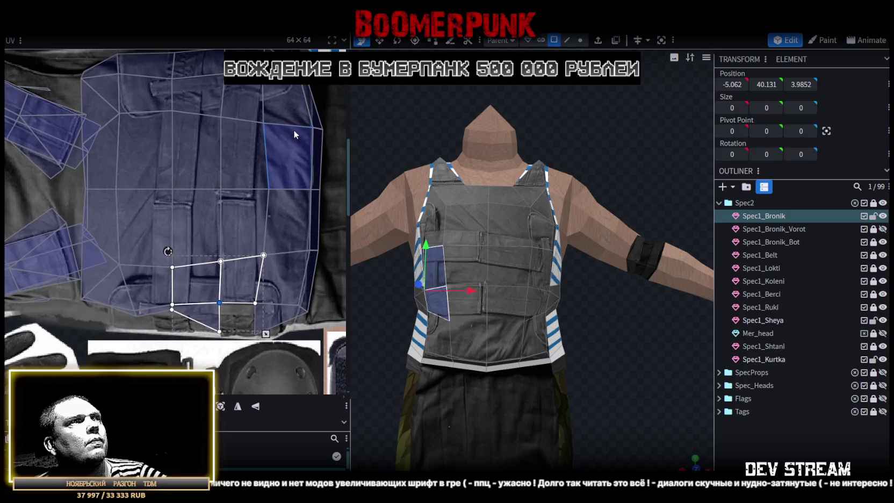
{"action": "scroll", "coordinate": [330, 183], "scroll_direction": "down", "scroll_amount": 1}
{"action": "scroll", "coordinate": [309, 141], "scroll_direction": "up", "scroll_amount": 1}
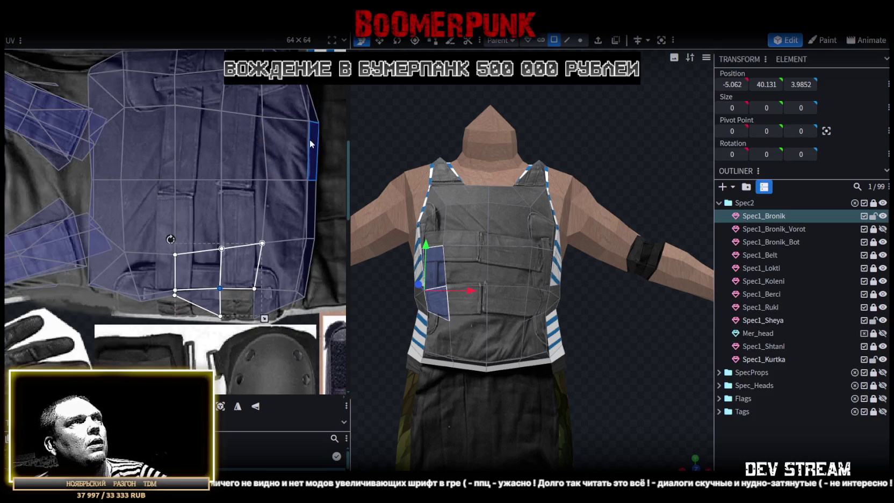
{"action": "left_click_drag", "start_coordinate": [334, 113], "coordinate": [247, 253]}
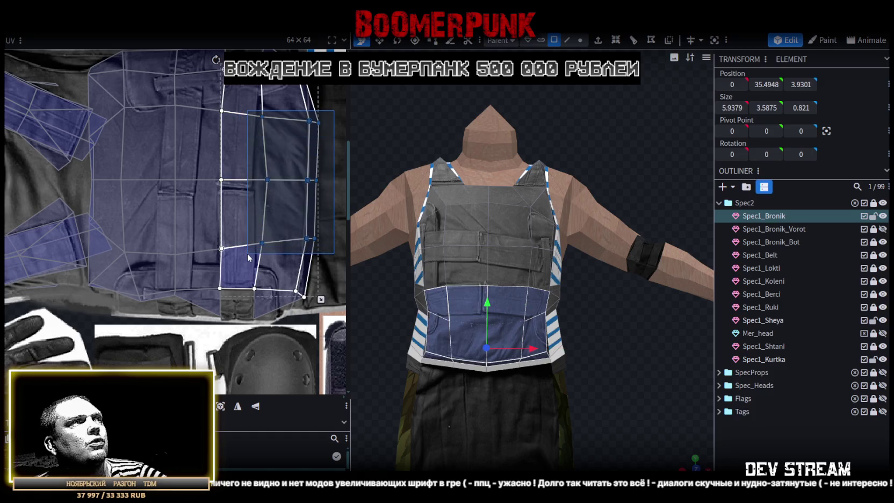
{"action": "left_click", "coordinate": [267, 186]}
{"action": "scroll", "coordinate": [252, 186], "scroll_direction": "up", "scroll_amount": 1}
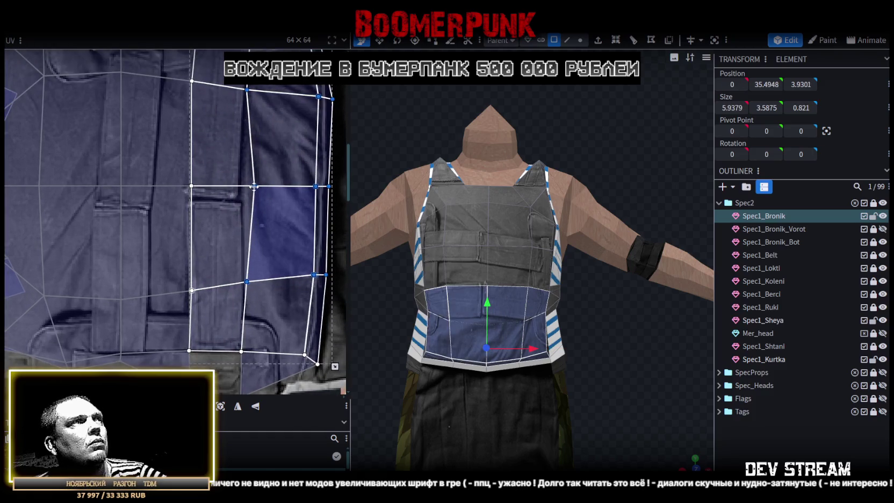
{"action": "left_click", "coordinate": [253, 186]}
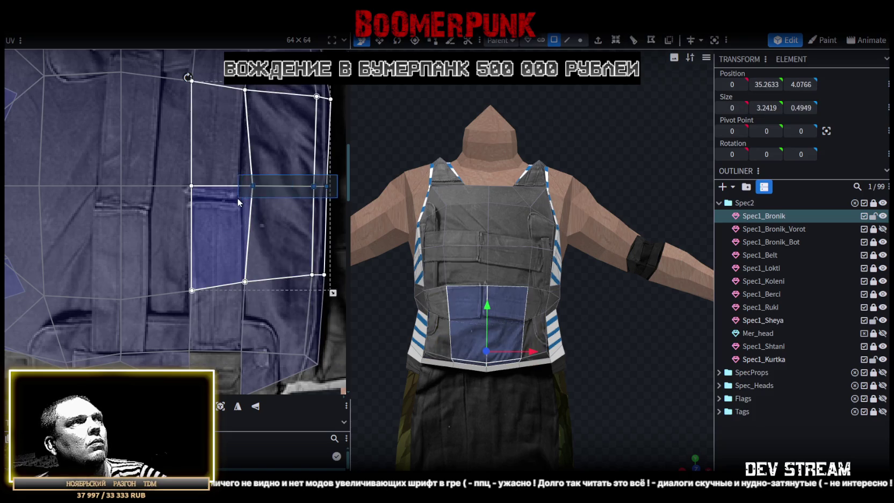
{"action": "left_click_drag", "start_coordinate": [251, 185], "coordinate": [243, 185]}
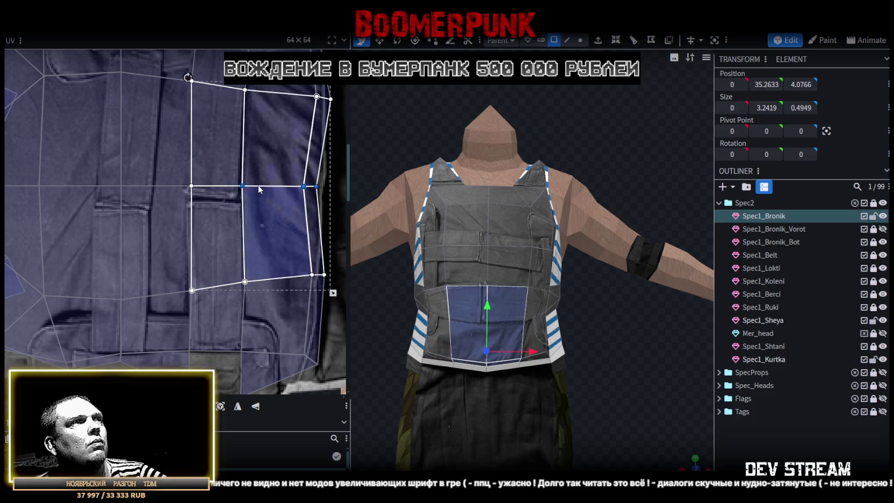
Stretch the right column of UV points out to the vest fabric's right edge
{"action": "scroll", "coordinate": [252, 184], "scroll_direction": "down", "scroll_amount": 1}
{"action": "left_click_drag", "start_coordinate": [305, 124], "coordinate": [253, 263]}
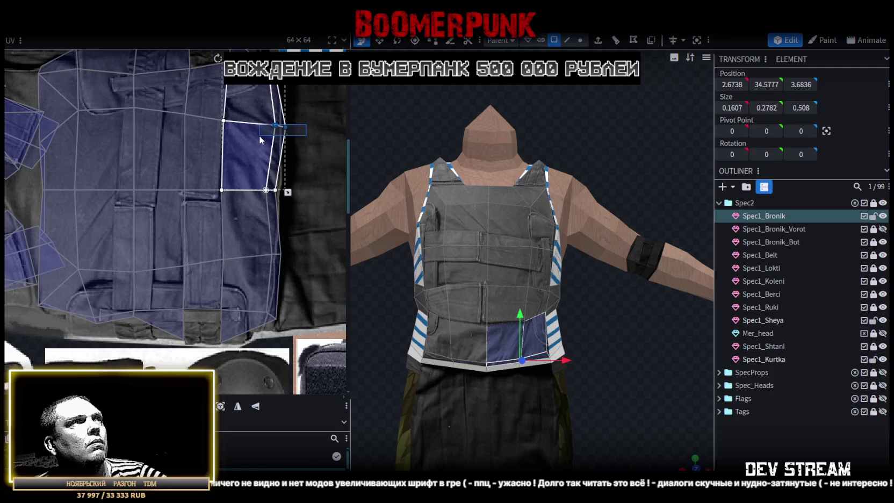
{"action": "scroll", "coordinate": [281, 237], "scroll_direction": "up", "scroll_amount": 2}
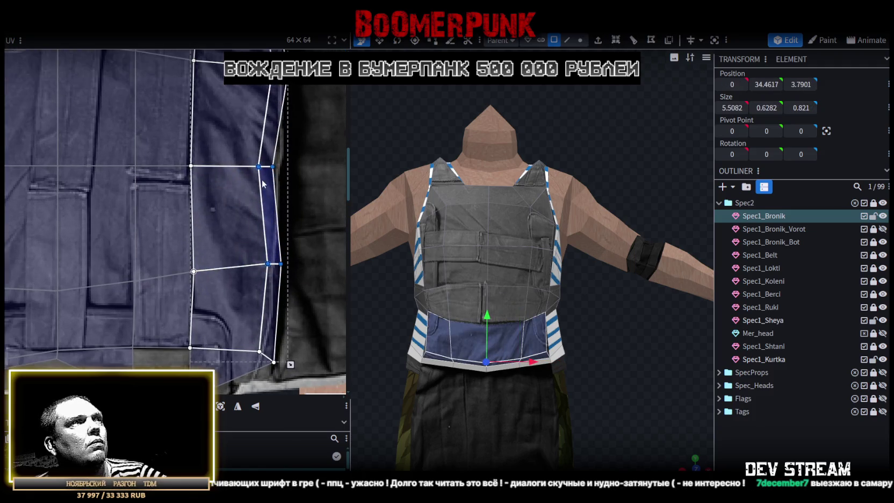
{"action": "left_click_drag", "start_coordinate": [261, 164], "coordinate": [304, 162]}
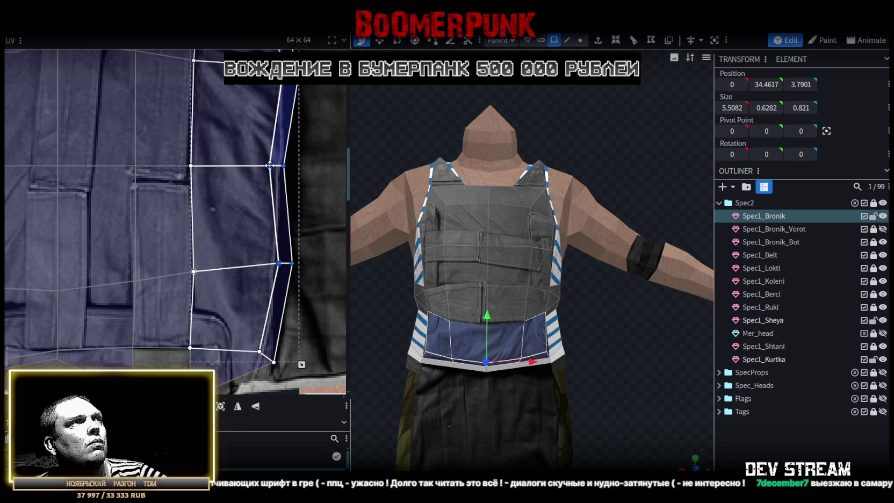
{"action": "left_click", "coordinate": [256, 183]}
{"action": "left_click_drag", "start_coordinate": [270, 170], "coordinate": [285, 168]}
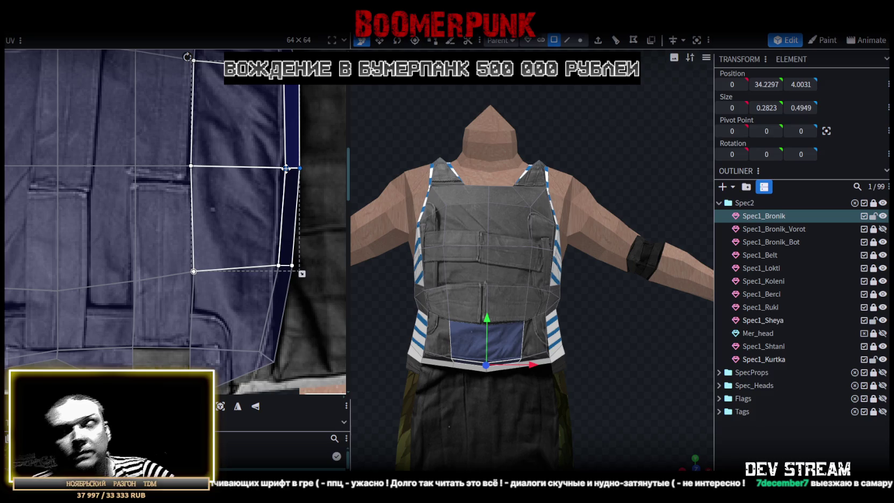
{"action": "left_click", "coordinate": [285, 168]}
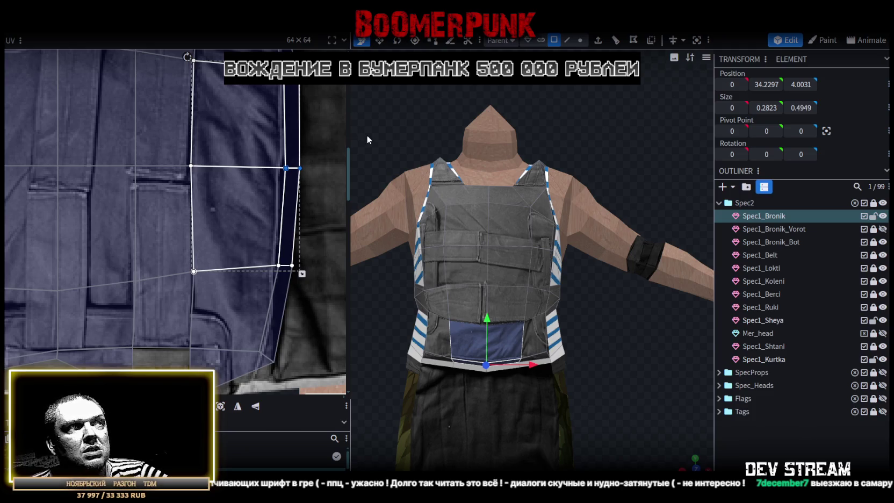
{"action": "scroll", "coordinate": [159, 237], "scroll_direction": "down", "scroll_amount": 1}
{"action": "scroll", "coordinate": [182, 229], "scroll_direction": "down", "scroll_amount": 1}
{"action": "middle_click_drag", "start_coordinate": [205, 225], "coordinate": [269, 229]}
{"action": "left_click_drag", "start_coordinate": [652, 355], "coordinate": [596, 338]}
{"action": "left_click", "coordinate": [566, 40]}
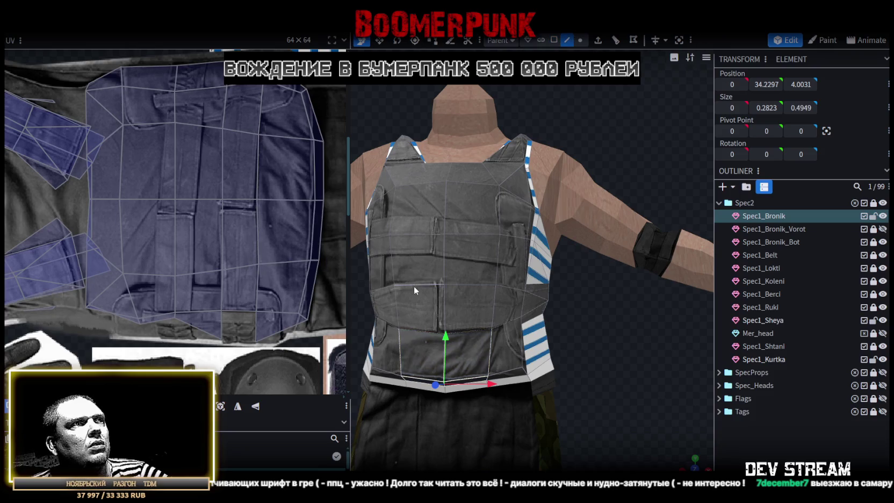
Move the vest's middle edge loop down and raise the mirrored pouch edges to the pouch line
{"action": "left_click", "coordinate": [484, 288]}
{"action": "mouse_move", "coordinate": [452, 250]}
{"action": "left_mouse_down"}
{"action": "mouse_move", "coordinate": [444, 259]}
{"action": "mouse_move", "coordinate": [444, 251]}
{"action": "left_mouse_up"}
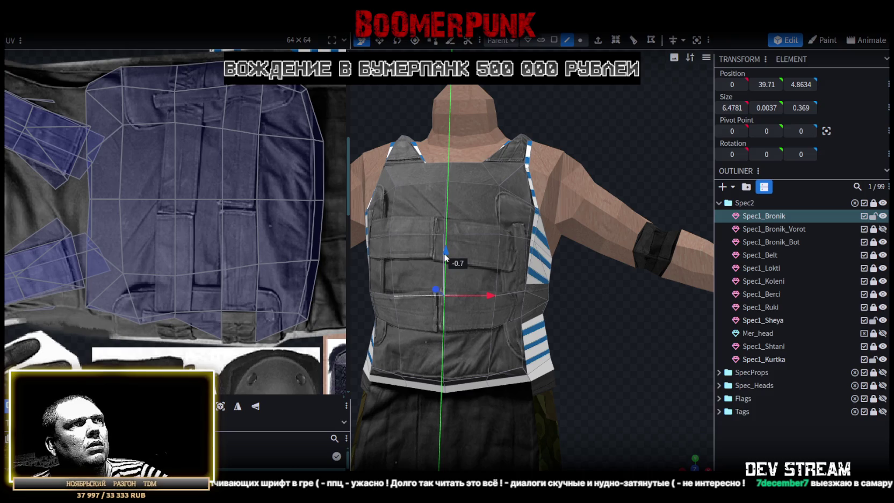
{"action": "scroll", "coordinate": [555, 395], "scroll_direction": "down", "scroll_amount": 3}
{"action": "scroll", "coordinate": [623, 357], "scroll_direction": "up", "scroll_amount": 3}
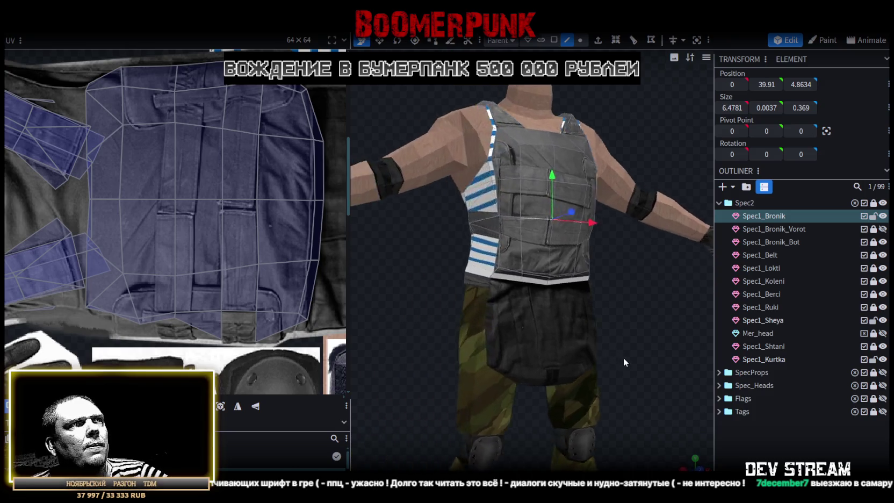
{"action": "scroll", "coordinate": [609, 363], "scroll_direction": "up", "scroll_amount": 3}
{"action": "left_click", "coordinate": [527, 262]}
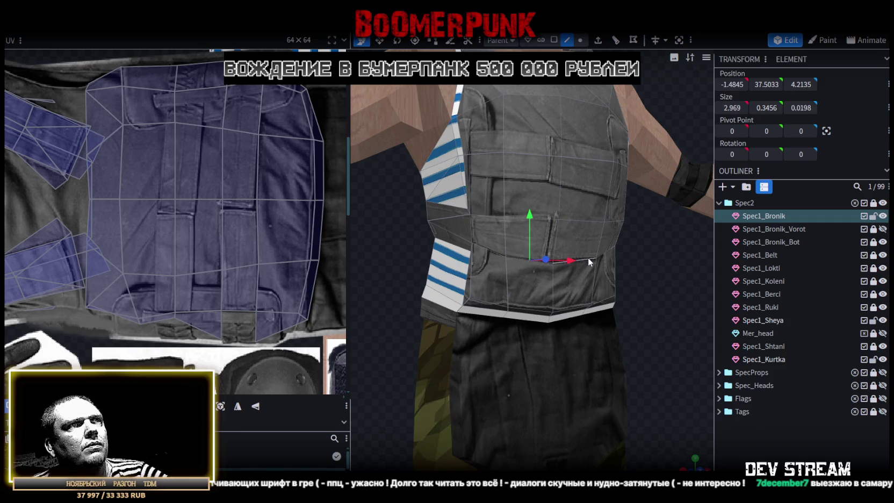
{"action": "left_click", "coordinate": [588, 256], "text": "shift"}
{"action": "left_click_drag", "start_coordinate": [551, 214], "coordinate": [547, 202]}
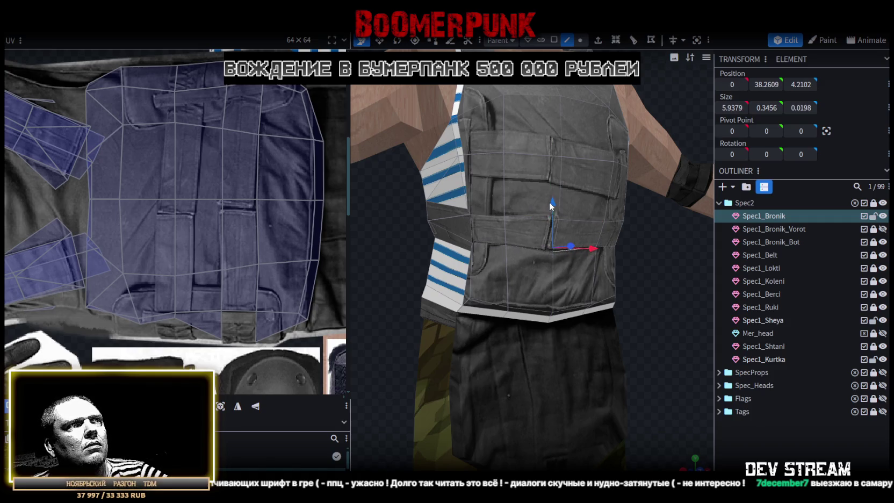
Shorten the vest's vertical centre edge slightly with the resize tool
{"action": "mouse_move", "coordinate": [644, 270]}
{"action": "left_mouse_down"}
{"action": "mouse_move", "coordinate": [604, 272]}
{"action": "mouse_move", "coordinate": [637, 270]}
{"action": "left_mouse_up"}
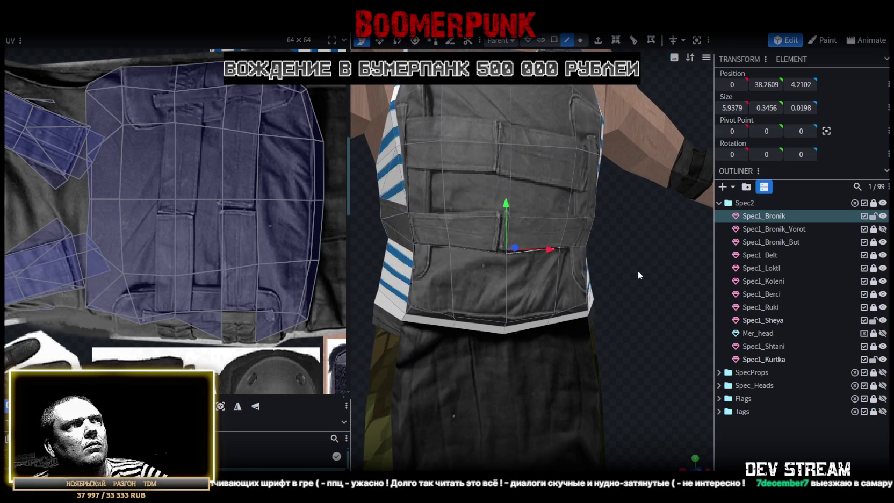
{"action": "left_click", "coordinate": [503, 205]}
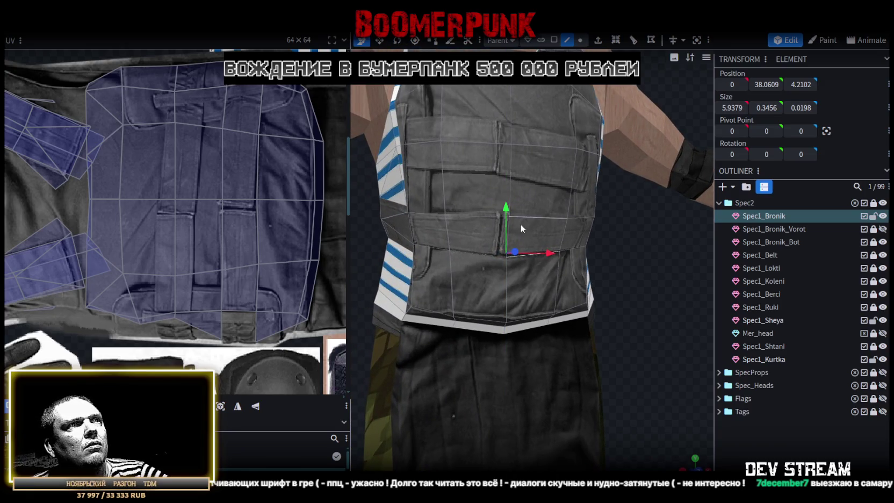
{"action": "key", "text": "s"}
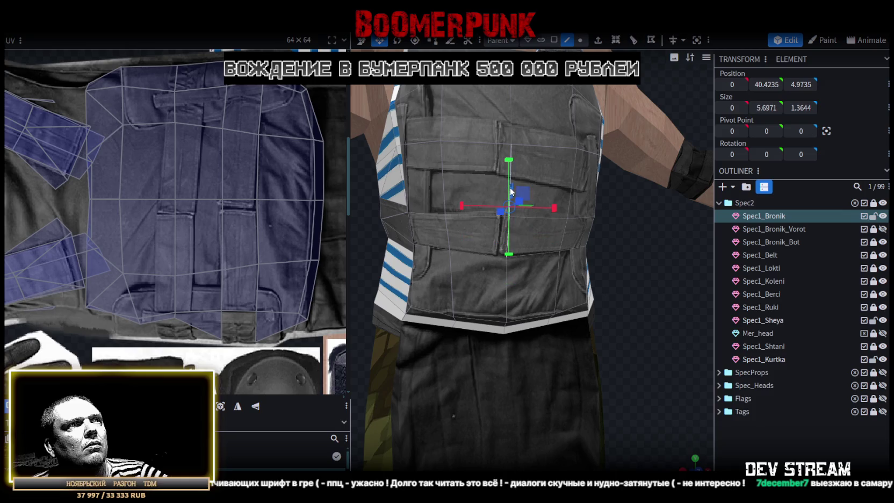
{"action": "left_click", "coordinate": [510, 187], "text": "shift"}
{"action": "left_click", "coordinate": [511, 235]}
{"action": "left_click", "coordinate": [507, 241]}
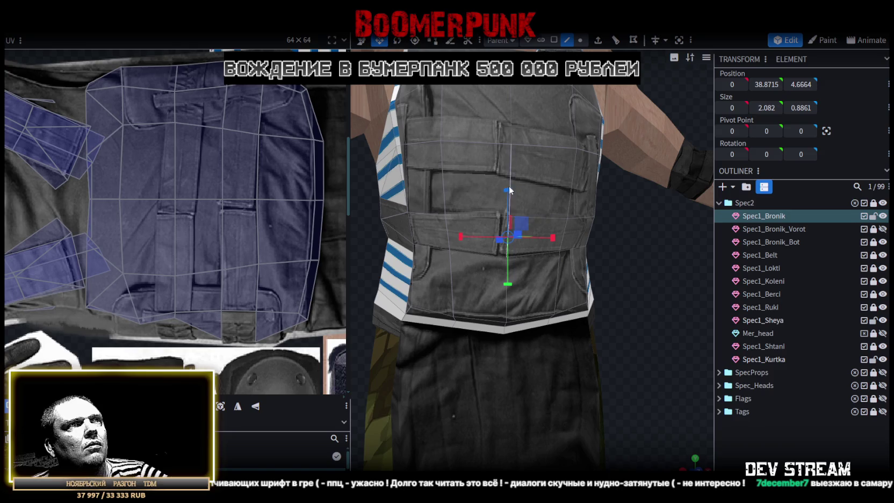
{"action": "left_click_drag", "start_coordinate": [508, 190], "coordinate": [513, 200]}
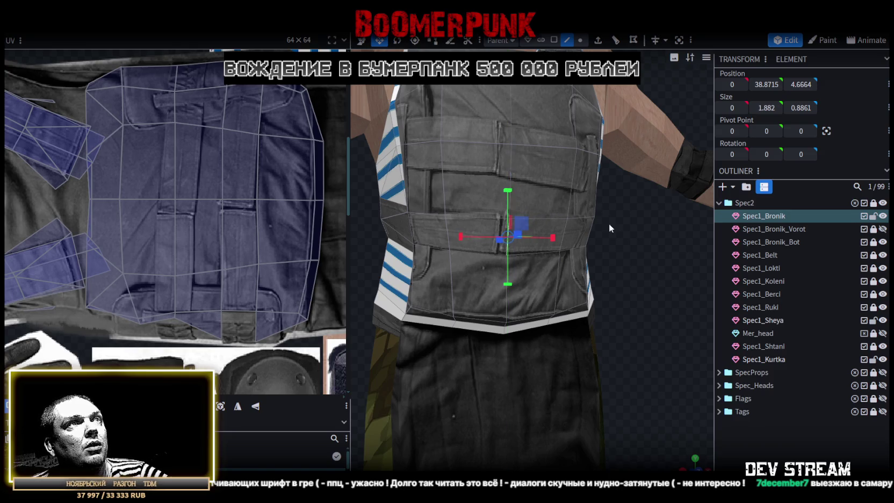
Return to a frontal view and select a lower hem face in the vest UV layout
{"action": "scroll", "coordinate": [609, 228], "scroll_direction": "down", "scroll_amount": 3}
{"action": "mouse_move", "coordinate": [638, 333]}
{"action": "left_mouse_down"}
{"action": "mouse_move", "coordinate": [606, 324]}
{"action": "mouse_move", "coordinate": [596, 332]}
{"action": "mouse_move", "coordinate": [545, 468]}
{"action": "left_mouse_up"}
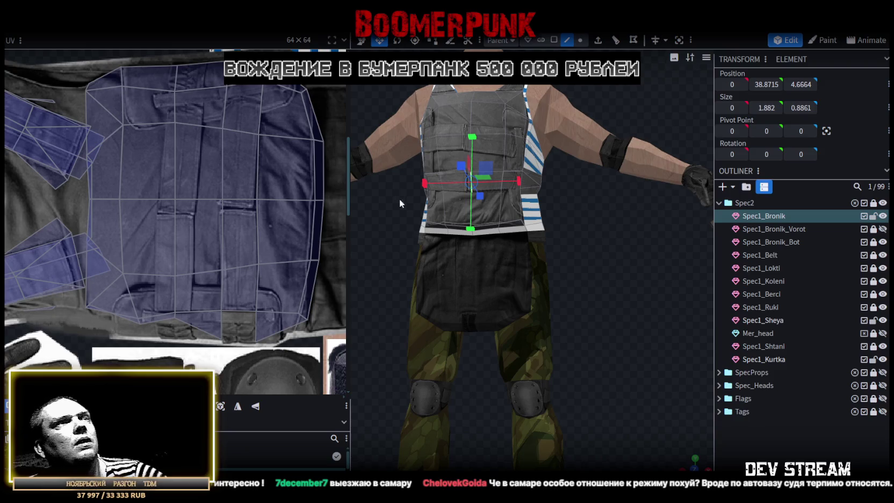
{"action": "scroll", "coordinate": [643, 295], "scroll_direction": "up", "scroll_amount": 2}
{"action": "scroll", "coordinate": [641, 303], "scroll_direction": "up", "scroll_amount": 4}
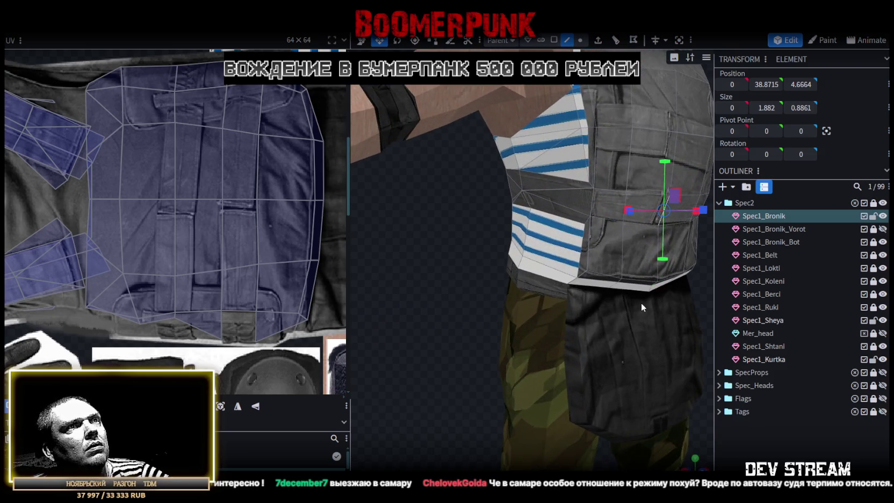
{"action": "scroll", "coordinate": [641, 303], "scroll_direction": "up", "scroll_amount": 1}
{"action": "scroll", "coordinate": [132, 332], "scroll_direction": "up", "scroll_amount": 2}
{"action": "left_click", "coordinate": [211, 291]}
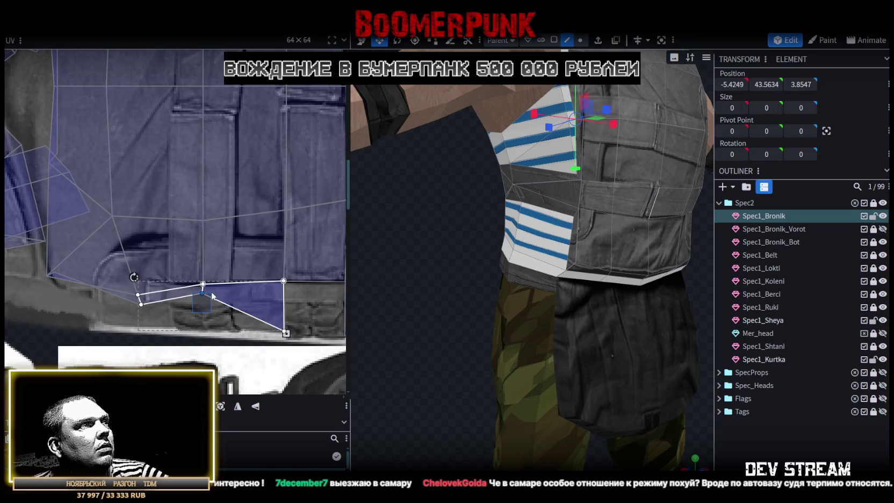
{"action": "scroll", "coordinate": [209, 327], "scroll_direction": "down", "scroll_amount": 2}
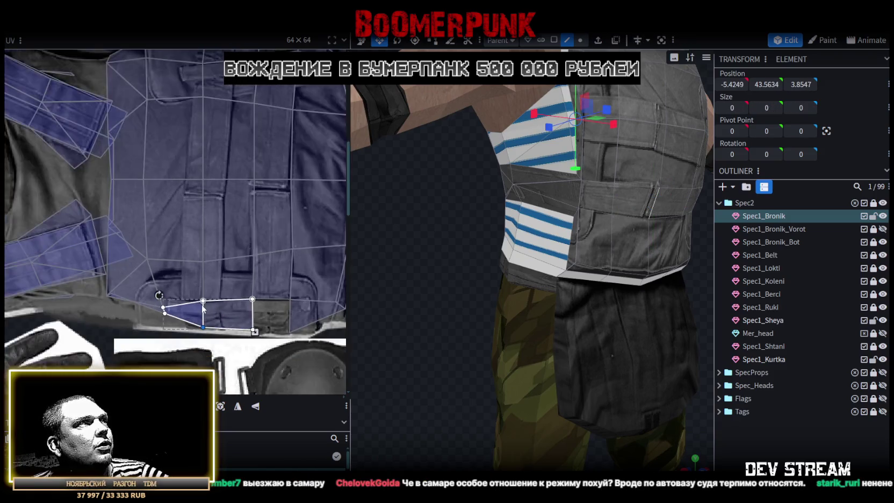
{"action": "scroll", "coordinate": [218, 330], "scroll_direction": "down", "scroll_amount": 2}
{"action": "scroll", "coordinate": [221, 331], "scroll_direction": "down", "scroll_amount": 1}
{"action": "scroll", "coordinate": [225, 335], "scroll_direction": "down", "scroll_amount": 1}
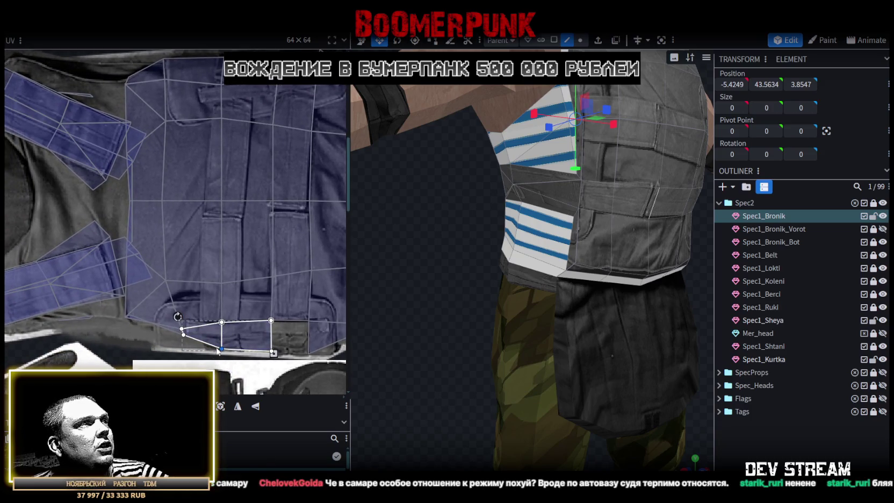
Pull the lower UV face's corner points left along the vest texture's bottom edge
{"action": "left_click", "coordinate": [228, 324], "text": "shift"}
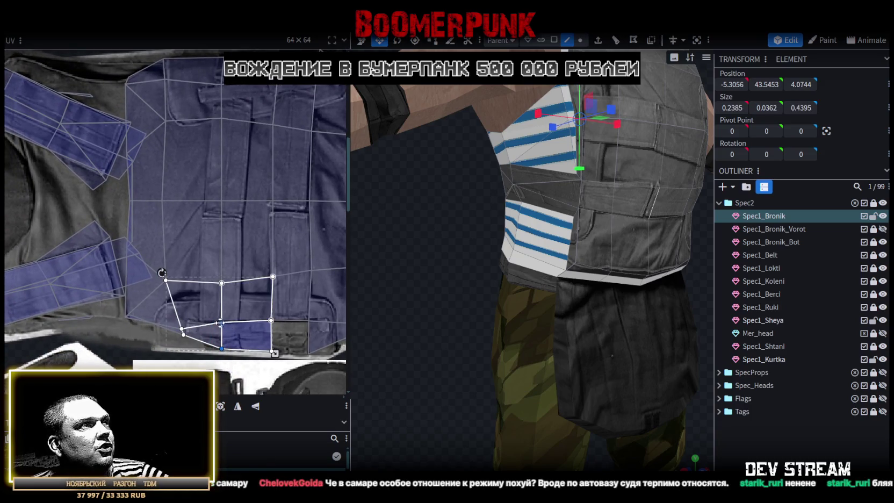
{"action": "mouse_move", "coordinate": [208, 359]}
{"action": "left_mouse_down"}
{"action": "mouse_move", "coordinate": [233, 316]}
{"action": "mouse_move", "coordinate": [214, 322]}
{"action": "left_mouse_up"}
{"action": "left_click", "coordinate": [221, 321], "text": "shift"}
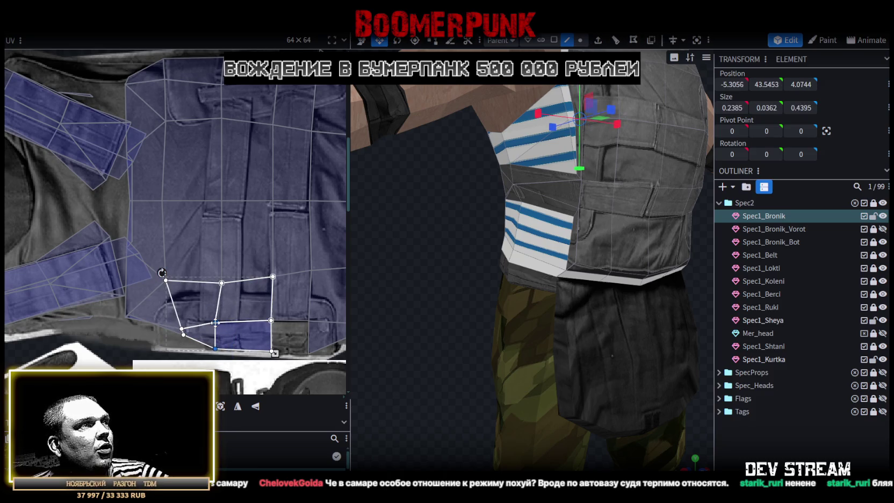
{"action": "left_click", "coordinate": [216, 347]}
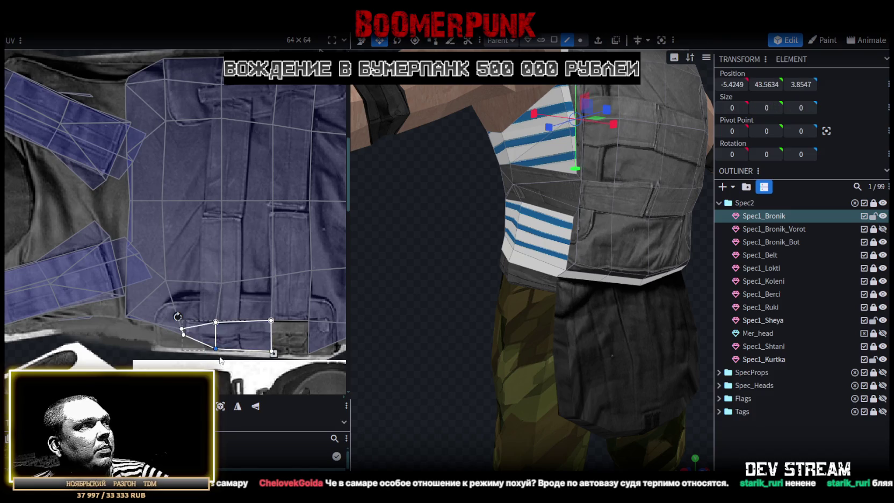
{"action": "left_click", "coordinate": [183, 334]}
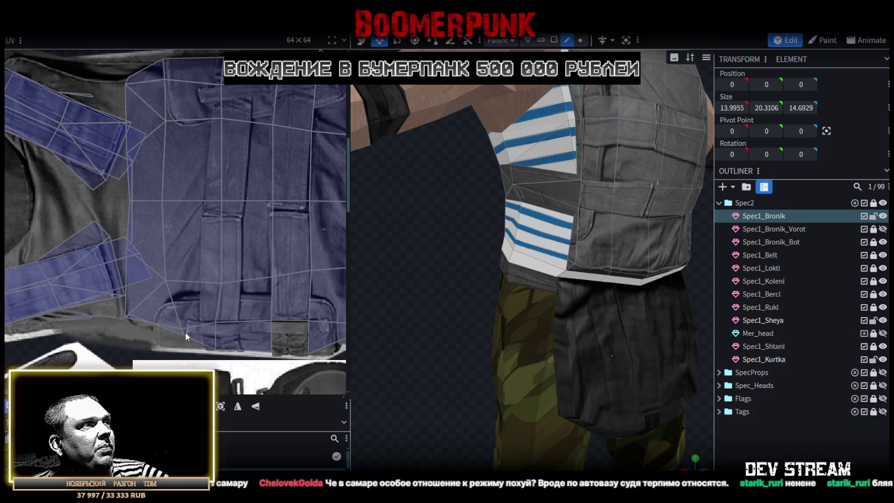
{"action": "left_click_drag", "start_coordinate": [183, 334], "coordinate": [175, 346]}
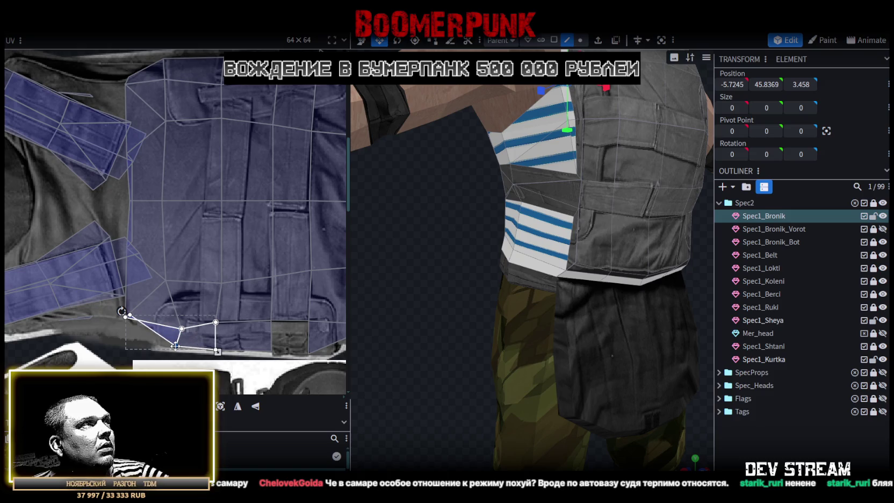
{"action": "left_click_drag", "start_coordinate": [178, 347], "coordinate": [160, 345]}
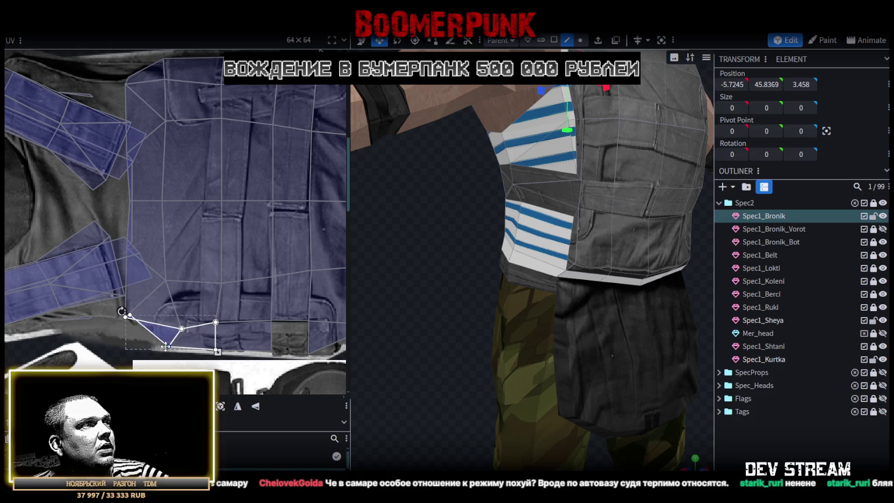
Move the upper corner point up-left toward the vest's side, forming a narrow wedge
{"action": "left_click", "coordinate": [181, 328]}
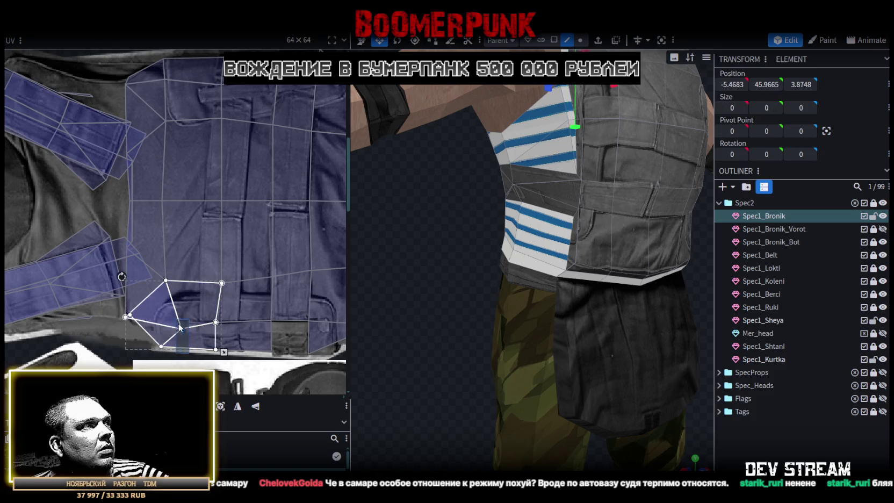
{"action": "left_click_drag", "start_coordinate": [181, 328], "coordinate": [155, 320]}
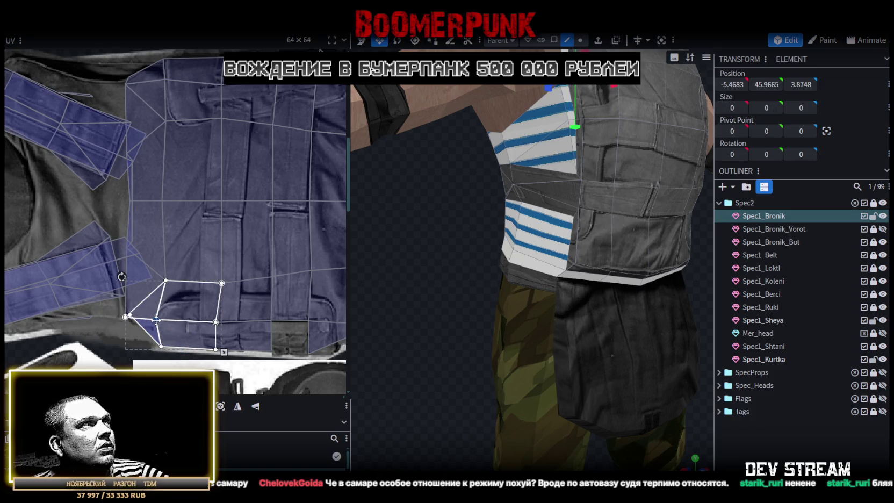
{"action": "left_click", "coordinate": [160, 347]}
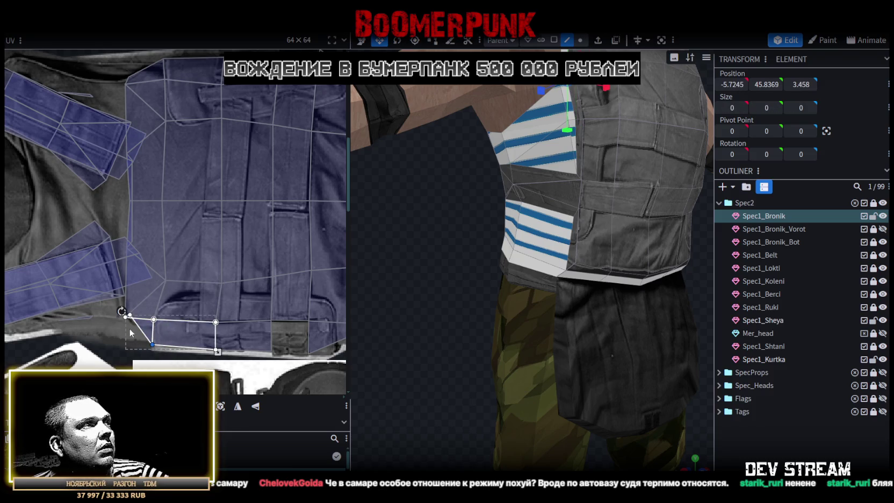
{"action": "scroll", "coordinate": [128, 325], "scroll_direction": "up", "scroll_amount": 2}
{"action": "scroll", "coordinate": [123, 318], "scroll_direction": "up", "scroll_amount": 2}
{"action": "left_click", "coordinate": [142, 273]}
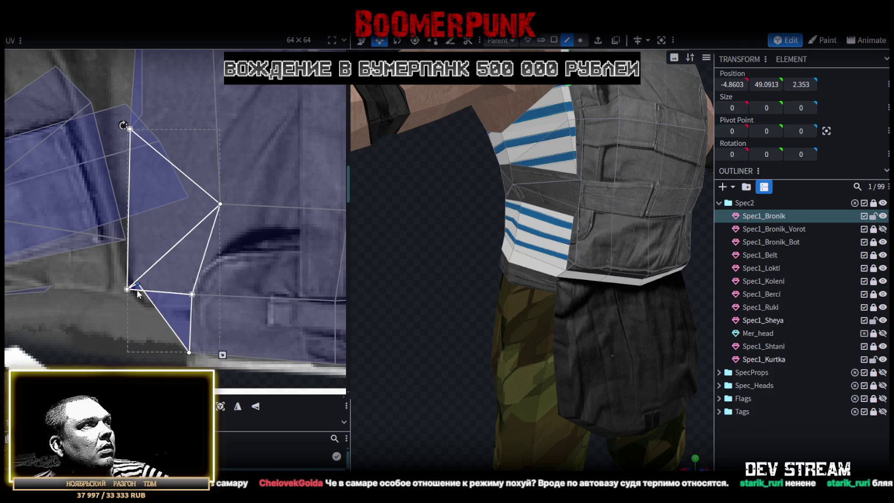
{"action": "scroll", "coordinate": [140, 305], "scroll_direction": "down", "scroll_amount": 2}
{"action": "scroll", "coordinate": [153, 305], "scroll_direction": "down", "scroll_amount": 2}
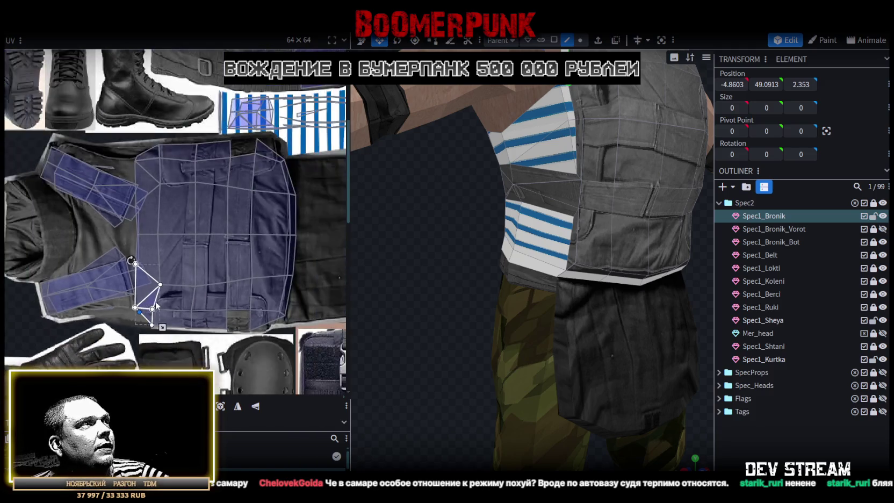
{"action": "middle_click_drag", "start_coordinate": [168, 293], "coordinate": [207, 301]}
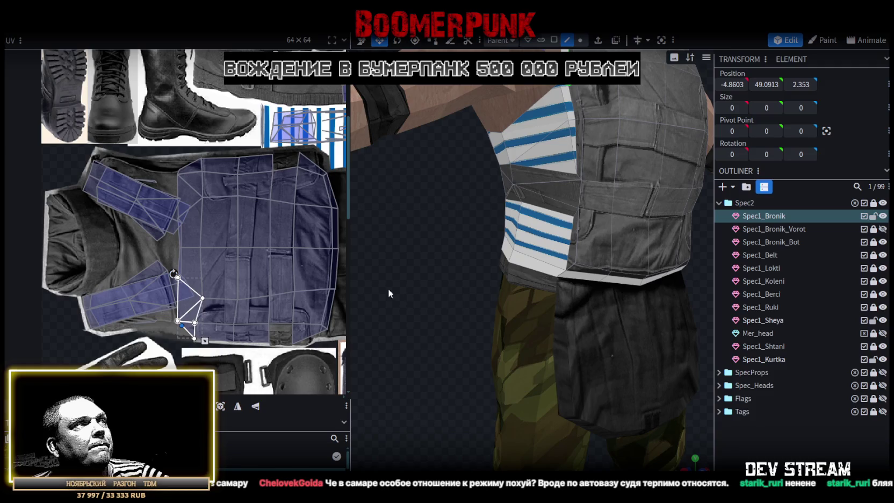
{"action": "scroll", "coordinate": [688, 458], "scroll_direction": "down", "scroll_amount": 5}
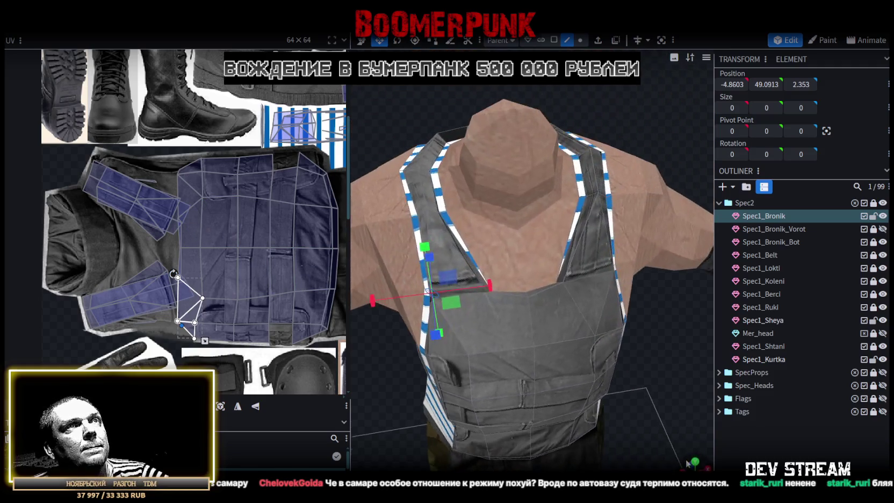
Select the vest's back-panel faces and place their UV island over the ПИПЯУ name patch
{"action": "mouse_move", "coordinate": [640, 373]}
{"action": "left_mouse_down"}
{"action": "mouse_move", "coordinate": [642, 380]}
{"action": "mouse_move", "coordinate": [577, 354]}
{"action": "mouse_move", "coordinate": [586, 360]}
{"action": "mouse_move", "coordinate": [662, 340]}
{"action": "mouse_move", "coordinate": [698, 346]}
{"action": "mouse_move", "coordinate": [473, 383]}
{"action": "mouse_move", "coordinate": [579, 412]}
{"action": "mouse_move", "coordinate": [529, 267]}
{"action": "left_mouse_up"}
{"action": "left_click", "coordinate": [529, 267]}
{"action": "scroll", "coordinate": [226, 265], "scroll_direction": "down", "scroll_amount": 3}
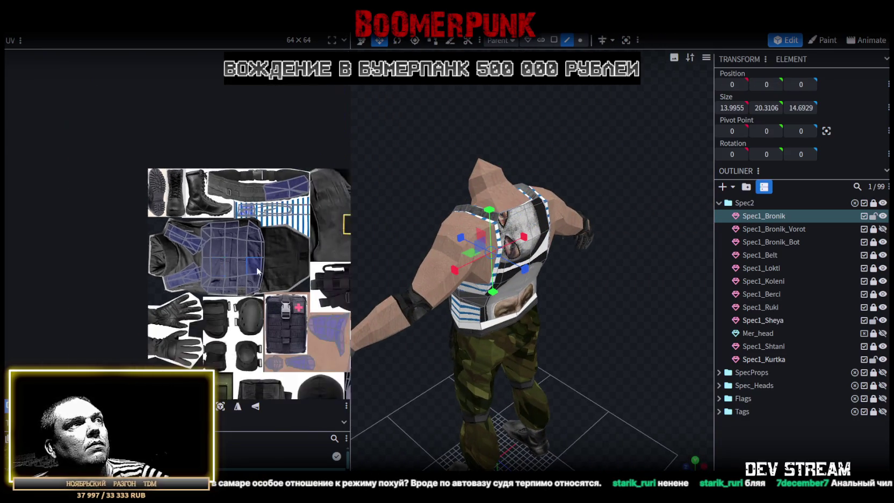
{"action": "scroll", "coordinate": [230, 221], "scroll_direction": "up", "scroll_amount": 2}
{"action": "scroll", "coordinate": [230, 220], "scroll_direction": "up", "scroll_amount": 1}
{"action": "scroll", "coordinate": [230, 220], "scroll_direction": "up", "scroll_amount": 2}
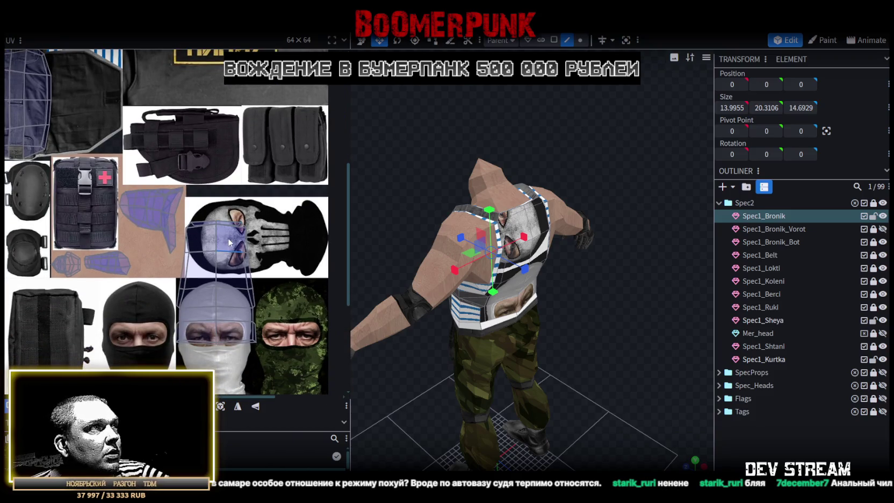
{"action": "left_click", "coordinate": [229, 243]}
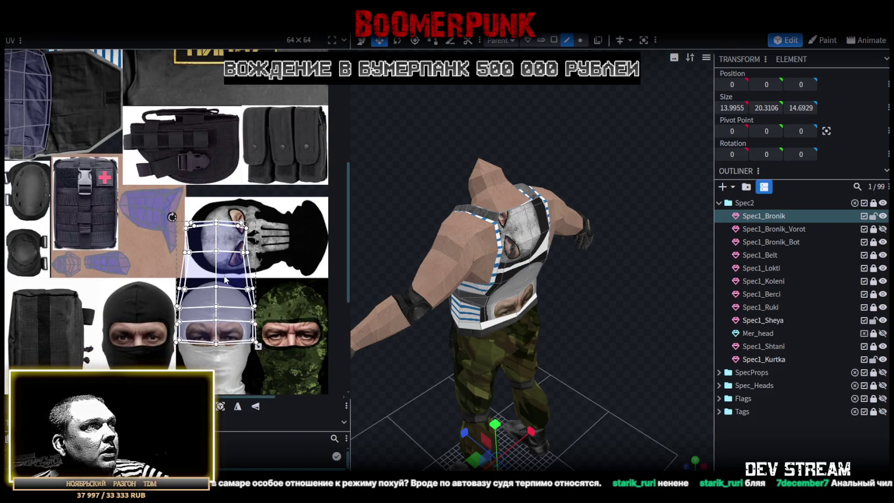
{"action": "mouse_move", "coordinate": [228, 243]}
{"action": "left_mouse_down"}
{"action": "mouse_move", "coordinate": [259, 224]}
{"action": "mouse_move", "coordinate": [257, 158]}
{"action": "left_mouse_up"}
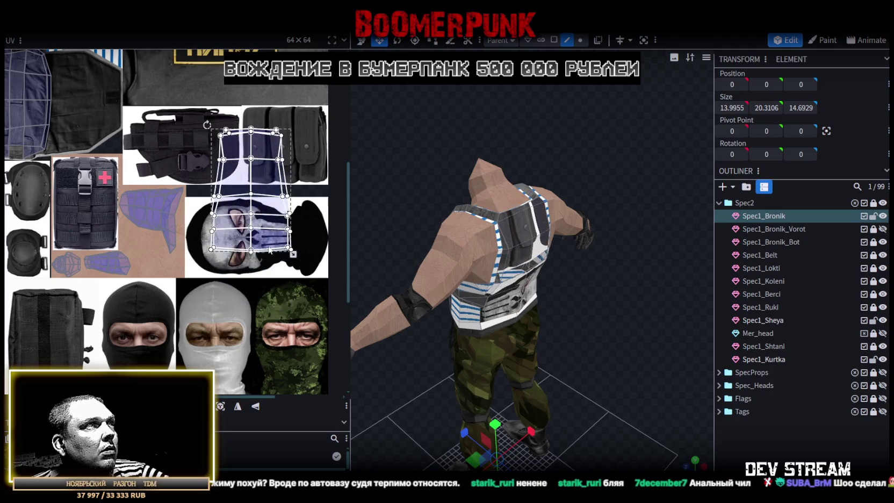
{"action": "scroll", "coordinate": [298, 329], "scroll_direction": "up", "scroll_amount": 2}
{"action": "left_click_drag", "start_coordinate": [300, 270], "coordinate": [277, 154]}
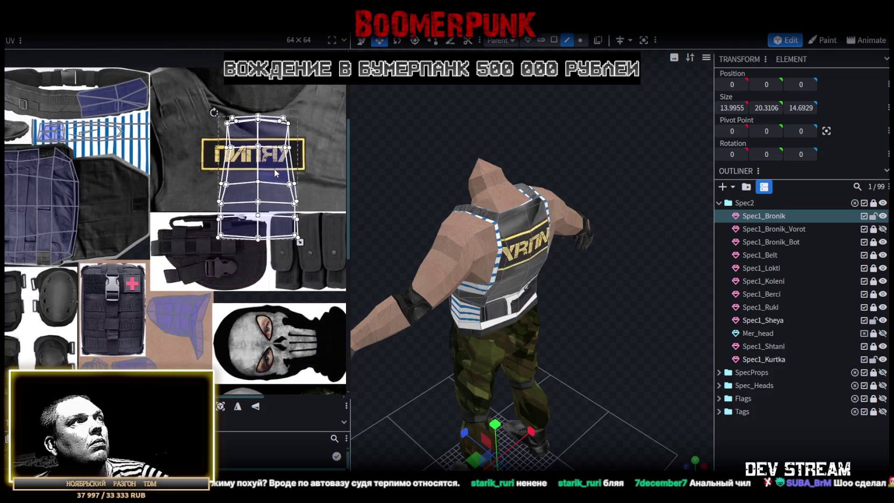
Rotate the lower back rows 90° and scale them over the dark vest fabric
{"action": "scroll", "coordinate": [204, 229], "scroll_direction": "down", "scroll_amount": 1}
{"action": "scroll", "coordinate": [206, 233], "scroll_direction": "up", "scroll_amount": 1}
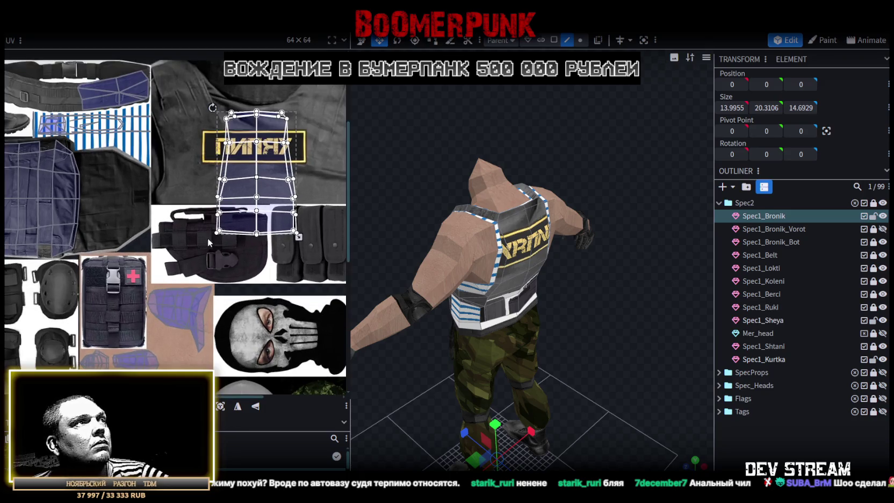
{"action": "left_click_drag", "start_coordinate": [197, 243], "coordinate": [320, 181]}
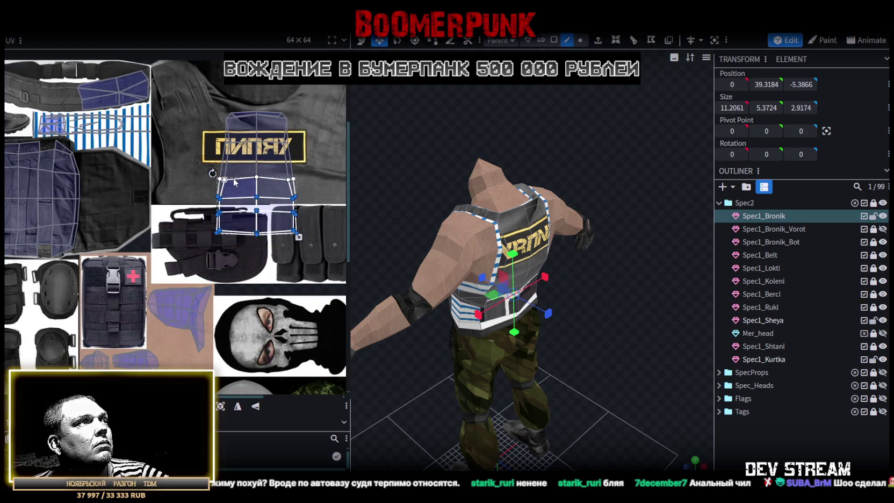
{"action": "scroll", "coordinate": [217, 199], "scroll_direction": "up", "scroll_amount": 2}
{"action": "scroll", "coordinate": [217, 200], "scroll_direction": "down", "scroll_amount": 2}
{"action": "scroll", "coordinate": [218, 204], "scroll_direction": "down", "scroll_amount": 1}
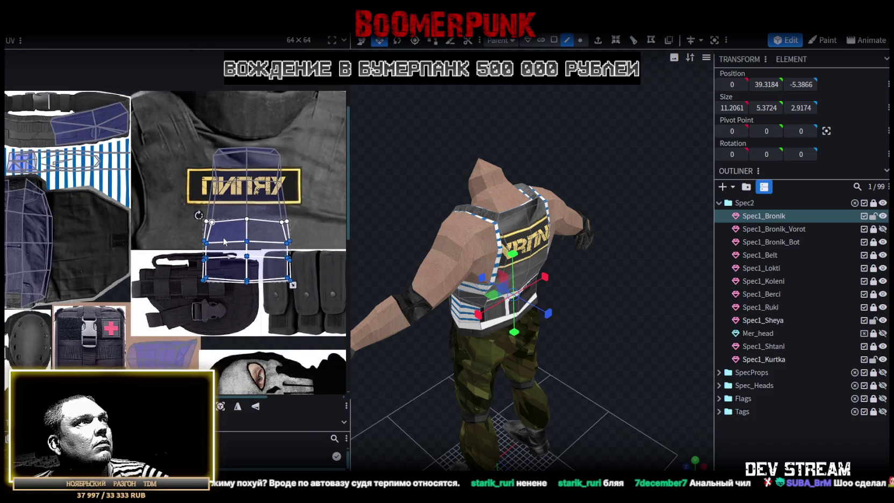
{"action": "scroll", "coordinate": [218, 211], "scroll_direction": "up", "scroll_amount": 3}
{"action": "scroll", "coordinate": [260, 256], "scroll_direction": "down", "scroll_amount": 2}
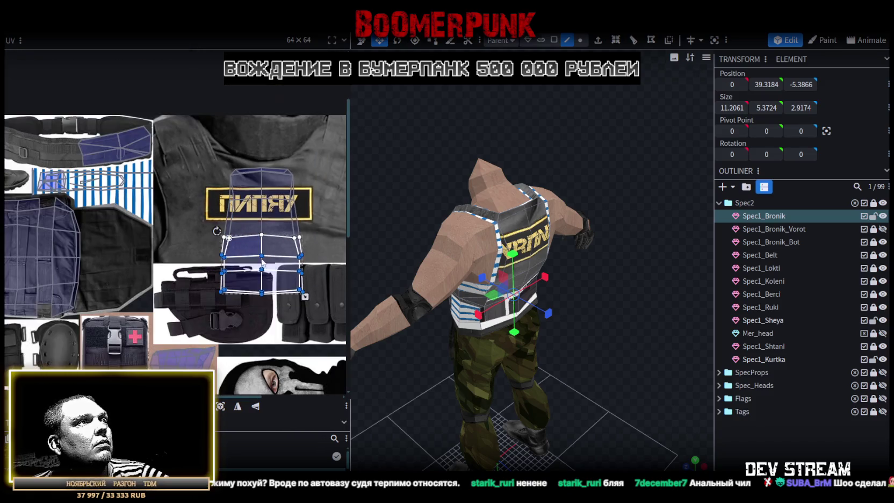
{"action": "left_click_drag", "start_coordinate": [249, 288], "coordinate": [189, 289]}
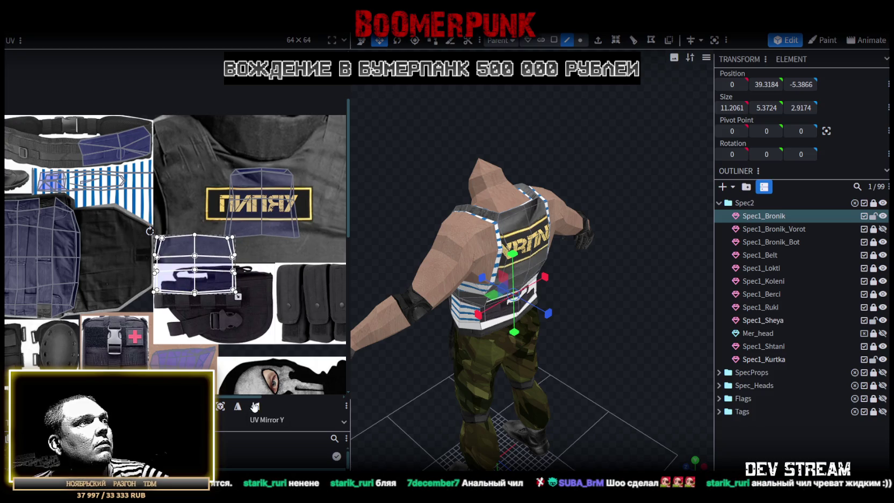
{"action": "right_click", "coordinate": [211, 282]}
{"action": "left_click", "coordinate": [259, 401]}
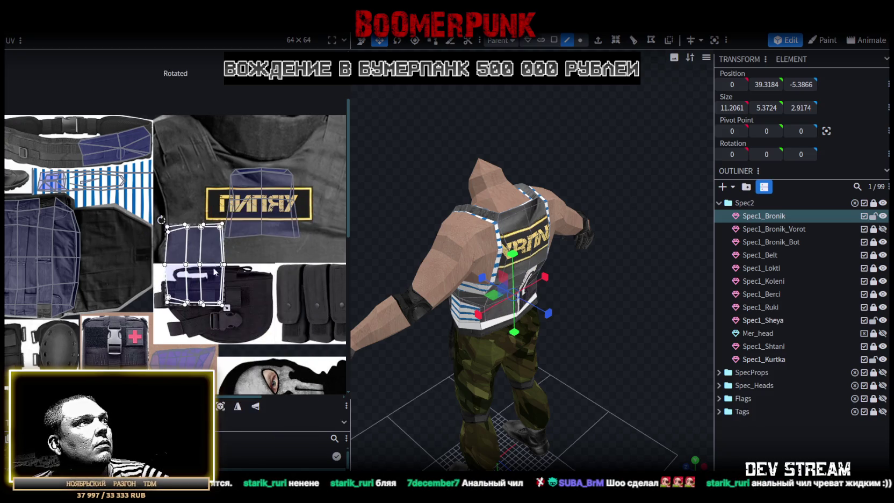
{"action": "left_click_drag", "start_coordinate": [213, 278], "coordinate": [59, 265]}
{"action": "middle_click_drag", "start_coordinate": [59, 266], "coordinate": [150, 263]}
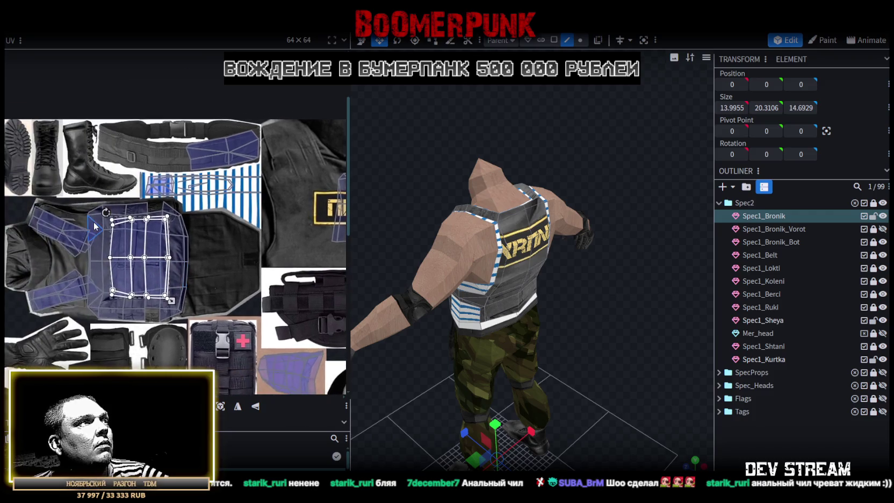
{"action": "scroll", "coordinate": [151, 257], "scroll_direction": "up", "scroll_amount": 2}
{"action": "middle_click_drag", "start_coordinate": [243, 339], "coordinate": [209, 250]}
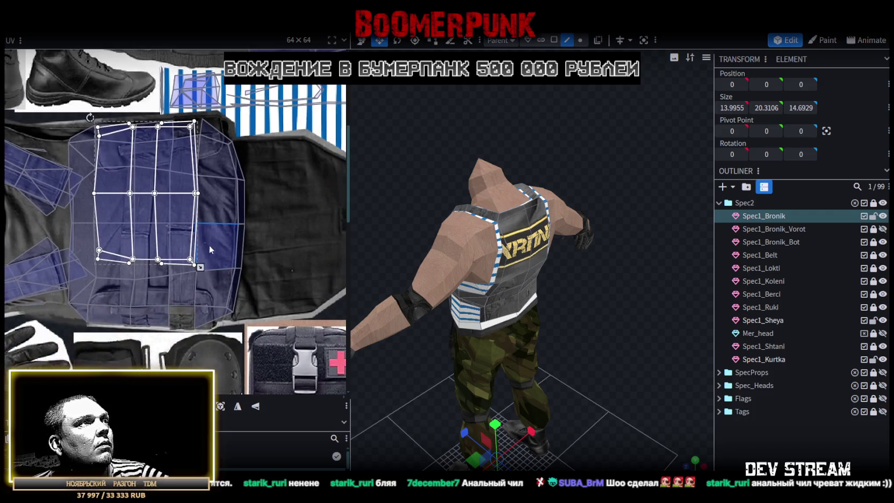
{"action": "left_click_drag", "start_coordinate": [199, 267], "coordinate": [230, 321]}
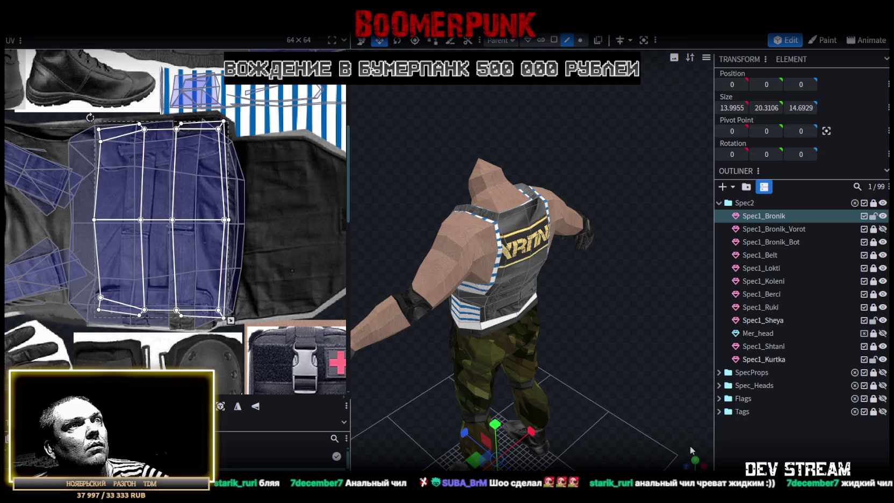
Orbit to the model's back and select a piece on the vest's upper back
{"action": "left_click_drag", "start_coordinate": [693, 463], "coordinate": [603, 423]}
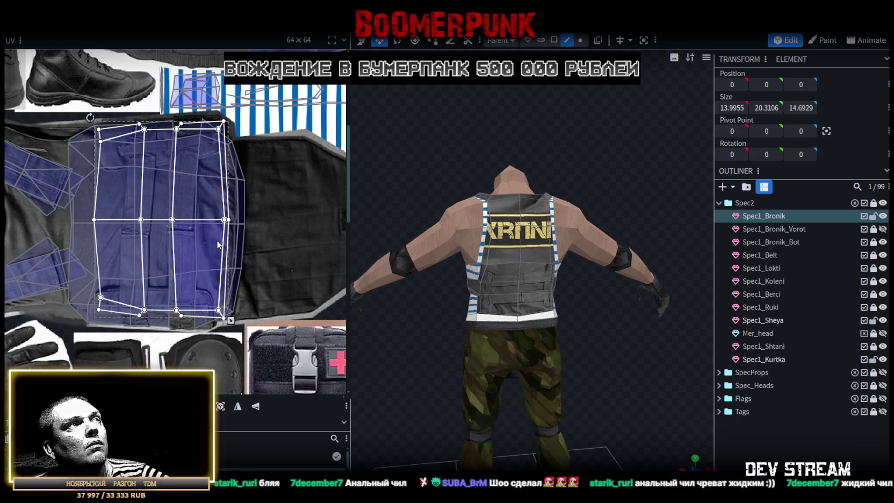
{"action": "scroll", "coordinate": [209, 261], "scroll_direction": "down", "scroll_amount": 3}
{"action": "scroll", "coordinate": [212, 261], "scroll_direction": "right", "scroll_amount": 5}
{"action": "scroll", "coordinate": [212, 261], "scroll_direction": "up", "scroll_amount": 1}
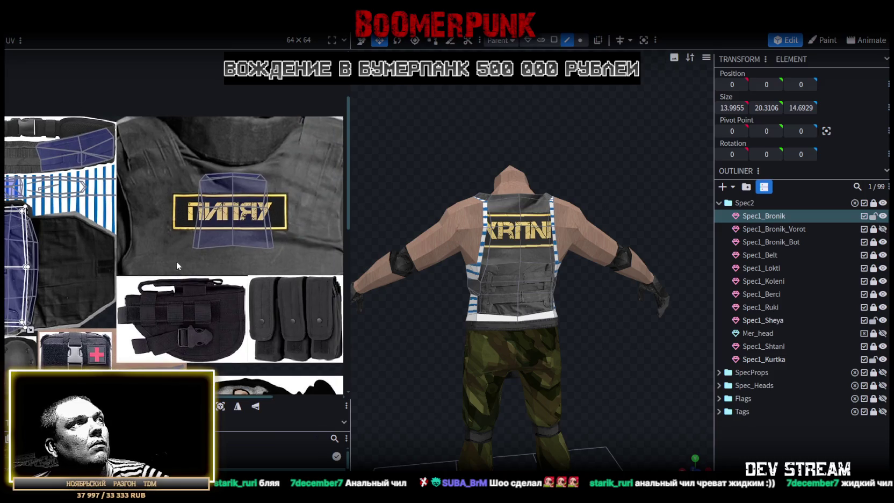
{"action": "scroll", "coordinate": [177, 261], "scroll_direction": "up", "scroll_amount": 2}
{"action": "scroll", "coordinate": [207, 234], "scroll_direction": "up", "scroll_amount": 2}
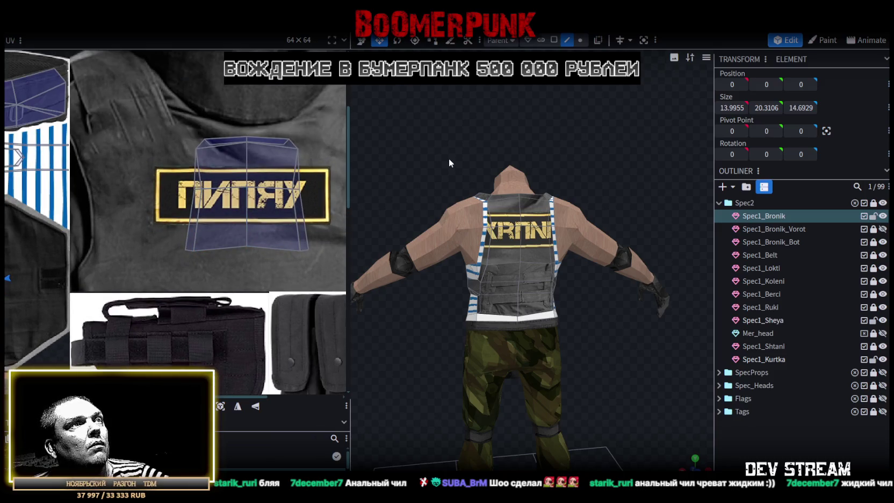
{"action": "scroll", "coordinate": [452, 177], "scroll_direction": "up", "scroll_amount": 3}
{"action": "left_click_drag", "start_coordinate": [450, 189], "coordinate": [470, 260]}
{"action": "left_click", "coordinate": [470, 260]}
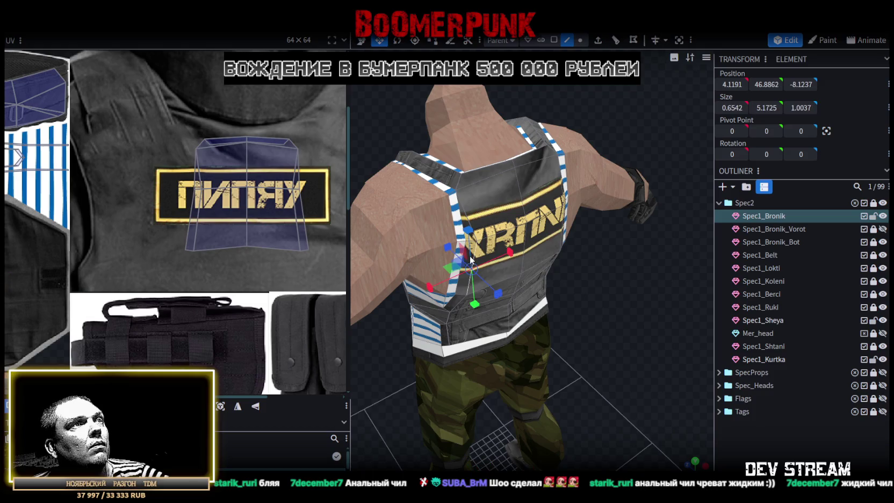
Switch the selection mode to Face for per-face UV editing
{"action": "left_click", "coordinate": [552, 41]}
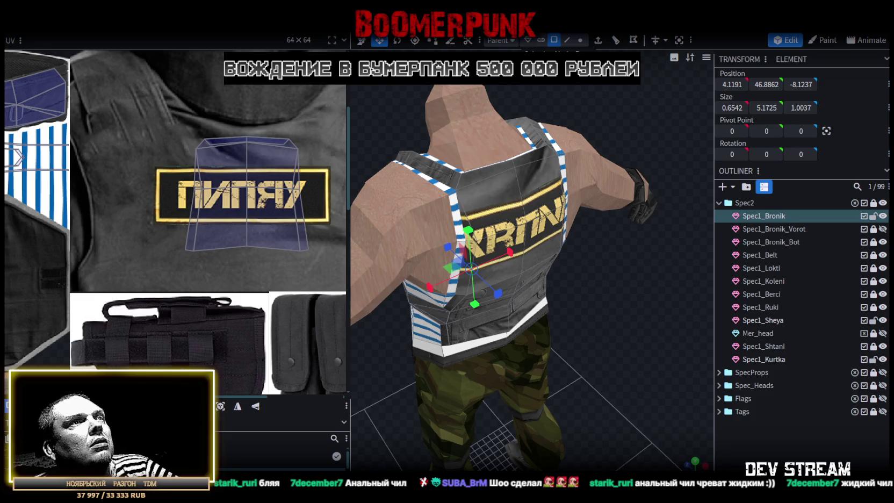
Select the upper vest-back faces up toward the shoulder
{"action": "left_click", "coordinate": [462, 293]}
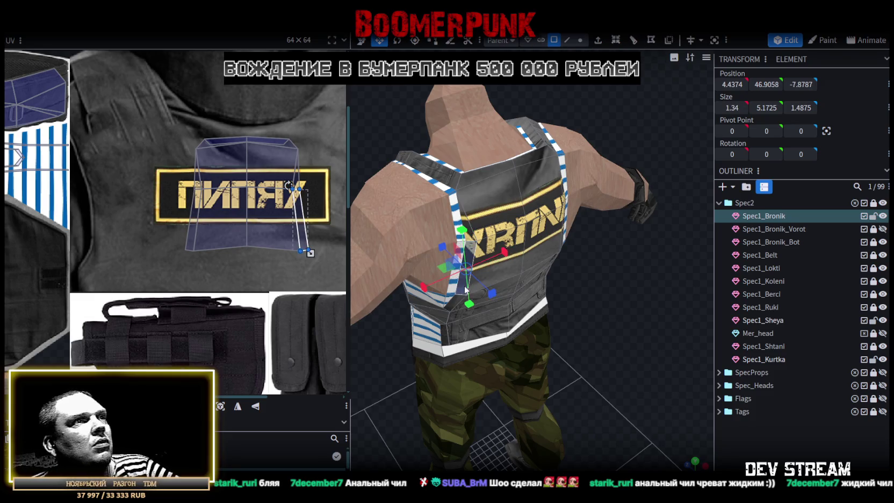
{"action": "left_click", "coordinate": [472, 234], "text": "shift"}
{"action": "left_click", "coordinate": [491, 178], "text": "shift"}
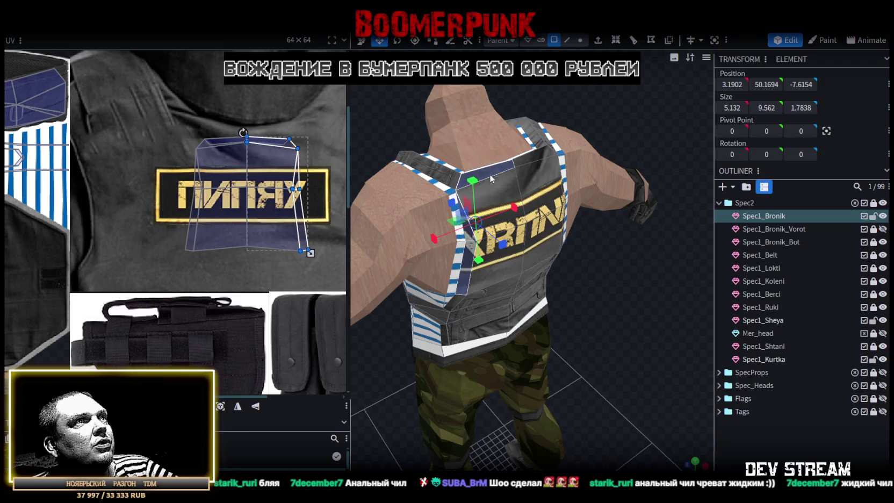
{"action": "left_click", "coordinate": [526, 165], "text": "shift"}
{"action": "middle_click_drag", "start_coordinate": [547, 188], "coordinate": [554, 206]}
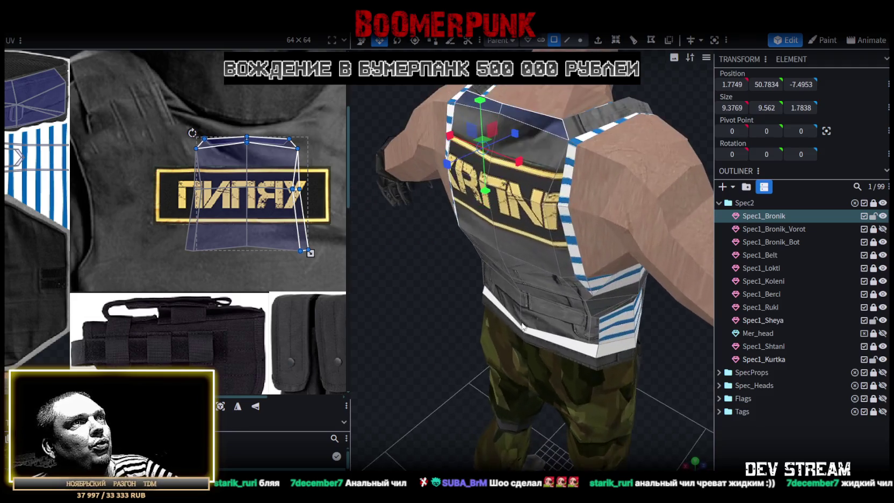
{"action": "left_click", "coordinate": [555, 206], "text": "shift"}
{"action": "middle_click_drag", "start_coordinate": [556, 206], "coordinate": [576, 156]}
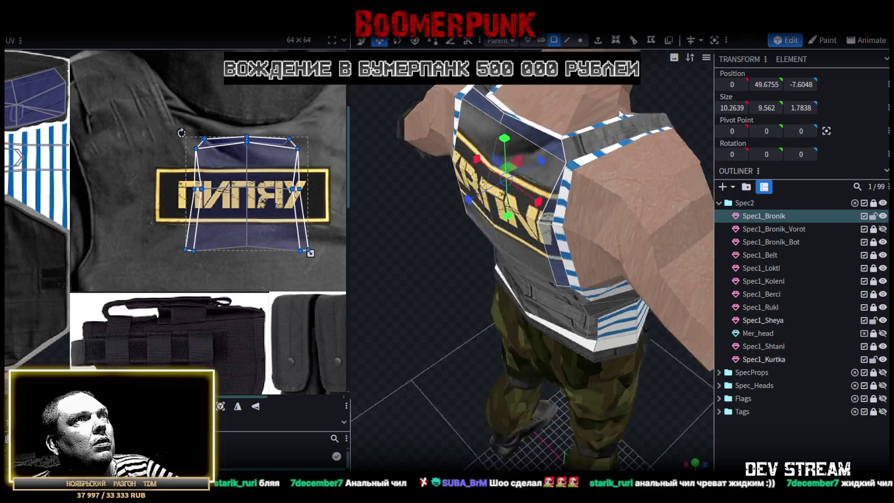
{"action": "left_click", "coordinate": [589, 144], "text": "shift"}
{"action": "left_click", "coordinate": [535, 212], "text": "shift"}
Rotate their UV left, scale it over the blue vest panel, and Mirror X
{"action": "scroll", "coordinate": [226, 191], "scroll_direction": "down", "scroll_amount": 2}
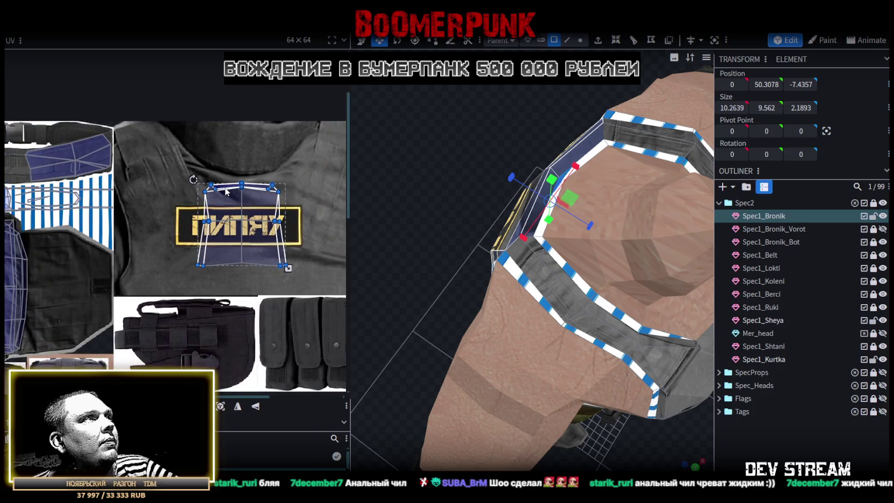
{"action": "middle_click_drag", "start_coordinate": [227, 191], "coordinate": [259, 241]}
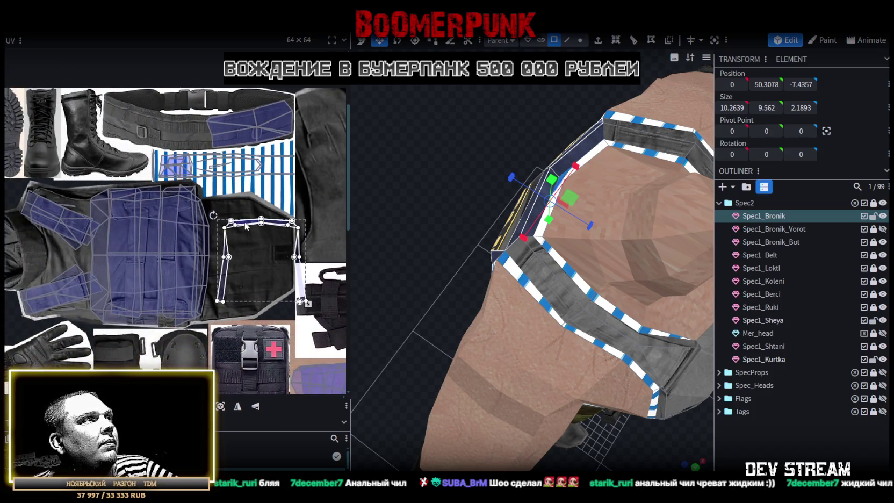
{"action": "right_click", "coordinate": [244, 225]}
{"action": "left_click", "coordinate": [295, 386]}
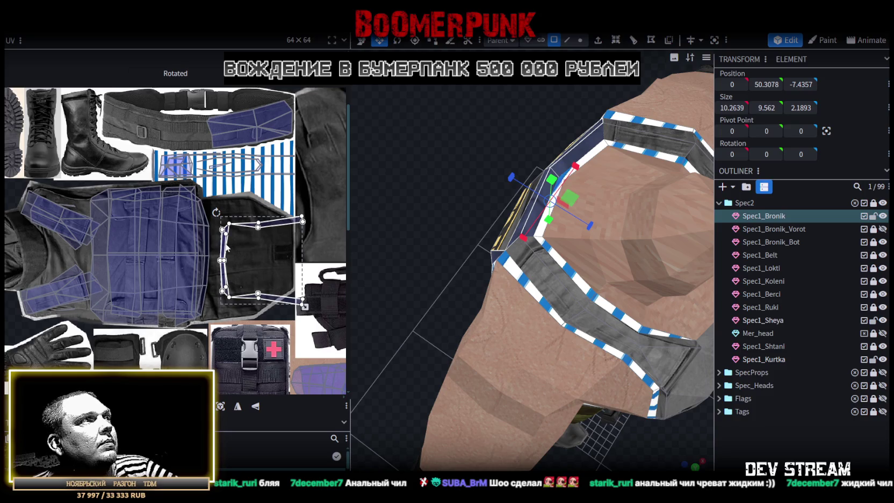
{"action": "left_click_drag", "start_coordinate": [225, 246], "coordinate": [98, 217]}
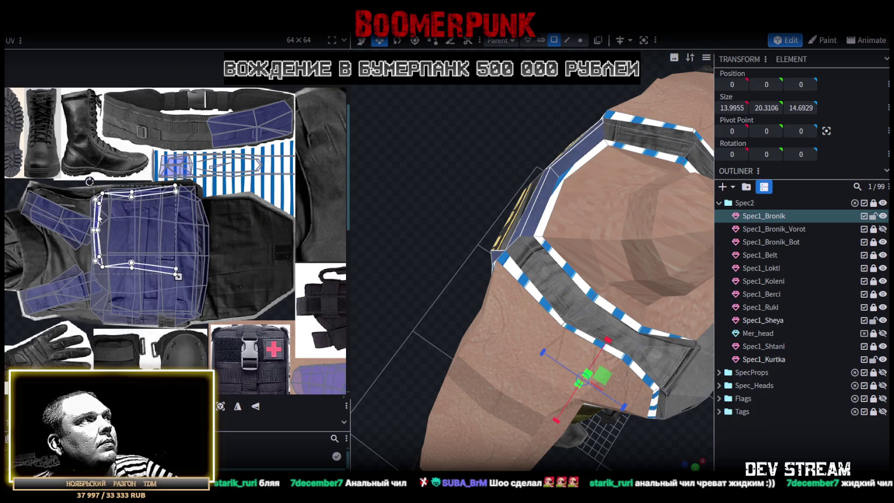
{"action": "left_click_drag", "start_coordinate": [98, 216], "coordinate": [97, 216]}
{"action": "left_click_drag", "start_coordinate": [177, 276], "coordinate": [189, 326]}
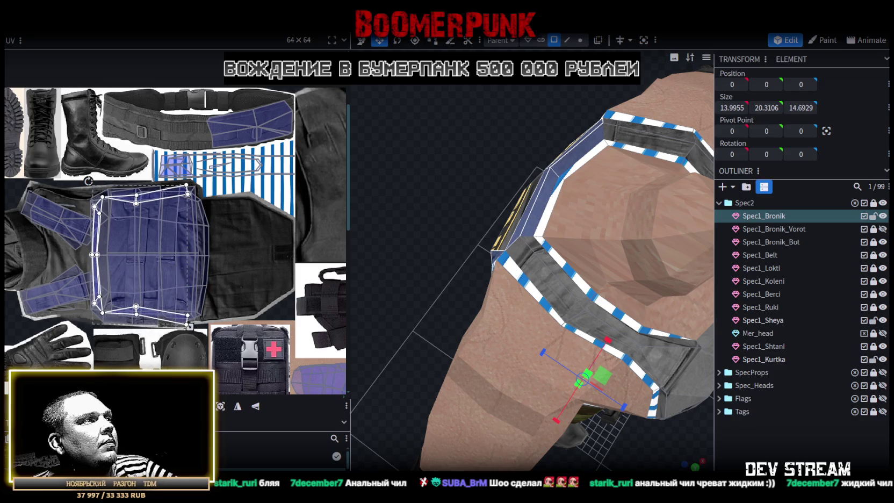
{"action": "left_click", "coordinate": [243, 407]}
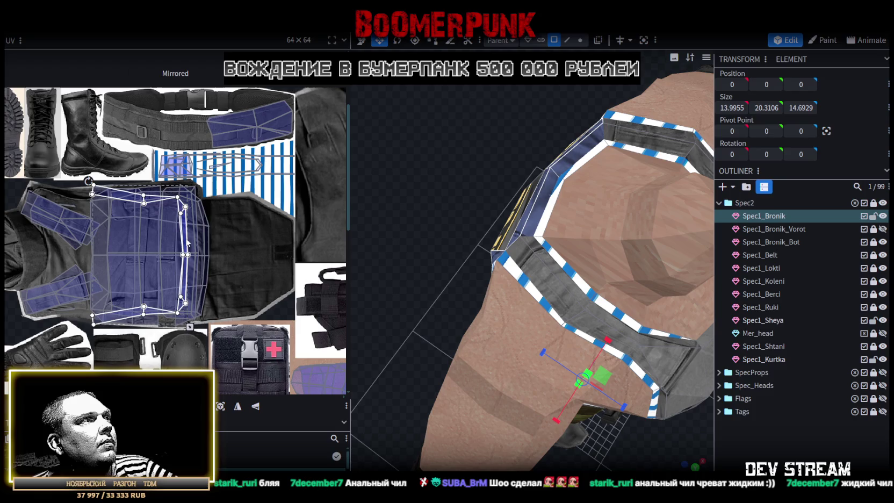
{"action": "left_click_drag", "start_coordinate": [187, 243], "coordinate": [196, 242]}
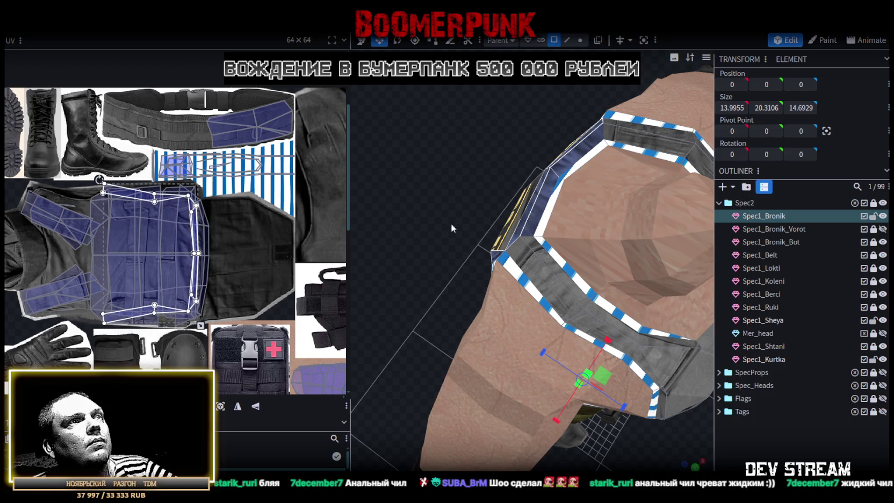
Select the back vest panel and stretch its UV box over the ПИПЯУ label
{"action": "key", "text": "KP_1"}
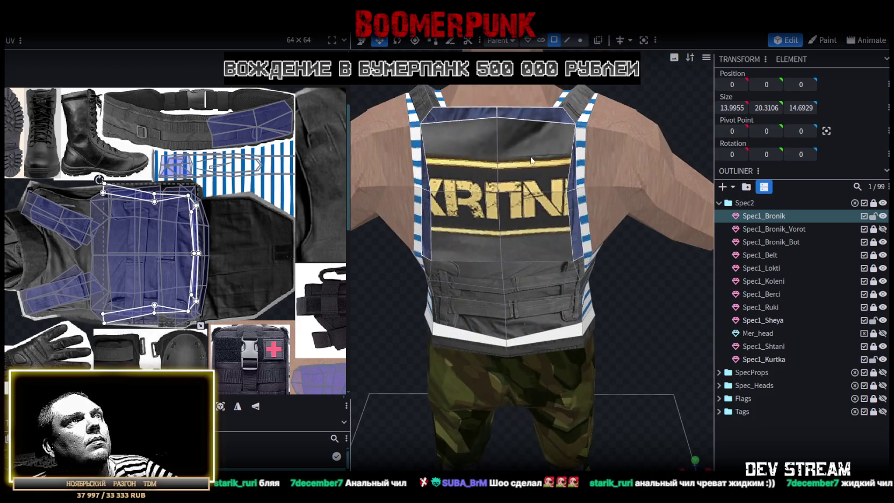
{"action": "double_click", "coordinate": [449, 164]}
{"action": "scroll", "coordinate": [270, 234], "scroll_direction": "down", "scroll_amount": 3}
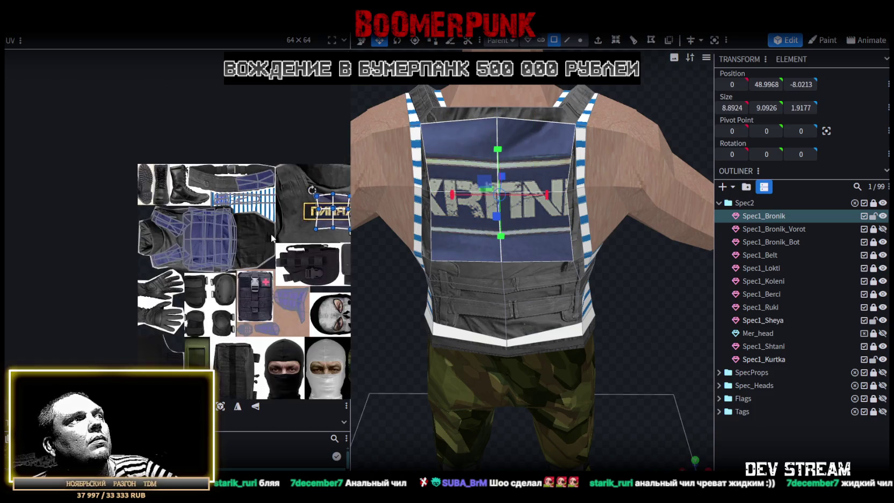
{"action": "scroll", "coordinate": [173, 225], "scroll_direction": "down", "scroll_amount": 1}
{"action": "scroll", "coordinate": [173, 225], "scroll_direction": "up", "scroll_amount": 2}
{"action": "left_click_drag", "start_coordinate": [215, 201], "coordinate": [169, 198]}
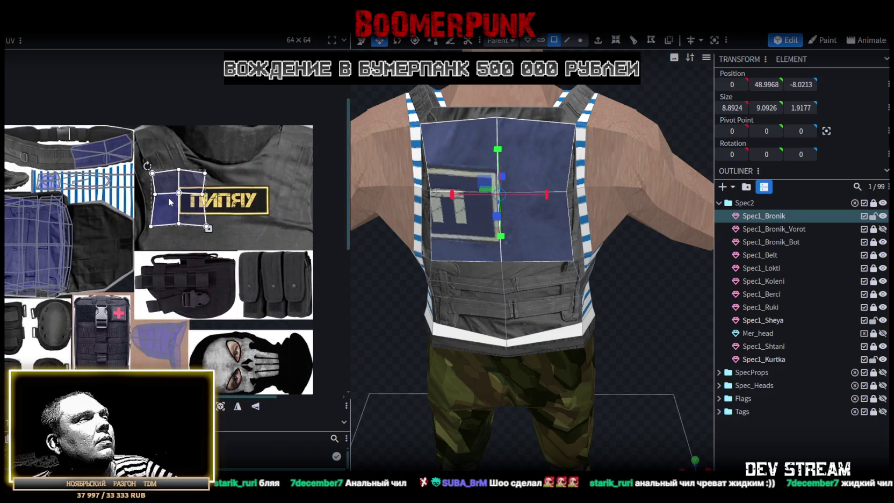
{"action": "mouse_move", "coordinate": [209, 226]}
{"action": "left_mouse_down"}
{"action": "mouse_move", "coordinate": [318, 246]}
{"action": "mouse_move", "coordinate": [283, 232]}
{"action": "left_mouse_up"}
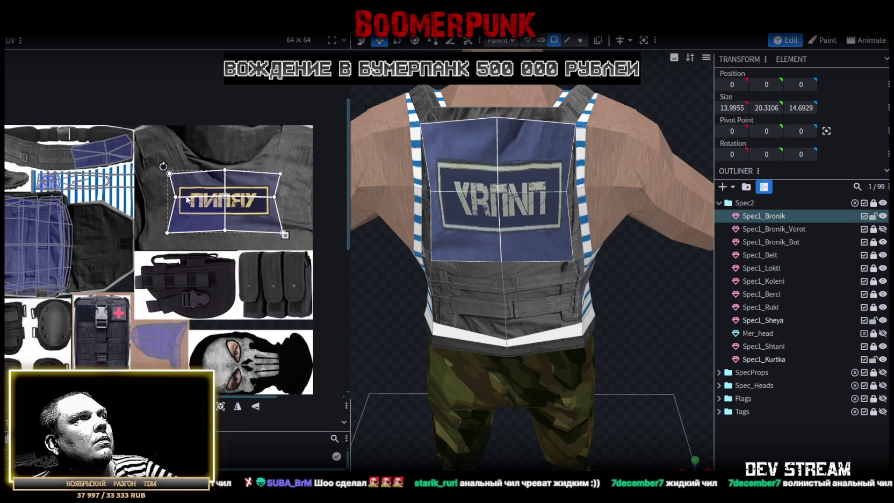
{"action": "scroll", "coordinate": [170, 189], "scroll_direction": "up", "scroll_amount": 2}
{"action": "left_click_drag", "start_coordinate": [192, 206], "coordinate": [180, 206]}
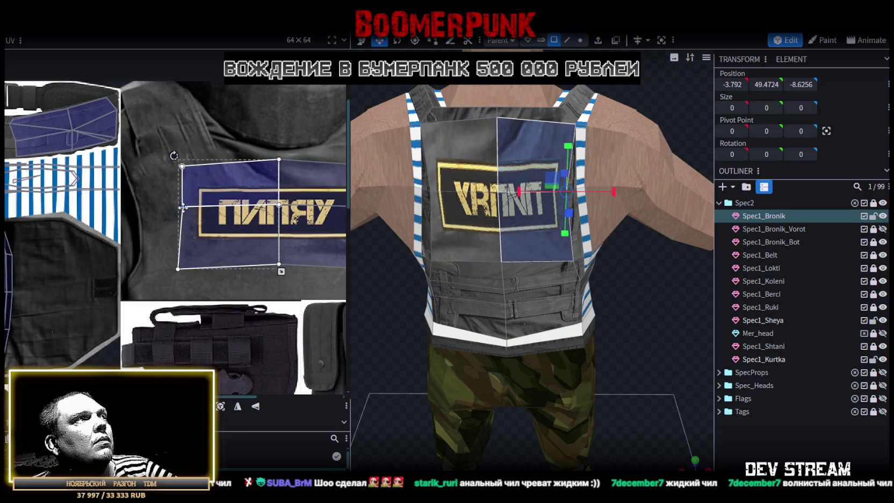
{"action": "scroll", "coordinate": [177, 215], "scroll_direction": "right", "scroll_amount": 3}
{"action": "left_click", "coordinate": [296, 202]}
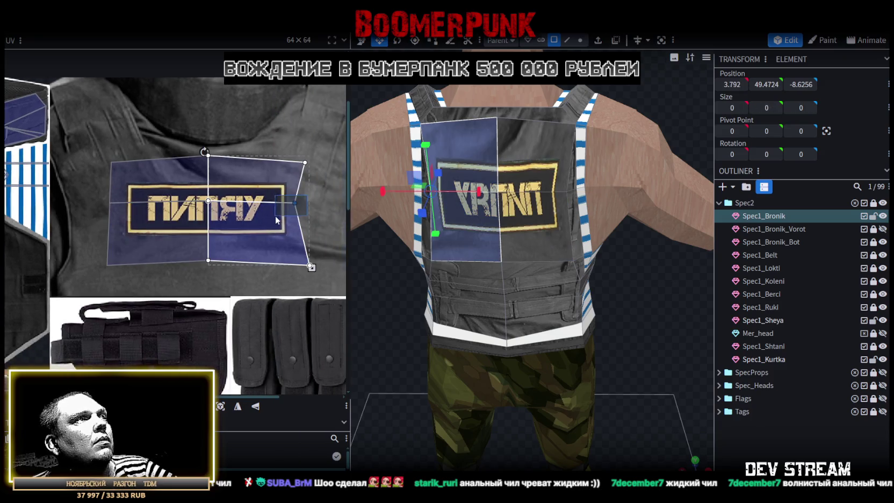
{"action": "left_click_drag", "start_coordinate": [296, 201], "coordinate": [308, 204]}
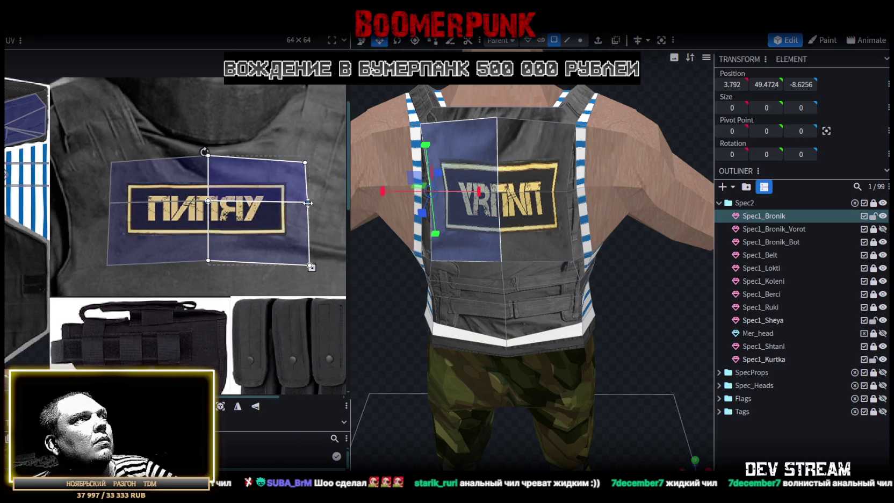
Mirror the whole back-panel UV so ПИПЯУ reads correctly, then fit it around the label
{"action": "key", "text": "ctrl+a"}
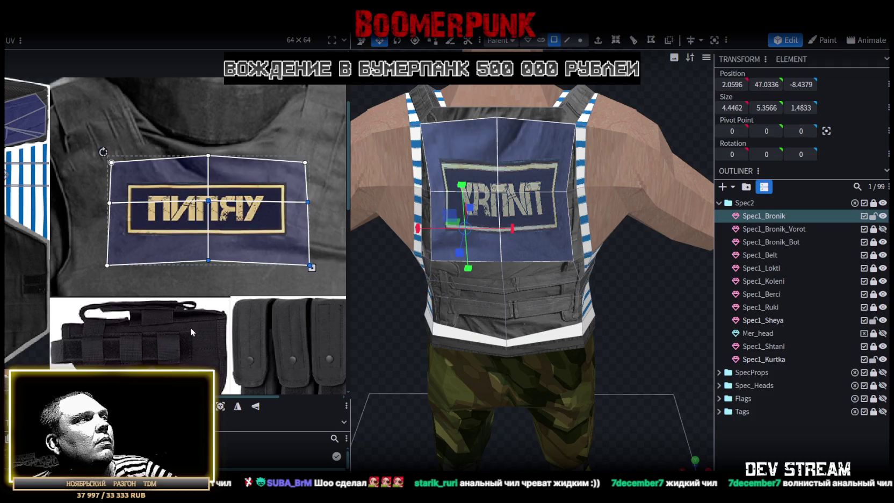
{"action": "left_click", "coordinate": [240, 406]}
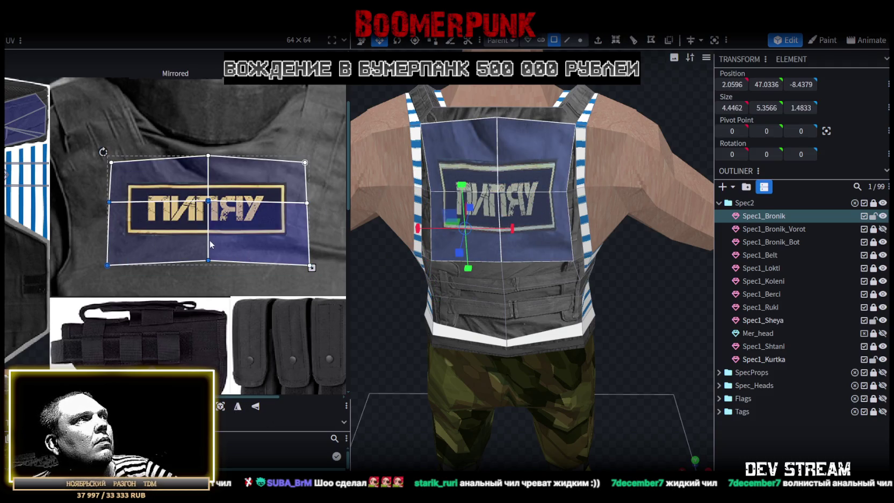
{"action": "left_click_drag", "start_coordinate": [311, 267], "coordinate": [291, 268]}
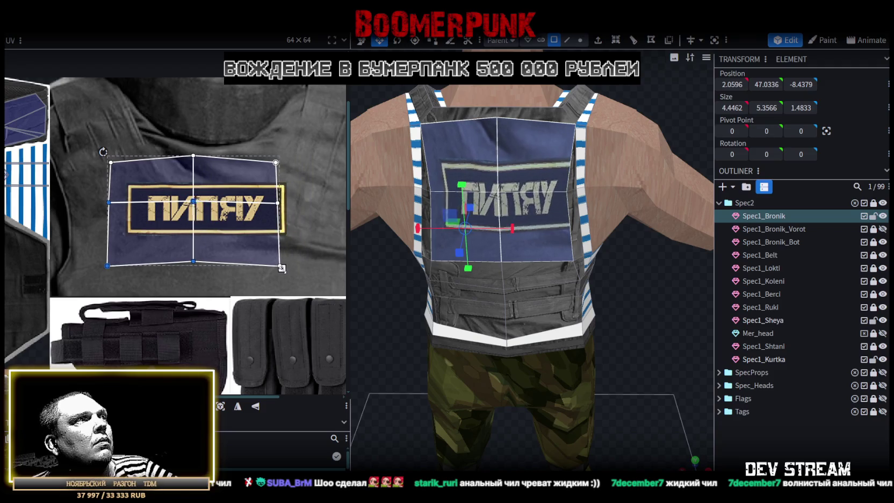
{"action": "left_click_drag", "start_coordinate": [230, 240], "coordinate": [233, 243]}
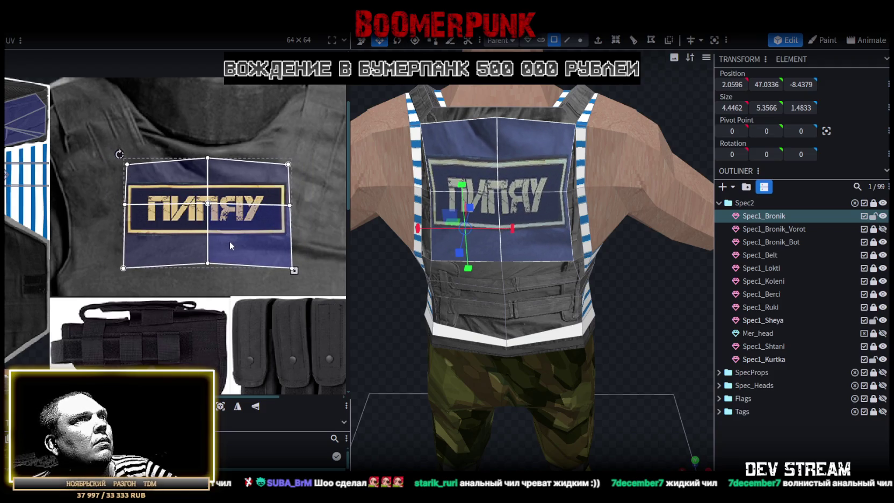
{"action": "left_click_drag", "start_coordinate": [294, 270], "coordinate": [292, 266]}
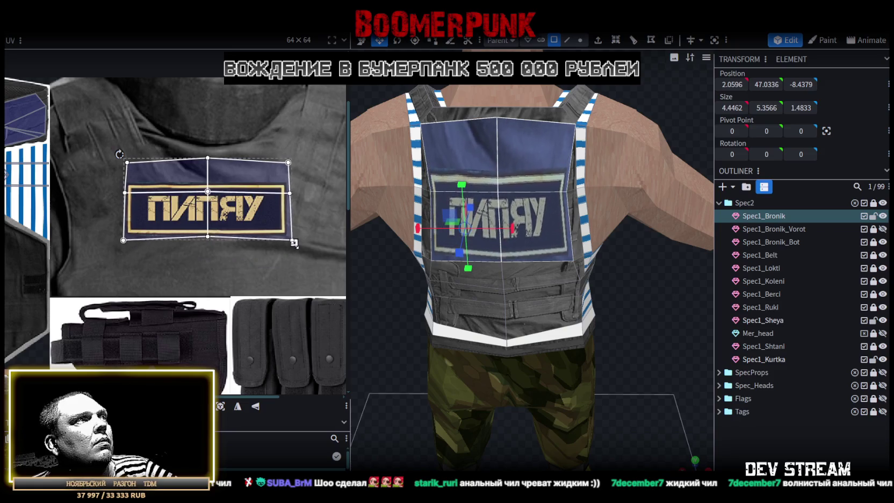
{"action": "left_click_drag", "start_coordinate": [243, 231], "coordinate": [245, 208]}
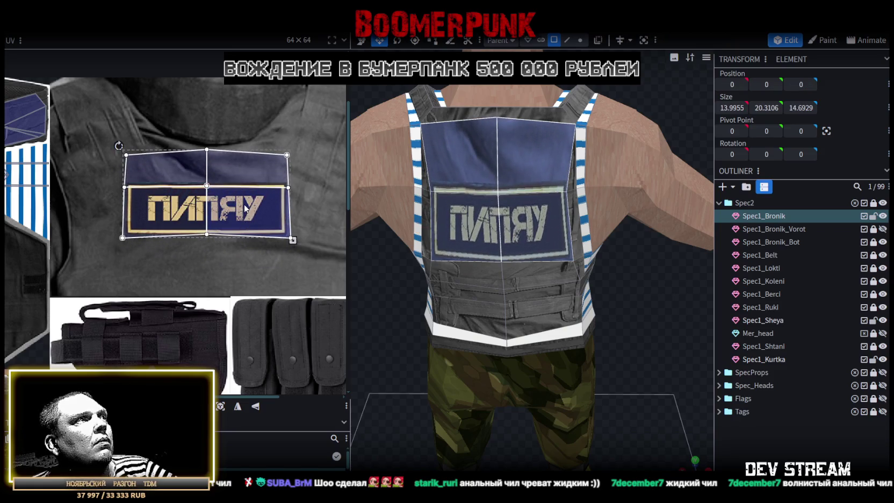
{"action": "left_click_drag", "start_coordinate": [293, 241], "coordinate": [295, 294]}
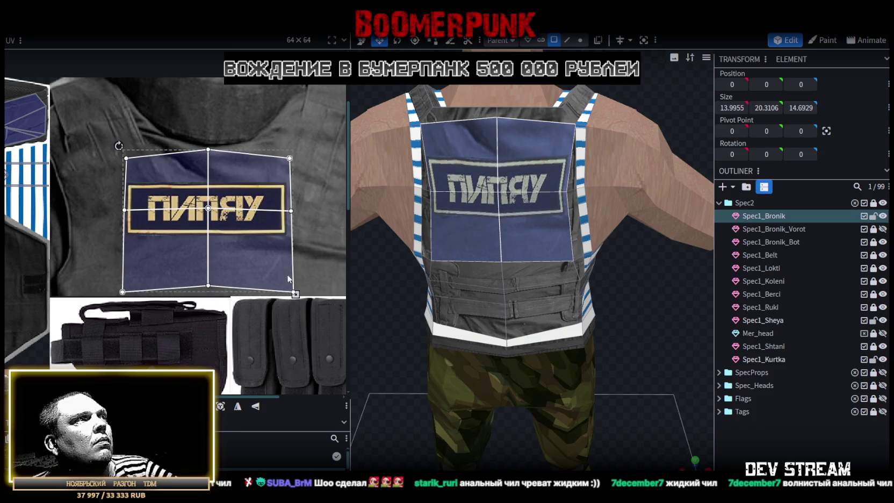
{"action": "left_click_drag", "start_coordinate": [226, 260], "coordinate": [226, 259]}
{"action": "mouse_move", "coordinate": [376, 300]}
{"action": "left_mouse_down"}
{"action": "mouse_move", "coordinate": [693, 450]}
{"action": "mouse_move", "coordinate": [591, 326]}
{"action": "mouse_move", "coordinate": [588, 333]}
{"action": "mouse_move", "coordinate": [628, 333]}
{"action": "mouse_move", "coordinate": [640, 345]}
{"action": "mouse_move", "coordinate": [614, 368]}
{"action": "left_mouse_up"}
{"action": "left_click", "coordinate": [533, 217]}
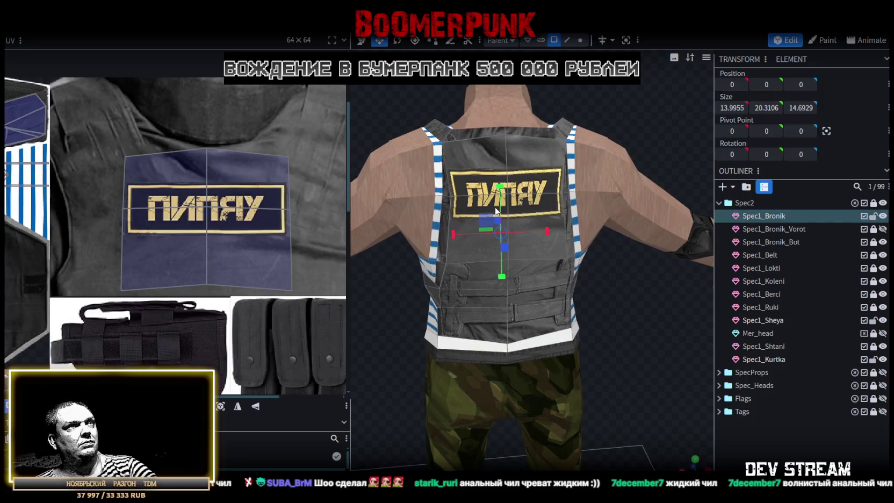
Adjust the left back face's patch UV corners, stretching the top-right corner outward
{"action": "left_click", "coordinate": [152, 213]}
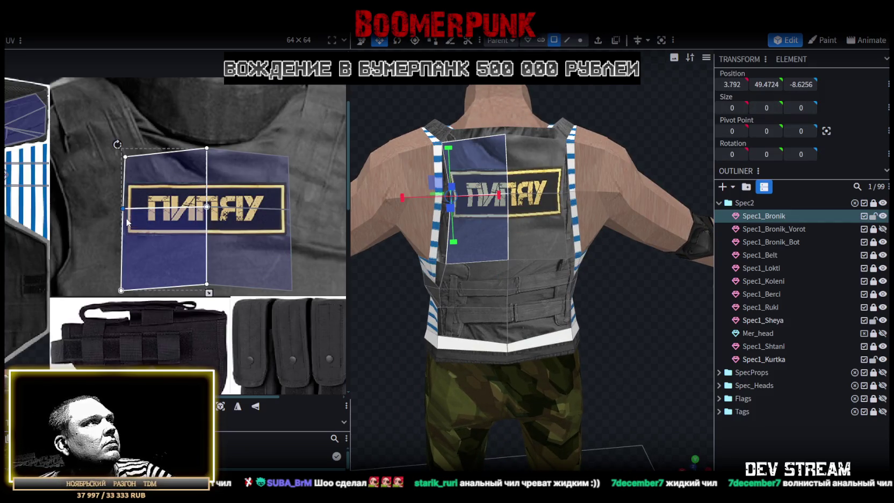
{"action": "scroll", "coordinate": [147, 213], "scroll_direction": "up", "scroll_amount": 4}
{"action": "scroll", "coordinate": [144, 214], "scroll_direction": "up", "scroll_amount": 4}
{"action": "left_click_drag", "start_coordinate": [132, 207], "coordinate": [144, 207]}
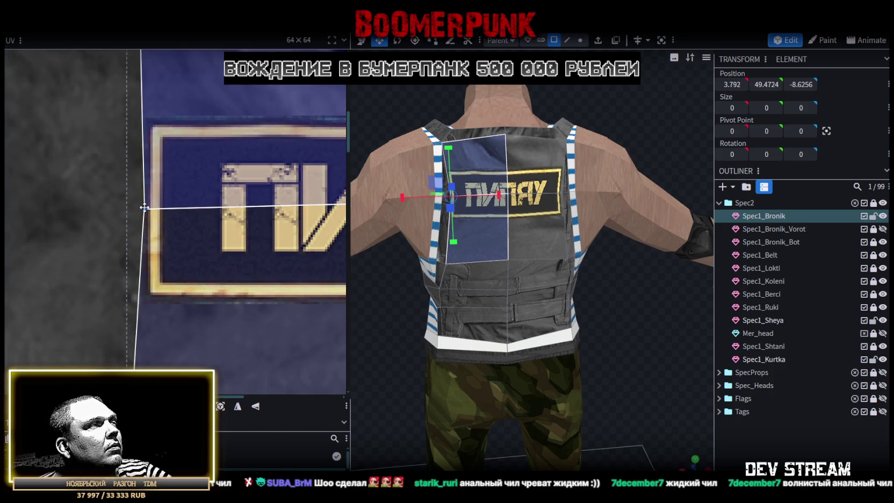
{"action": "scroll", "coordinate": [142, 207], "scroll_direction": "down", "scroll_amount": 3}
{"action": "scroll", "coordinate": [155, 215], "scroll_direction": "down", "scroll_amount": 1}
{"action": "scroll", "coordinate": [97, 135], "scroll_direction": "up", "scroll_amount": 2}
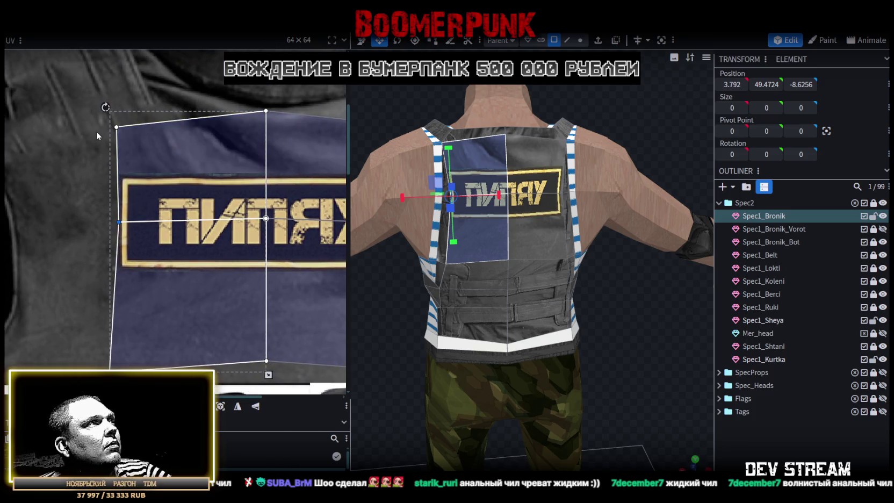
{"action": "left_click", "coordinate": [116, 127]}
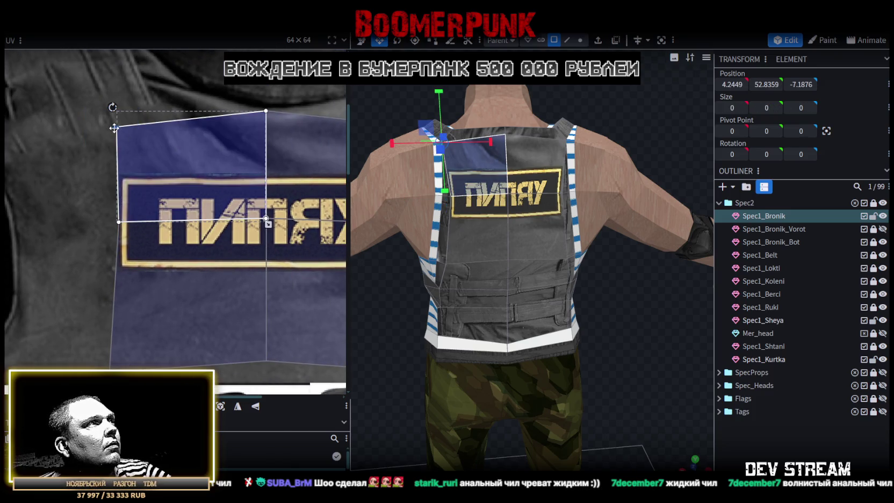
{"action": "middle_click_drag", "start_coordinate": [164, 197], "coordinate": [30, 210]}
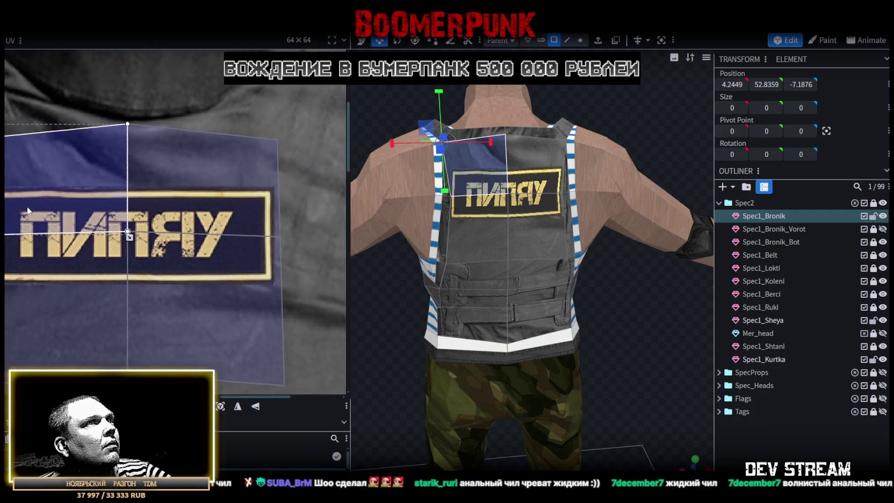
{"action": "left_click_drag", "start_coordinate": [266, 143], "coordinate": [280, 142]}
{"action": "scroll", "coordinate": [192, 202], "scroll_direction": "down", "scroll_amount": 3}
{"action": "scroll", "coordinate": [161, 193], "scroll_direction": "up", "scroll_amount": 3}
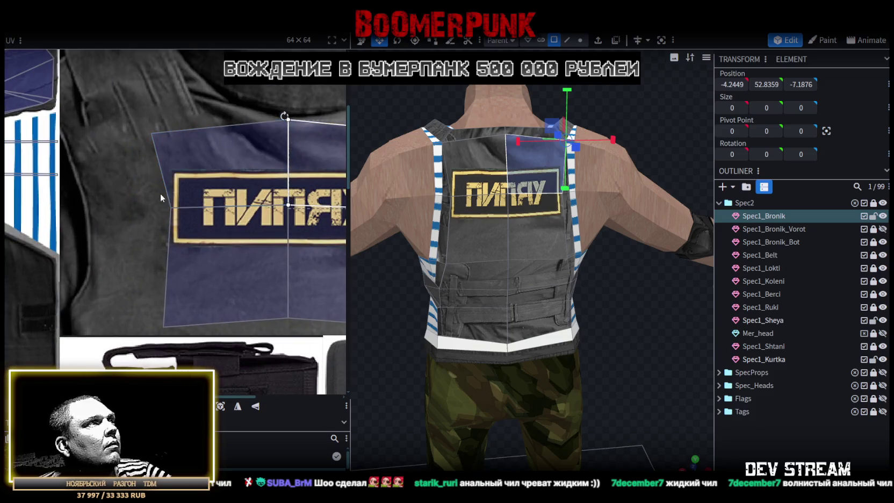
Straighten the other half's left edge and bottom corners so the label sits straight
{"action": "left_click", "coordinate": [163, 196]}
{"action": "left_click_drag", "start_coordinate": [170, 208], "coordinate": [167, 209]}
{"action": "scroll", "coordinate": [218, 245], "scroll_direction": "down", "scroll_amount": 3}
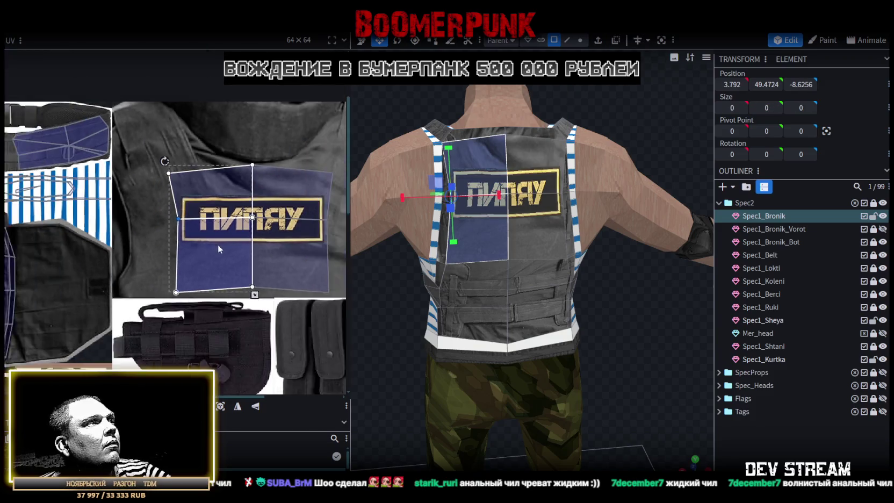
{"action": "scroll", "coordinate": [107, 239], "scroll_direction": "up", "scroll_amount": 1}
{"action": "mouse_move", "coordinate": [92, 240]}
{"action": "left_mouse_down"}
{"action": "mouse_move", "coordinate": [121, 271]}
{"action": "mouse_move", "coordinate": [95, 257]}
{"action": "mouse_move", "coordinate": [107, 259]}
{"action": "left_mouse_up"}
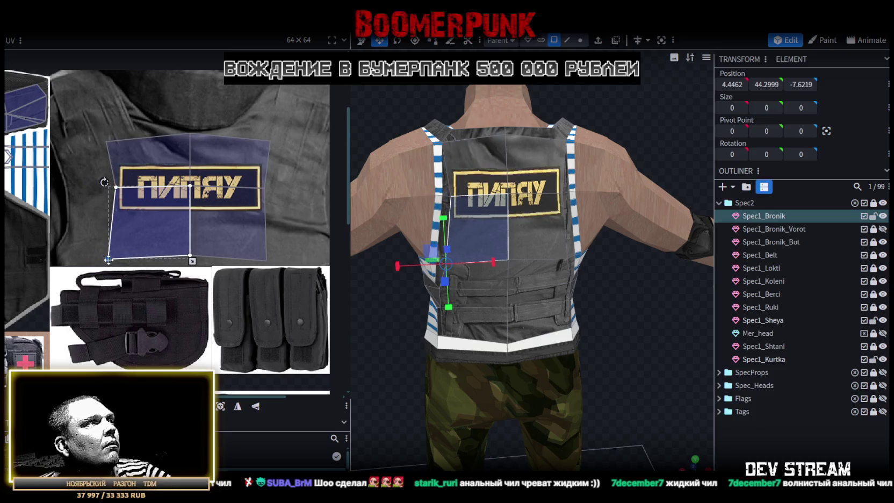
{"action": "left_click", "coordinate": [267, 262]}
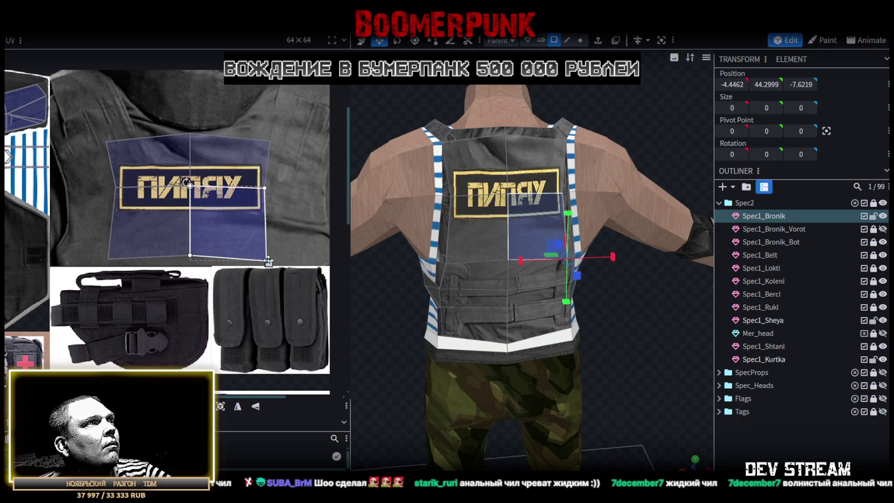
{"action": "left_click_drag", "start_coordinate": [271, 260], "coordinate": [274, 255]}
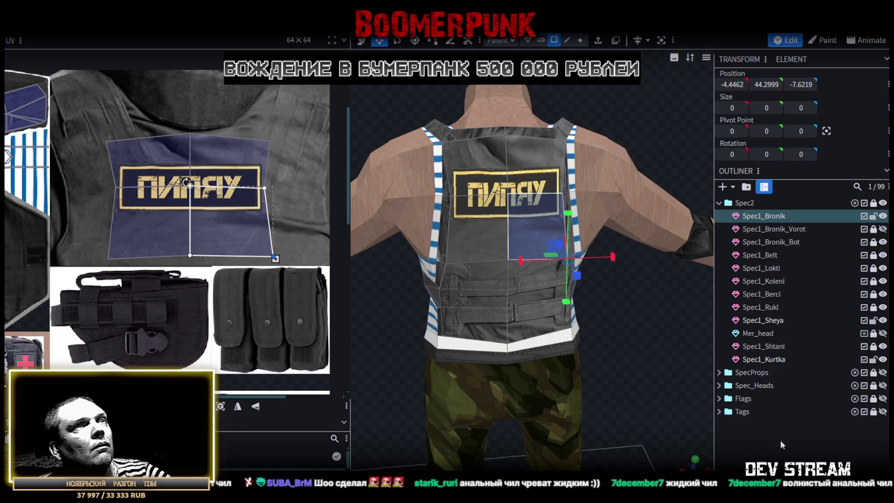
{"action": "left_click", "coordinate": [626, 360]}
{"action": "mouse_move", "coordinate": [627, 361]}
{"action": "left_mouse_down"}
{"action": "mouse_move", "coordinate": [632, 329]}
{"action": "mouse_move", "coordinate": [355, 318]}
{"action": "mouse_move", "coordinate": [374, 289]}
{"action": "mouse_move", "coordinate": [402, 284]}
{"action": "mouse_move", "coordinate": [558, 344]}
{"action": "mouse_move", "coordinate": [599, 294]}
{"action": "left_mouse_up"}
{"action": "scroll", "coordinate": [537, 300], "scroll_direction": "up", "scroll_amount": 3}
In vertex mode on Spec1_Bronik, merge the grey hem strip's corner vertices
{"action": "left_click", "coordinate": [473, 308]}
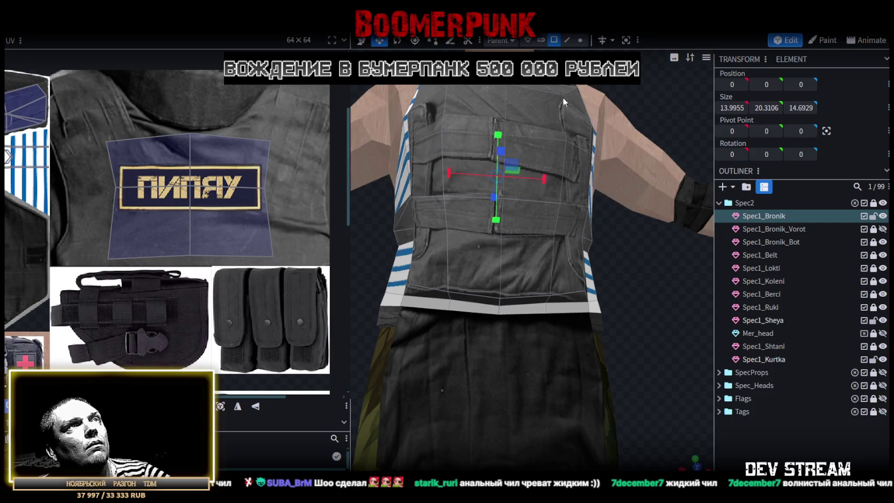
{"action": "left_click", "coordinate": [567, 40]}
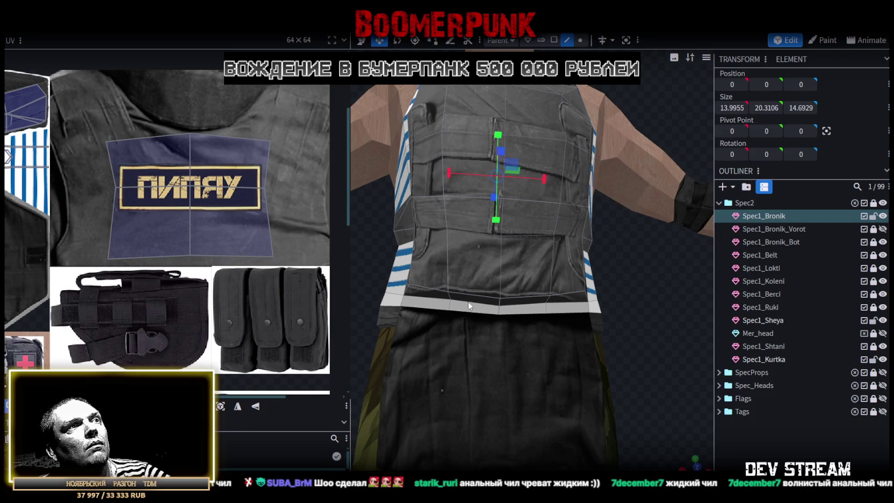
{"action": "scroll", "coordinate": [604, 320], "scroll_direction": "up", "scroll_amount": 1}
{"action": "scroll", "coordinate": [565, 130], "scroll_direction": "up", "scroll_amount": 3}
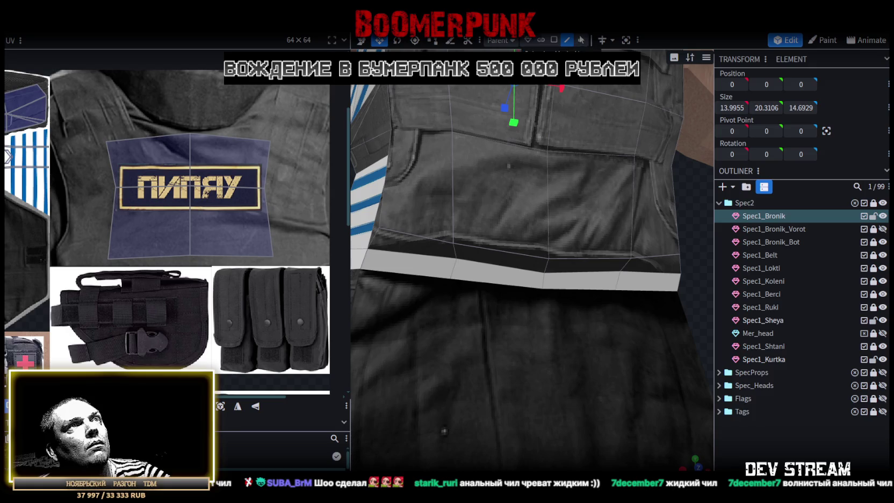
{"action": "left_click", "coordinate": [580, 40]}
{"action": "scroll", "coordinate": [435, 310], "scroll_direction": "up", "scroll_amount": 2}
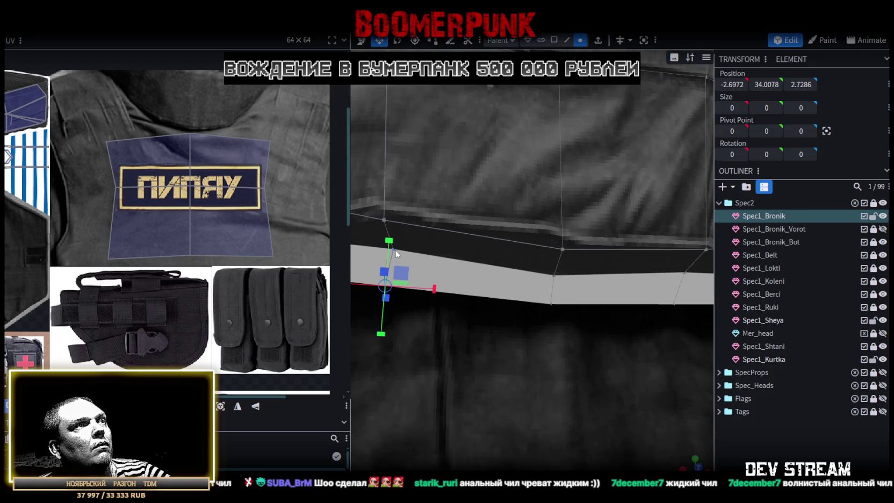
{"action": "left_click", "coordinate": [397, 249]}
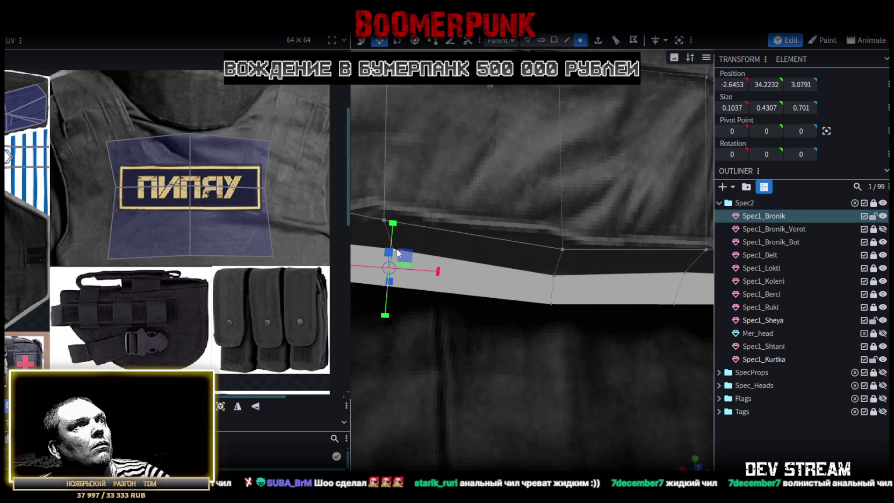
{"action": "right_click", "coordinate": [394, 249]}
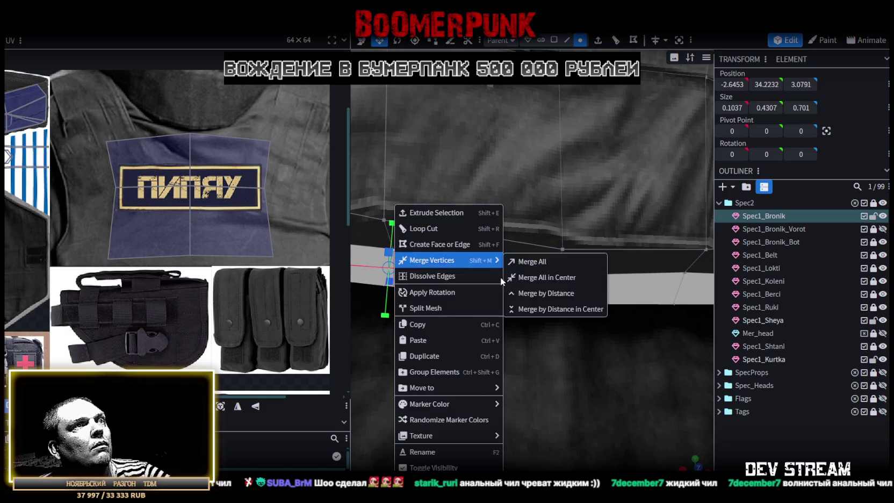
{"action": "left_click", "coordinate": [535, 262]}
{"action": "left_click", "coordinate": [553, 307]}
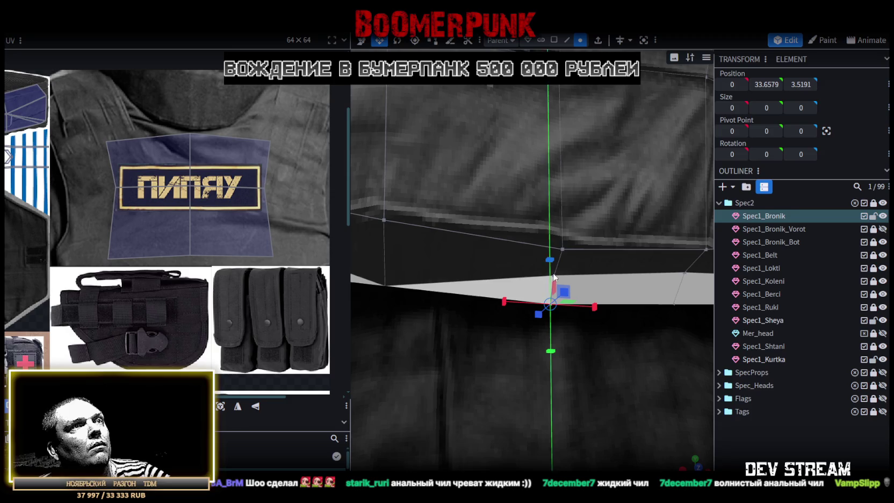
{"action": "left_click", "coordinate": [555, 276], "text": "shift"}
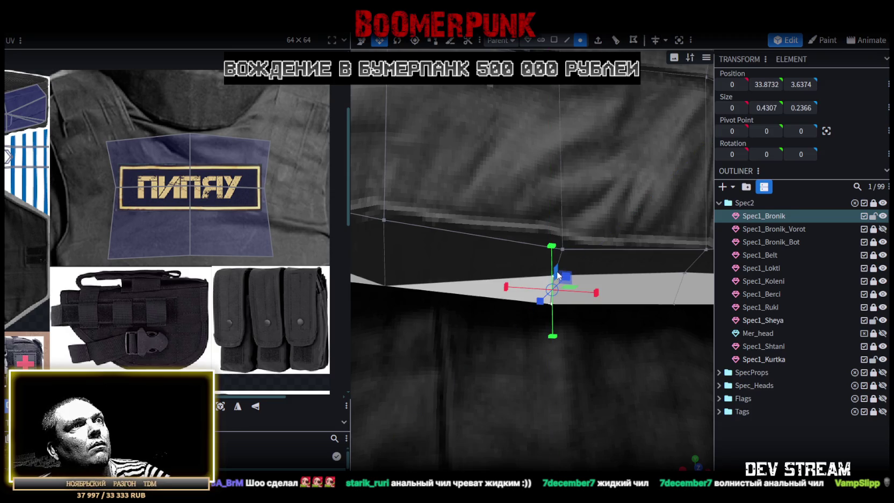
{"action": "right_click", "coordinate": [557, 274]}
{"action": "left_click", "coordinate": [689, 265]}
Merge the remaining vertices at the strip's far end to collapse it
{"action": "left_click_drag", "start_coordinate": [690, 265], "coordinate": [541, 381]}
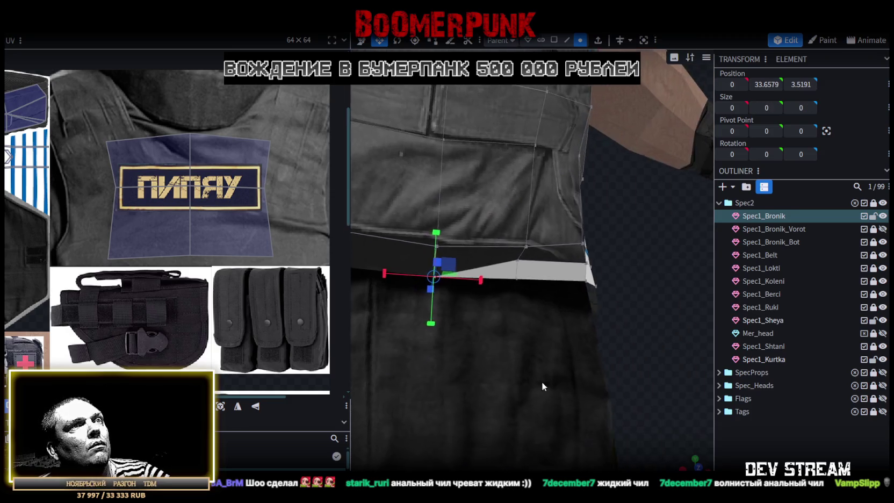
{"action": "left_click", "coordinate": [508, 268]}
{"action": "scroll", "coordinate": [499, 263], "scroll_direction": "up", "scroll_amount": 2}
{"action": "scroll", "coordinate": [486, 255], "scroll_direction": "up", "scroll_amount": 3}
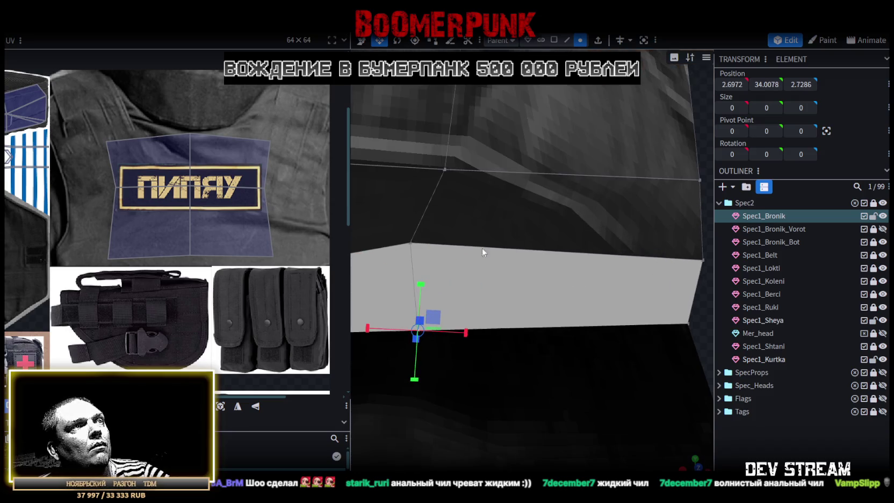
{"action": "right_click", "coordinate": [412, 246]}
{"action": "left_click", "coordinate": [548, 262]}
{"action": "scroll", "coordinate": [558, 352], "scroll_direction": "down", "scroll_amount": 2}
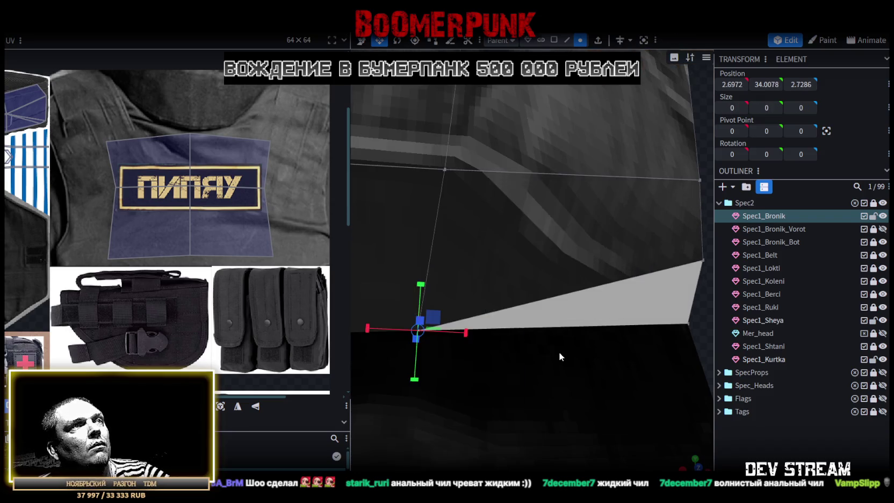
{"action": "scroll", "coordinate": [565, 322], "scroll_direction": "down", "scroll_amount": 2}
{"action": "scroll", "coordinate": [564, 321], "scroll_direction": "down", "scroll_amount": 2}
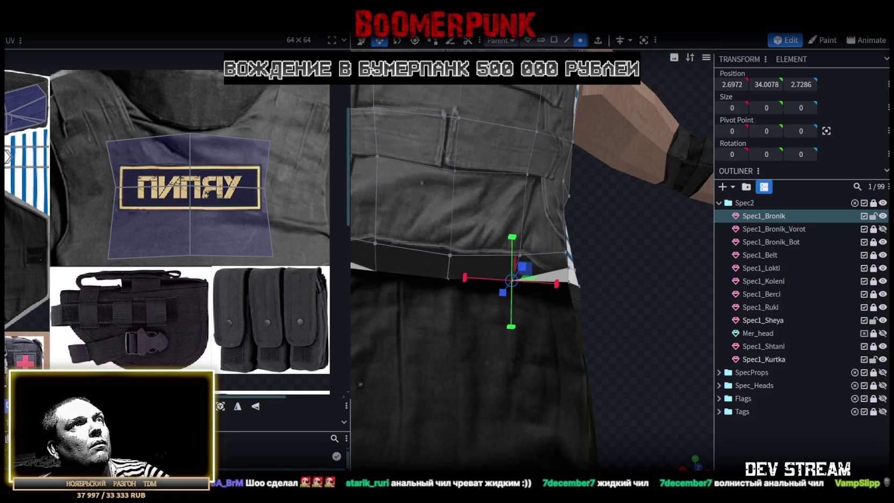
Move the vest's bottom-left hem edges slightly down with the Move tool
{"action": "left_click", "coordinate": [443, 252]}
{"action": "left_click", "coordinate": [491, 253], "text": "shift"}
{"action": "key", "text": "v"}
{"action": "mouse_move", "coordinate": [453, 217]}
{"action": "left_mouse_down"}
{"action": "mouse_move", "coordinate": [454, 236]}
{"action": "mouse_move", "coordinate": [591, 304]}
{"action": "mouse_move", "coordinate": [571, 300]}
{"action": "mouse_move", "coordinate": [632, 304]}
{"action": "mouse_move", "coordinate": [612, 258]}
{"action": "left_mouse_up"}
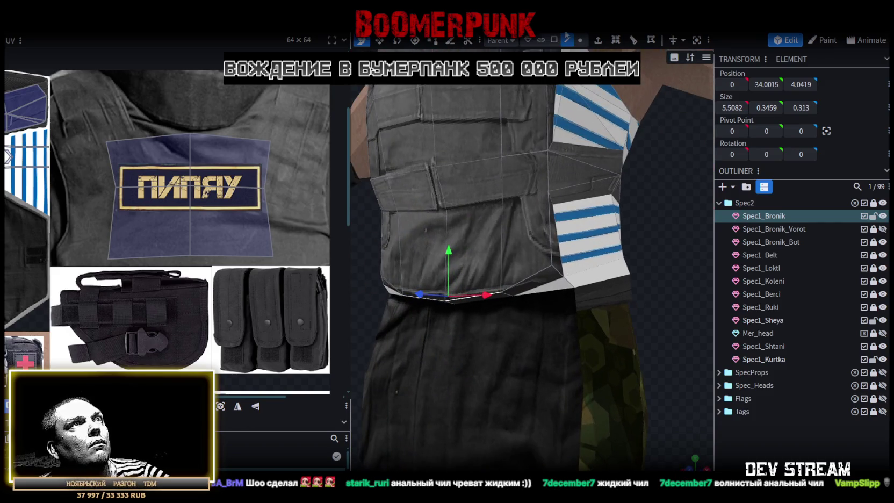
{"action": "left_click", "coordinate": [553, 291]}
{"action": "mouse_move", "coordinate": [554, 290]}
{"action": "left_mouse_down"}
{"action": "mouse_move", "coordinate": [380, 257]}
{"action": "mouse_move", "coordinate": [455, 270]}
{"action": "left_mouse_up"}
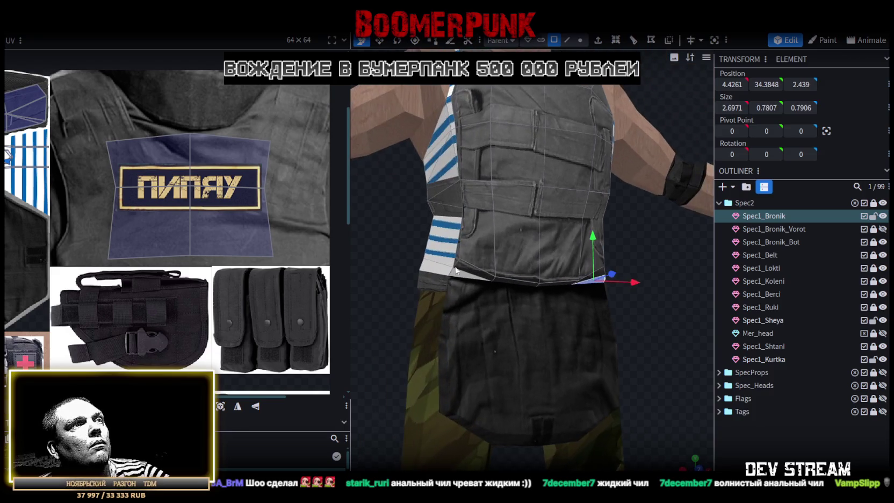
{"action": "scroll", "coordinate": [229, 212], "scroll_direction": "down", "scroll_amount": 4}
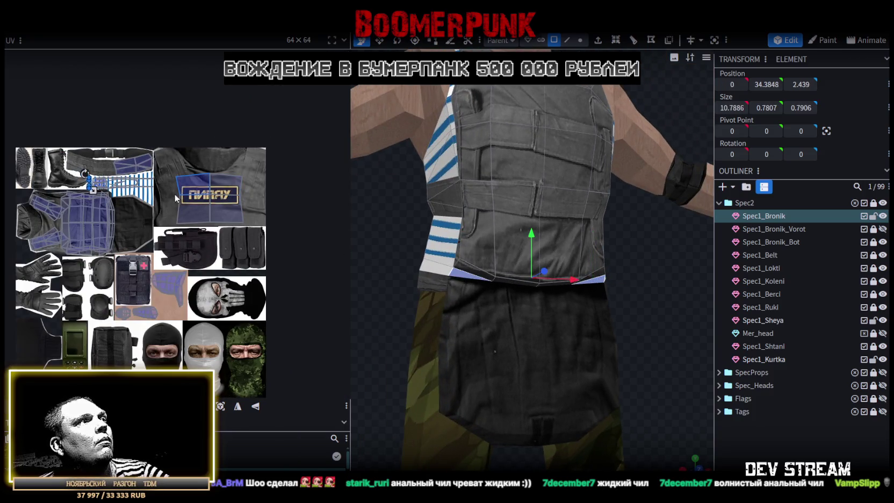
Stretch a hem face's UV handles across the blue-striped belt area of the atlas
{"action": "scroll", "coordinate": [101, 188], "scroll_direction": "up", "scroll_amount": 2}
{"action": "scroll", "coordinate": [250, 183], "scroll_direction": "up", "scroll_amount": 1}
{"action": "scroll", "coordinate": [191, 158], "scroll_direction": "up", "scroll_amount": 1}
{"action": "scroll", "coordinate": [190, 158], "scroll_direction": "up", "scroll_amount": 1}
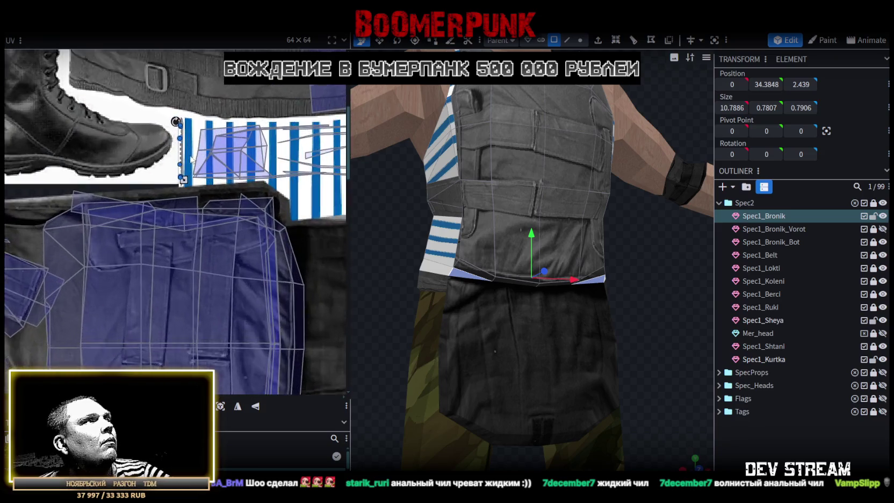
{"action": "middle_click_drag", "start_coordinate": [190, 158], "coordinate": [220, 125]}
{"action": "left_click_drag", "start_coordinate": [229, 122], "coordinate": [226, 122]}
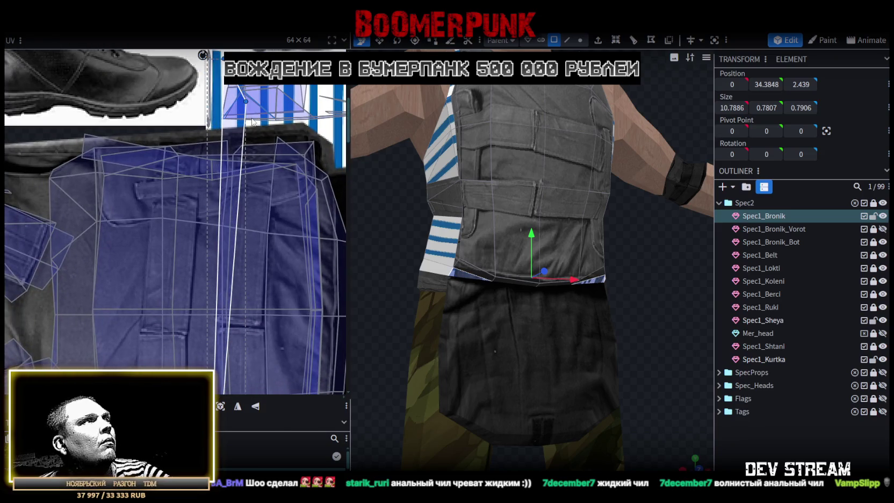
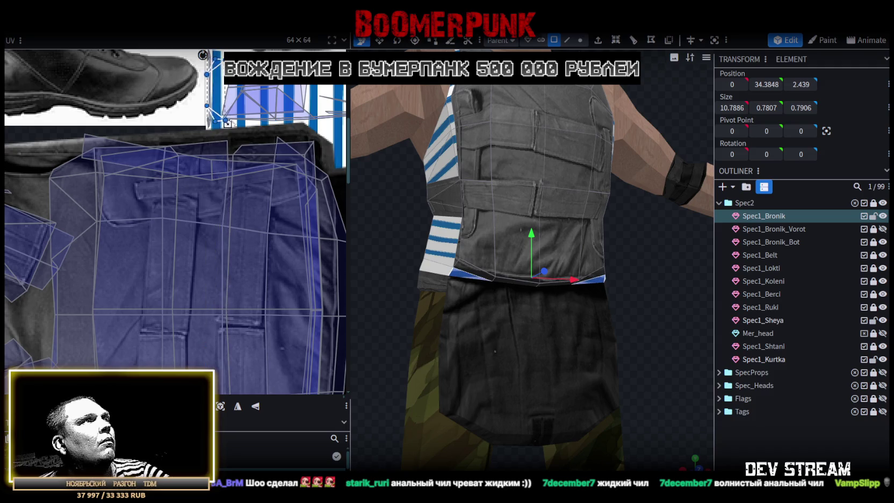
Move the strap face's UV onto the vest's side texture and mirror it horizontally
{"action": "scroll", "coordinate": [279, 236], "scroll_direction": "down", "scroll_amount": 1}
{"action": "scroll", "coordinate": [270, 273], "scroll_direction": "down", "scroll_amount": 2}
{"action": "scroll", "coordinate": [245, 247], "scroll_direction": "up", "scroll_amount": 2}
{"action": "scroll", "coordinate": [245, 243], "scroll_direction": "up", "scroll_amount": 3}
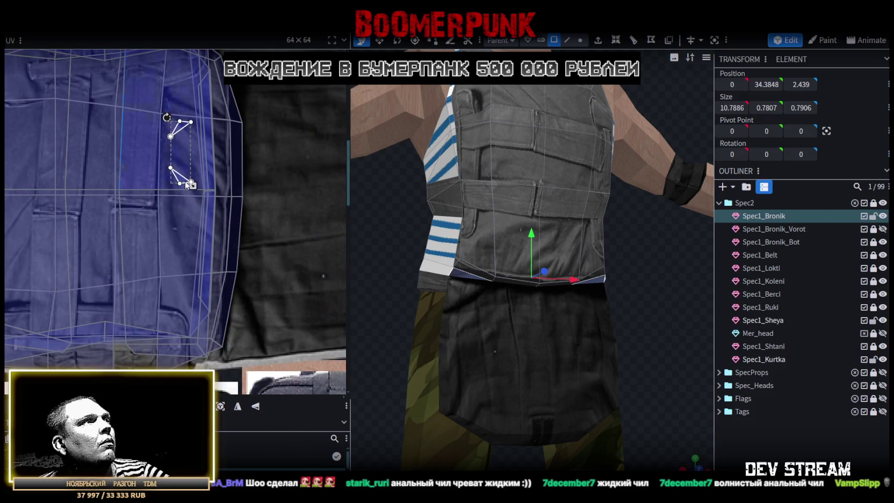
{"action": "mouse_move", "coordinate": [182, 183]}
{"action": "left_mouse_down"}
{"action": "mouse_move", "coordinate": [241, 199]}
{"action": "mouse_move", "coordinate": [247, 216]}
{"action": "left_mouse_up"}
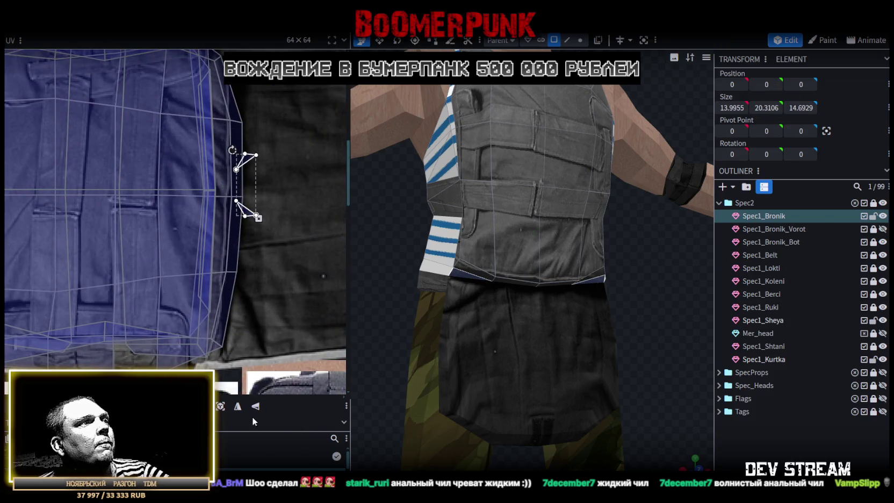
{"action": "left_click", "coordinate": [237, 406]}
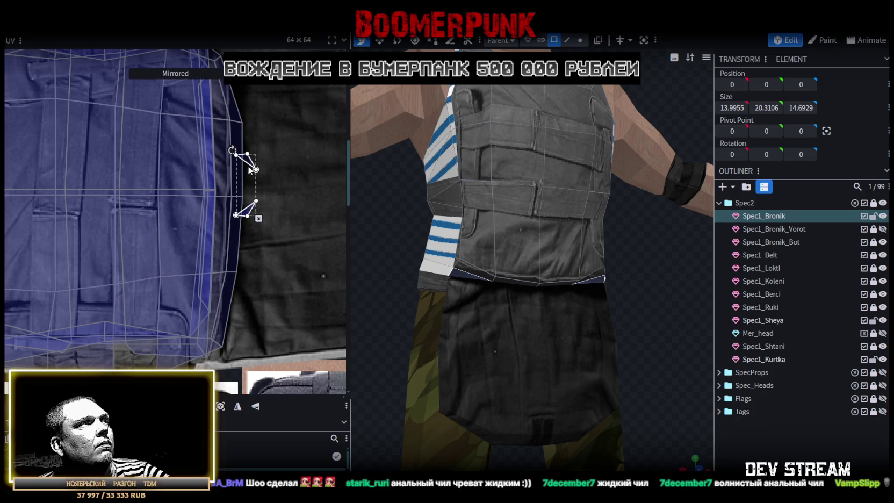
Stretch the strap UV into a tall narrow strip, nudge it up, then deselect the vest
{"action": "scroll", "coordinate": [268, 207], "scroll_direction": "down", "scroll_amount": 1}
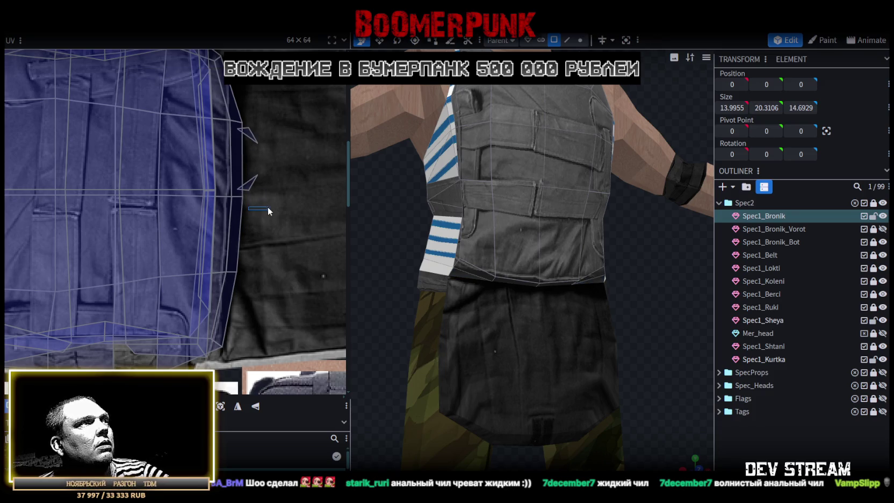
{"action": "left_click_drag", "start_coordinate": [277, 195], "coordinate": [243, 131]}
{"action": "left_click_drag", "start_coordinate": [252, 184], "coordinate": [242, 290]}
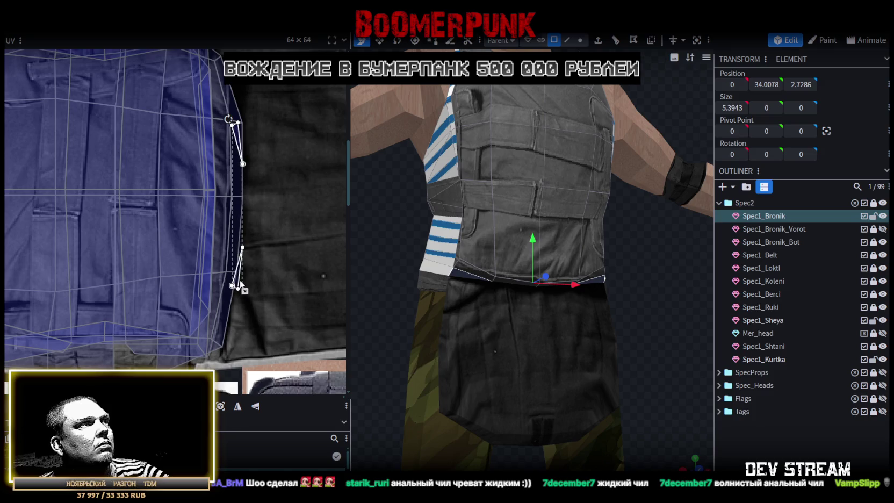
{"action": "left_click_drag", "start_coordinate": [241, 285], "coordinate": [237, 272]}
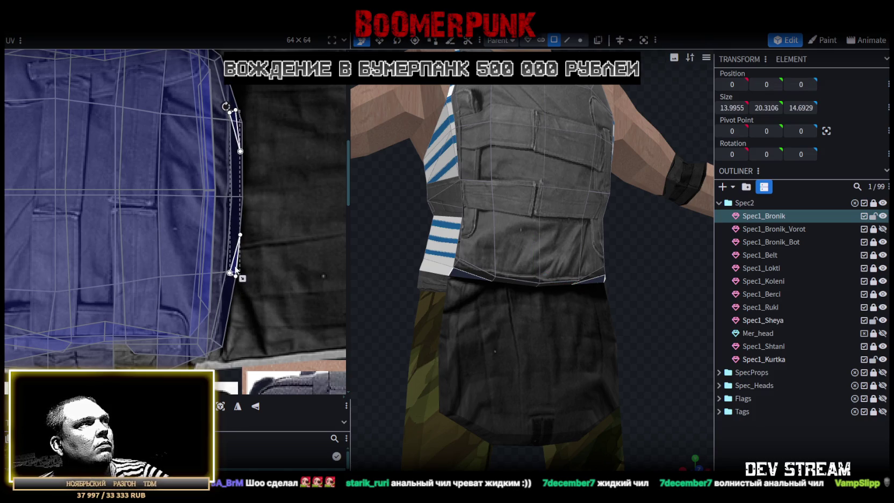
{"action": "left_click", "coordinate": [750, 442]}
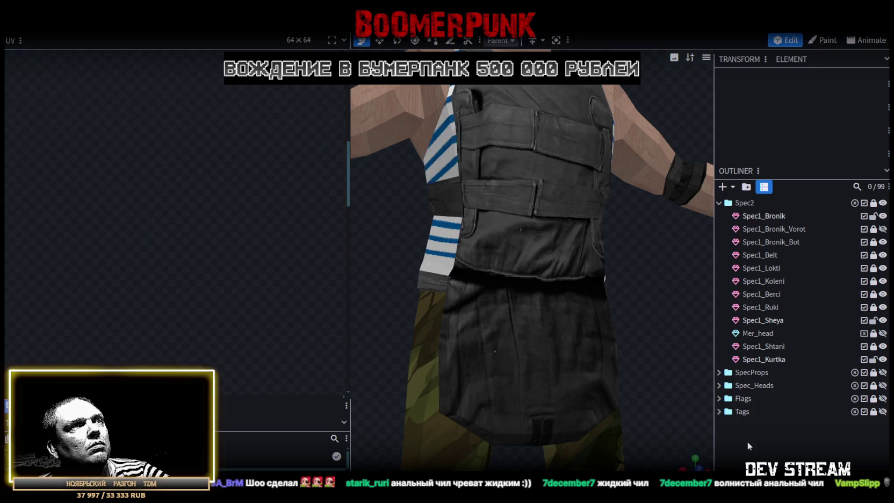
Select the Spec1_Bronik vest mesh from a front view
{"action": "mouse_move", "coordinate": [686, 463]}
{"action": "left_mouse_down"}
{"action": "mouse_move", "coordinate": [612, 320]}
{"action": "mouse_move", "coordinate": [536, 330]}
{"action": "mouse_move", "coordinate": [596, 359]}
{"action": "left_mouse_up"}
{"action": "scroll", "coordinate": [595, 358], "scroll_direction": "up", "scroll_amount": 2}
{"action": "scroll", "coordinate": [611, 349], "scroll_direction": "up", "scroll_amount": 2}
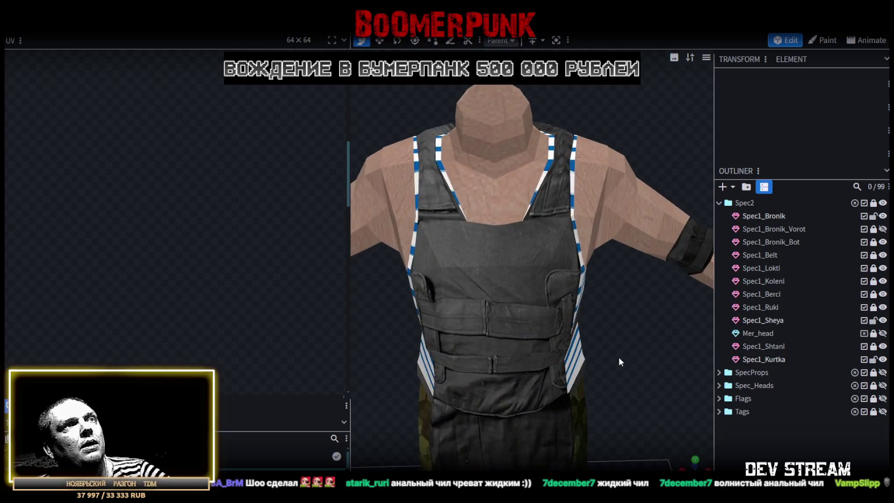
{"action": "left_click", "coordinate": [561, 189]}
{"action": "mouse_move", "coordinate": [596, 113]}
{"action": "left_mouse_down"}
{"action": "mouse_move", "coordinate": [589, 145]}
{"action": "mouse_move", "coordinate": [609, 155]}
{"action": "mouse_move", "coordinate": [594, 88]}
{"action": "left_mouse_up"}
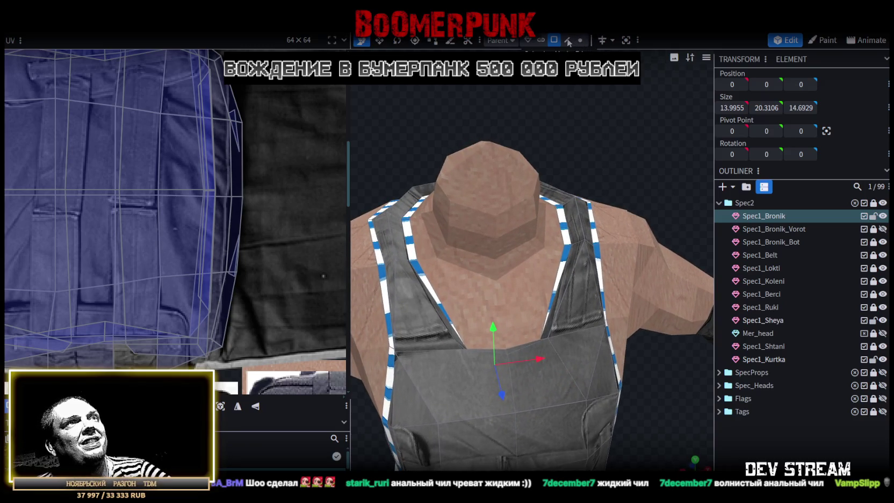
Select the strap and collar faces forming the ring around the vest's neck opening
{"action": "left_click", "coordinate": [574, 263]}
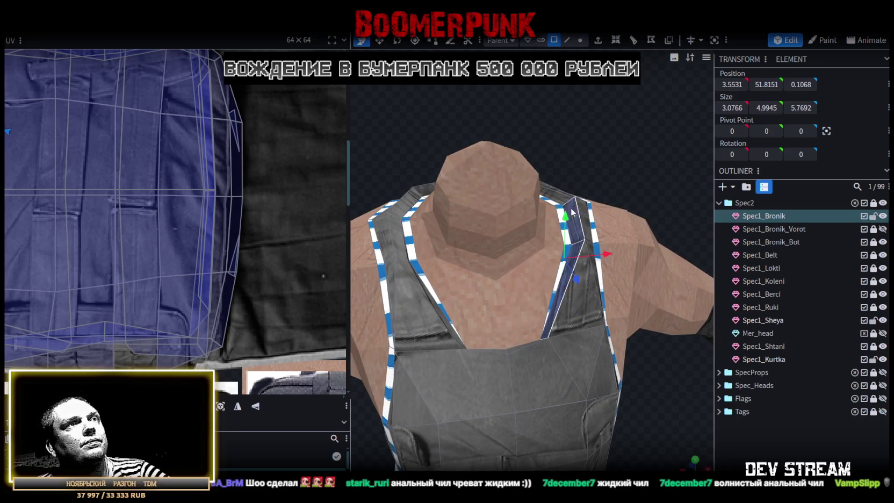
{"action": "left_click_drag", "start_coordinate": [572, 212], "coordinate": [588, 173]}
{"action": "left_click", "coordinate": [439, 215]}
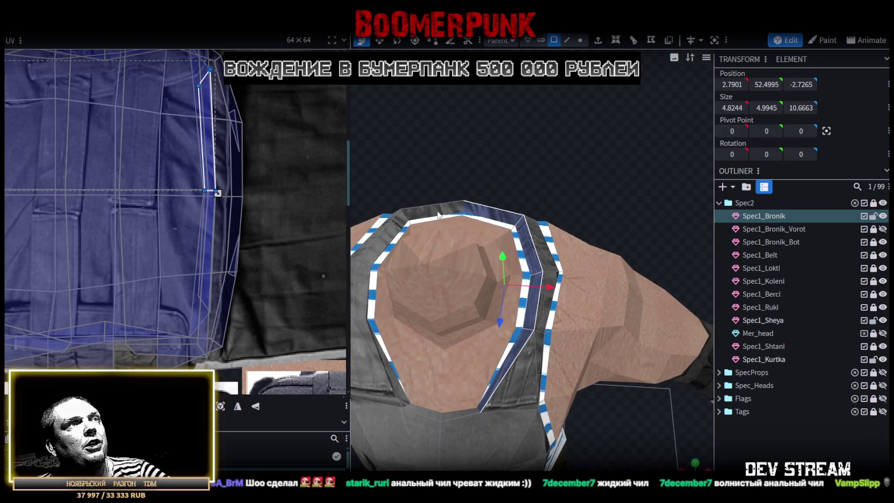
{"action": "left_click_drag", "start_coordinate": [387, 234], "coordinate": [470, 215]}
{"action": "left_click", "coordinate": [411, 229]}
{"action": "left_click", "coordinate": [432, 255]}
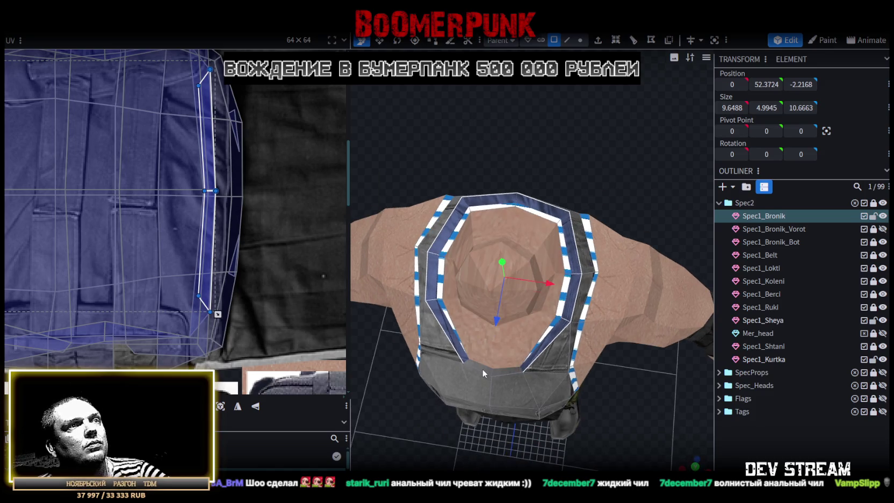
Copy the collar faces, paste them as a mesh selection, and split them into a separate part
{"action": "right_click", "coordinate": [530, 359]}
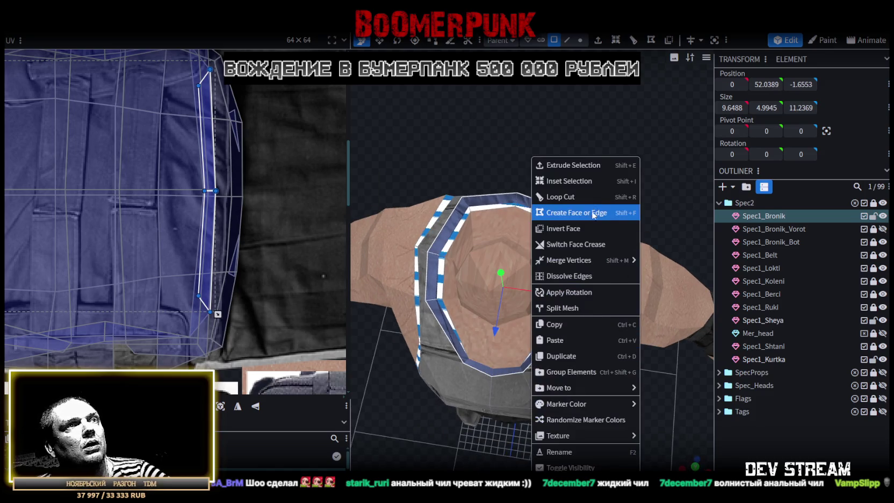
{"action": "left_click", "coordinate": [581, 325]}
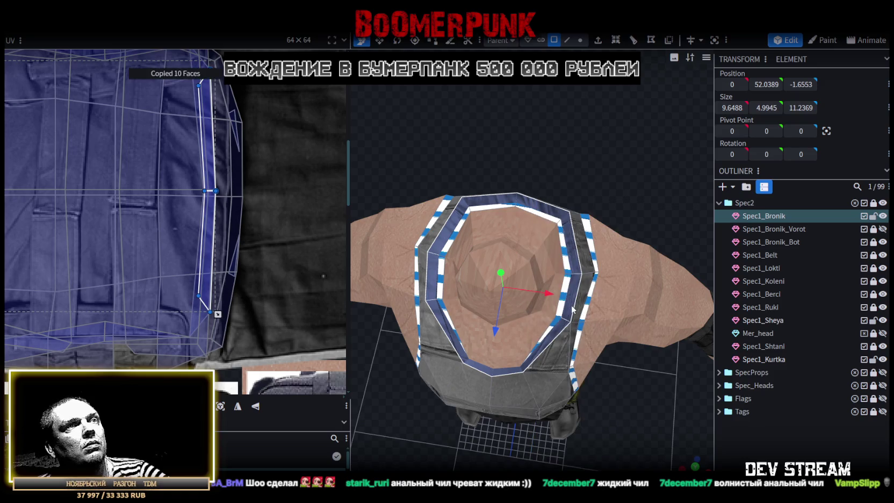
{"action": "right_click", "coordinate": [572, 309]}
{"action": "left_click", "coordinate": [612, 338]}
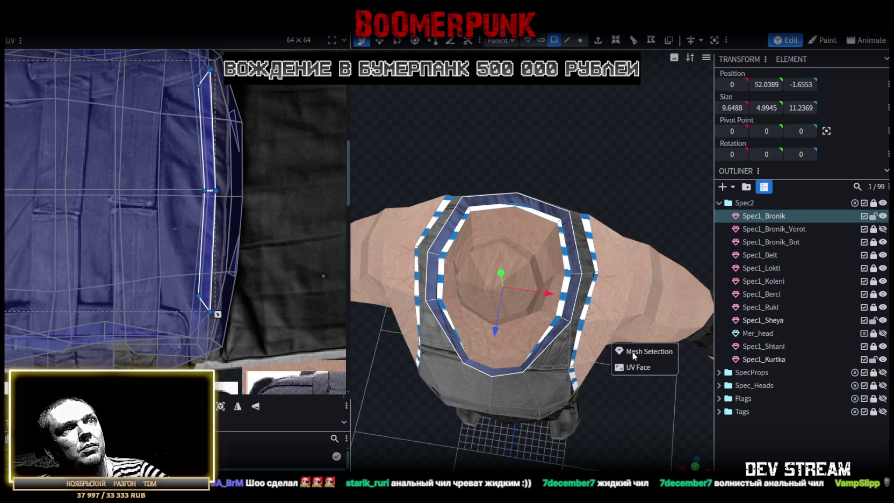
{"action": "left_click", "coordinate": [634, 352]}
{"action": "right_click", "coordinate": [448, 209]}
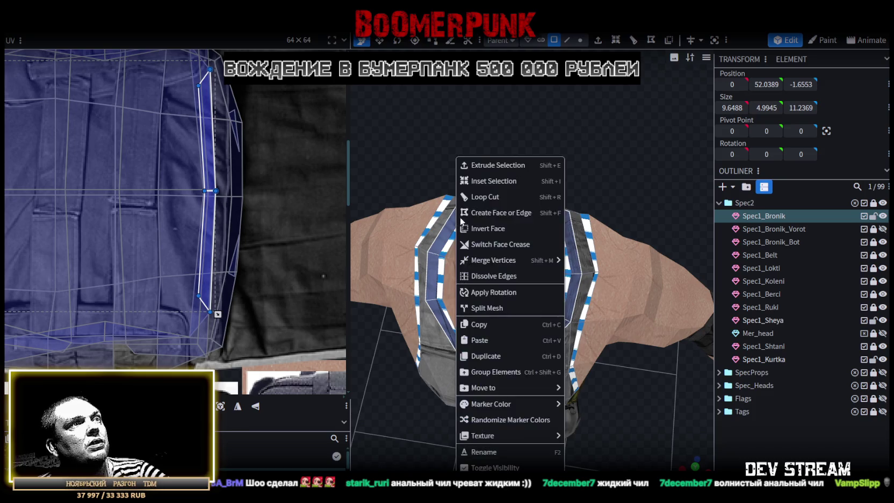
{"action": "left_click", "coordinate": [499, 312]}
Lock and hide Spec1_Bronik, showing only Spec1_Bronik_Vorot and Spec1_Bronik_selection
{"action": "left_click_drag", "start_coordinate": [610, 184], "coordinate": [823, 224]}
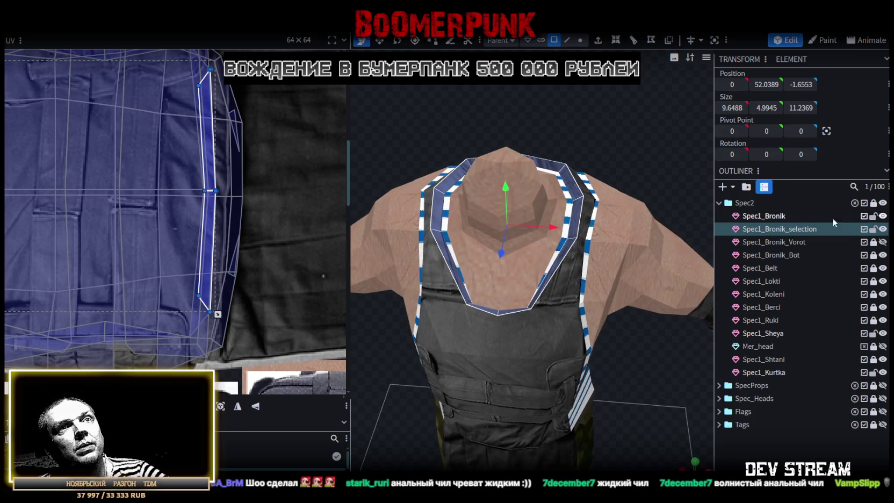
{"action": "left_click", "coordinate": [873, 215]}
{"action": "left_click", "coordinate": [883, 216]}
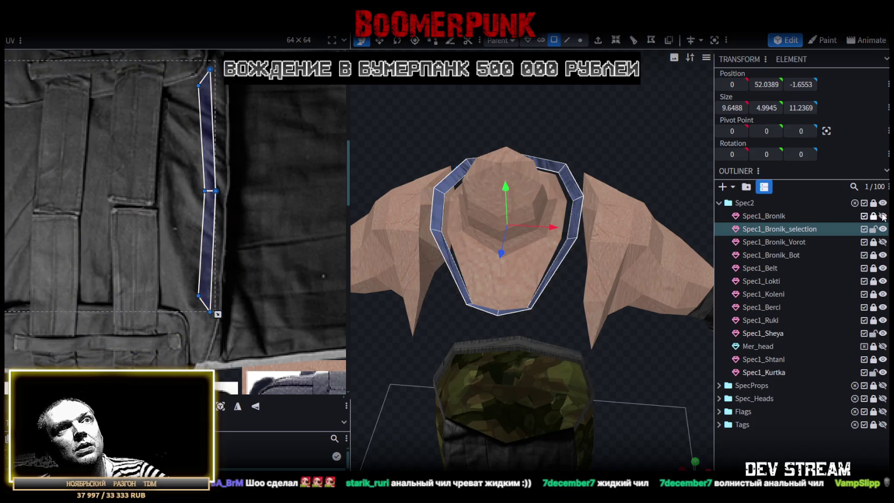
{"action": "left_click", "coordinate": [882, 241]}
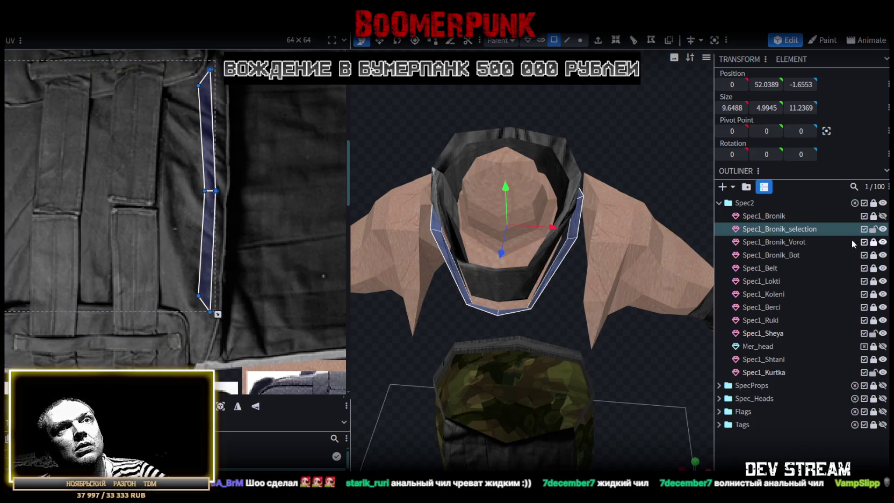
{"action": "left_click", "coordinate": [883, 203]}
{"action": "left_click", "coordinate": [883, 203]}
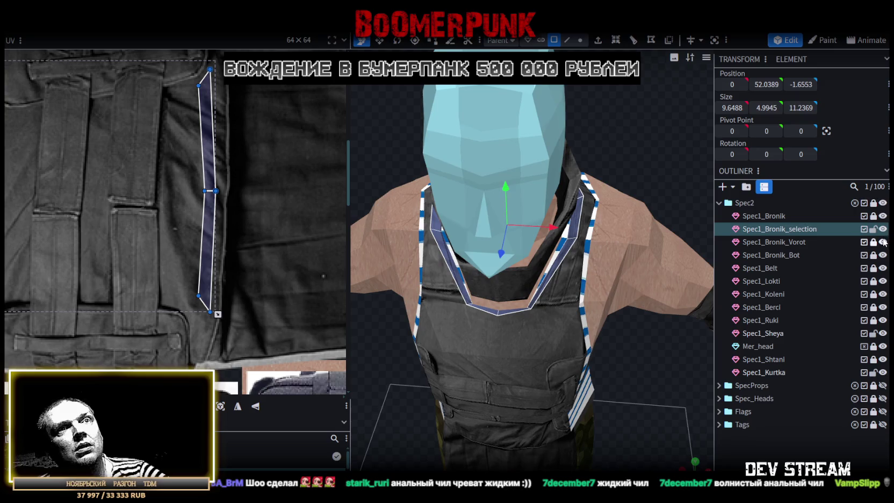
{"action": "left_click", "coordinate": [883, 203]}
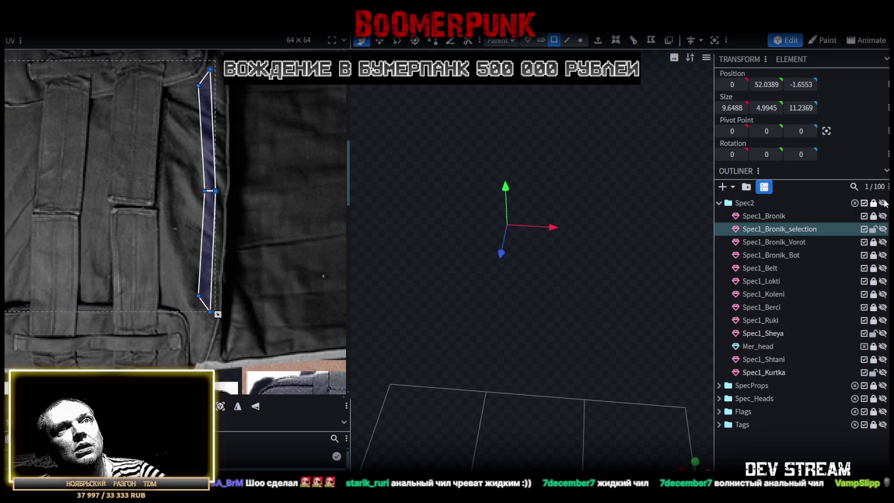
{"action": "left_click", "coordinate": [882, 242]}
{"action": "left_click", "coordinate": [882, 229]}
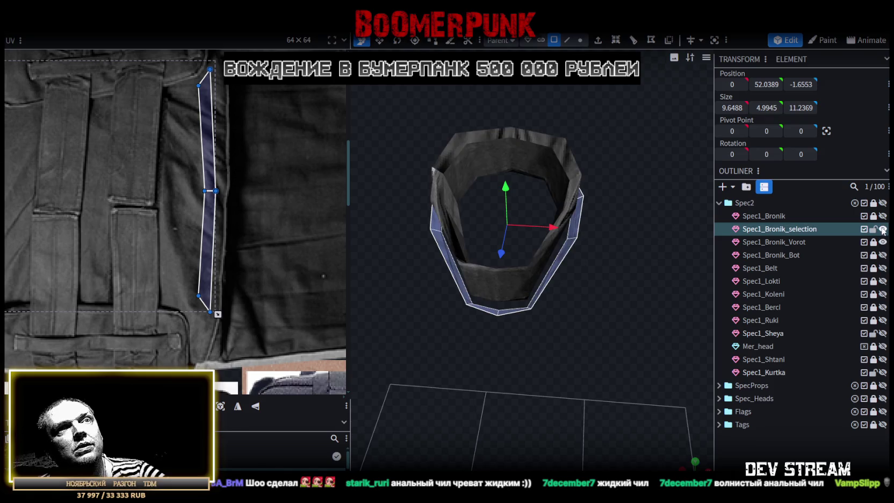
Compare the two collar pieces, then select both Spec1_Bronik_selection and Spec1_Bronik_Vorot
{"action": "mouse_move", "coordinate": [587, 275]}
{"action": "left_mouse_down"}
{"action": "mouse_move", "coordinate": [586, 226]}
{"action": "mouse_move", "coordinate": [551, 288]}
{"action": "mouse_move", "coordinate": [573, 221]}
{"action": "mouse_move", "coordinate": [570, 234]}
{"action": "mouse_move", "coordinate": [575, 228]}
{"action": "left_mouse_up"}
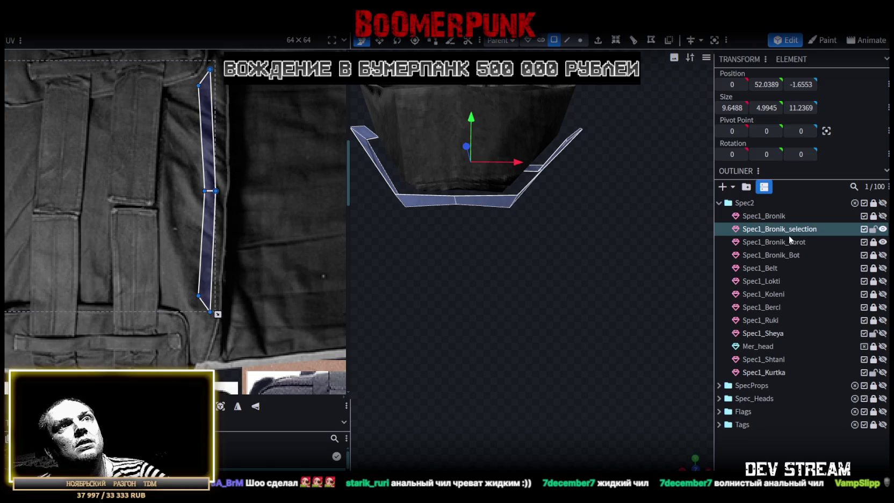
{"action": "left_click", "coordinate": [878, 243]}
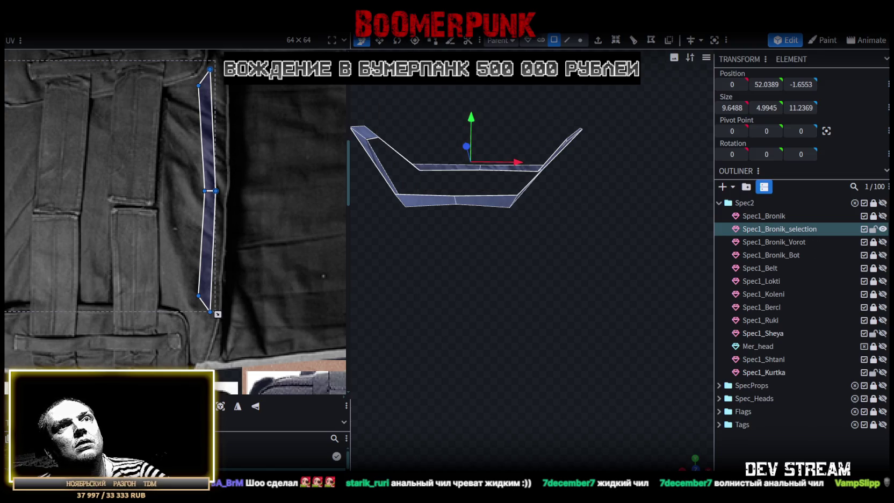
{"action": "left_click", "coordinate": [882, 241]}
{"action": "left_click", "coordinate": [794, 242]}
{"action": "left_click", "coordinate": [794, 228], "text": "ctrl"}
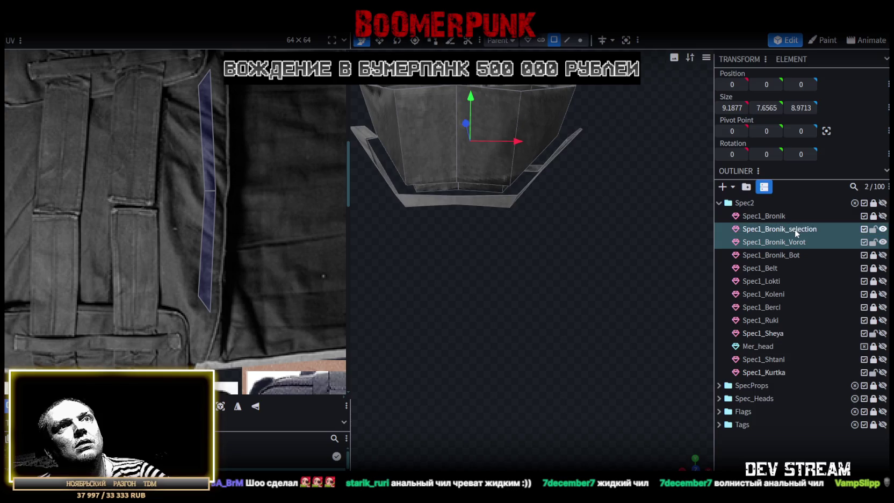
Merge Spec1_Bronik_selection and Spec1_Bronik_Vorot into a single collar mesh
{"action": "right_click", "coordinate": [795, 228]}
{"action": "left_click", "coordinate": [725, 254]}
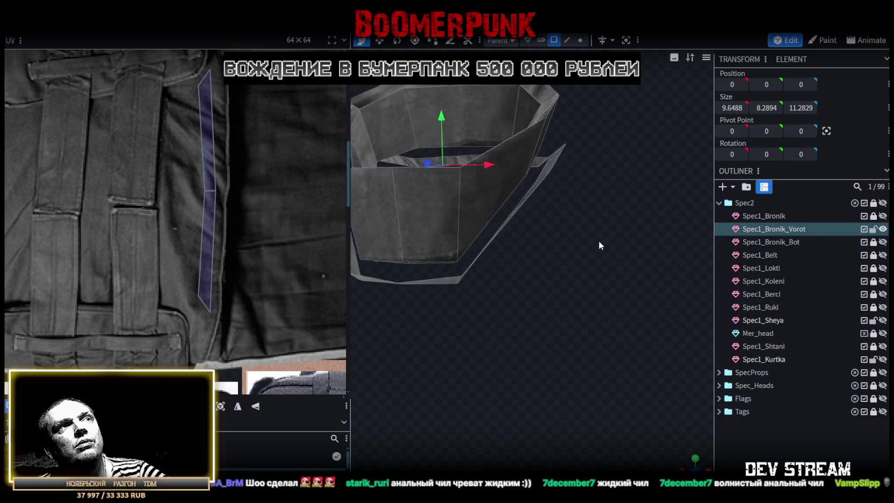
{"action": "scroll", "coordinate": [598, 240], "scroll_direction": "up", "scroll_amount": 3}
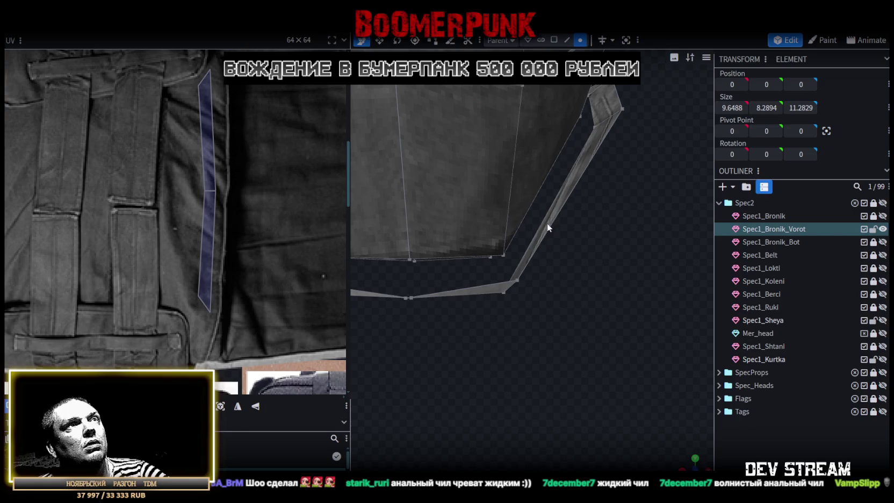
Merge the collar corner vertex pair and a lower-rim vertex pair into single points
{"action": "left_click", "coordinate": [516, 280]}
{"action": "left_click", "coordinate": [504, 256], "text": "shift"}
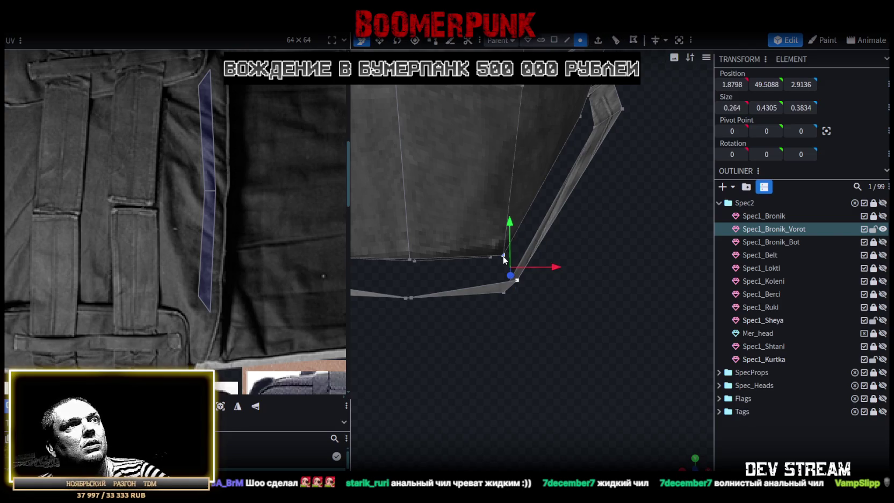
{"action": "right_click", "coordinate": [505, 258]}
{"action": "left_click", "coordinate": [650, 259]}
{"action": "left_click_drag", "start_coordinate": [567, 296], "coordinate": [597, 200]}
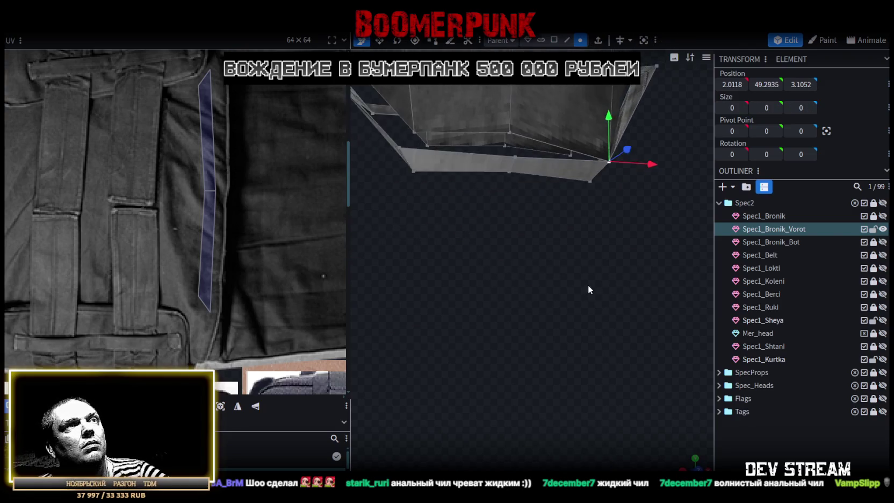
{"action": "left_click", "coordinate": [580, 189]}
{"action": "left_click", "coordinate": [560, 160], "text": "shift"}
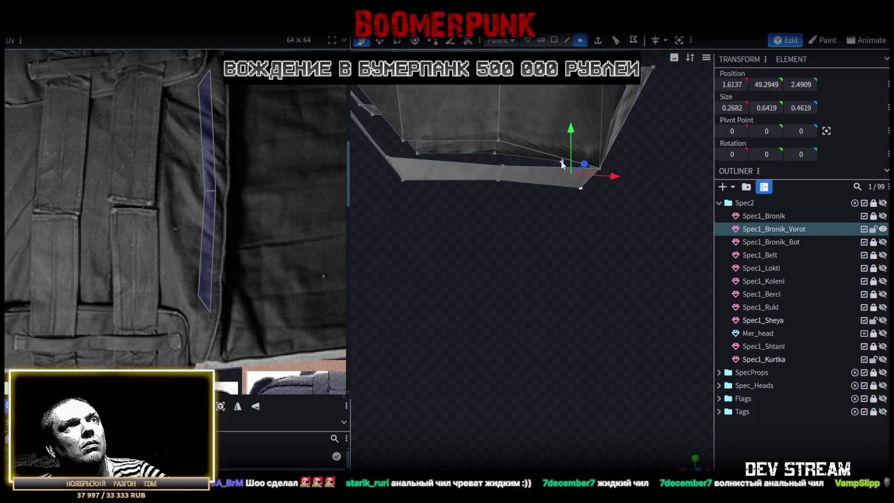
{"action": "right_click", "coordinate": [560, 161]}
{"action": "left_click", "coordinate": [690, 219]}
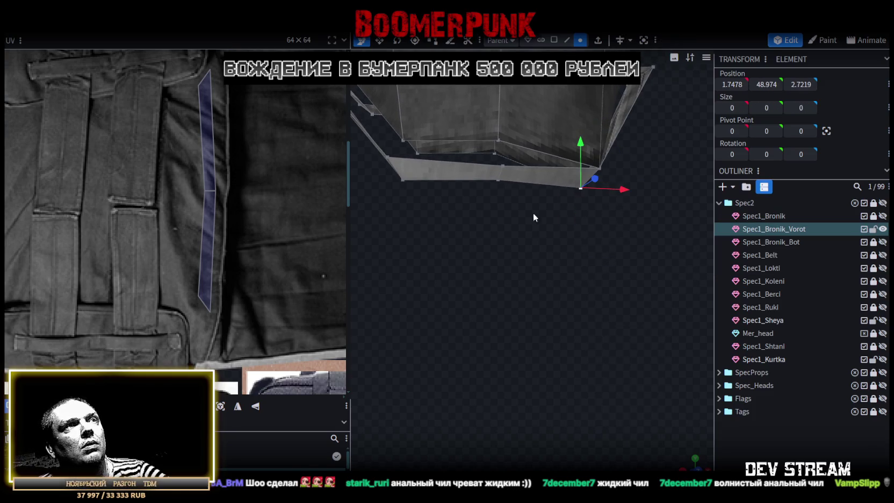
Merge two more vertex pairs along the collar's lower rim, including the right corner
{"action": "left_click", "coordinate": [503, 164]}
{"action": "left_click", "coordinate": [498, 180]}
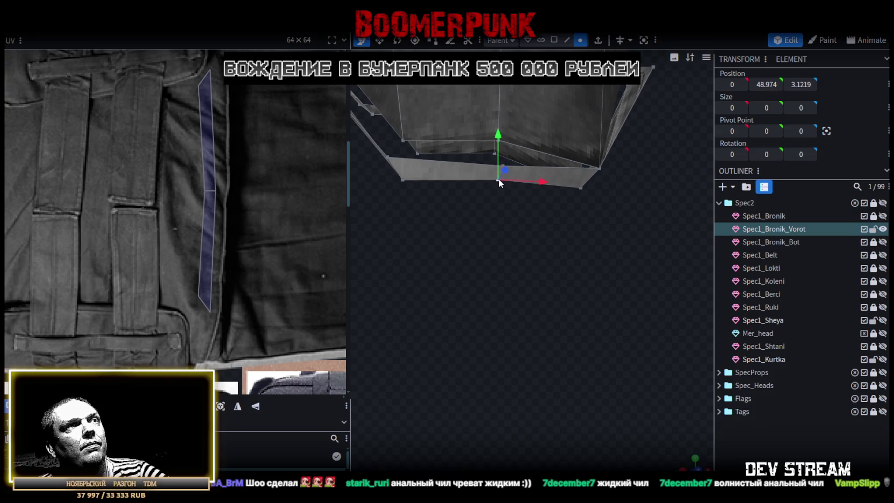
{"action": "right_click", "coordinate": [492, 153]}
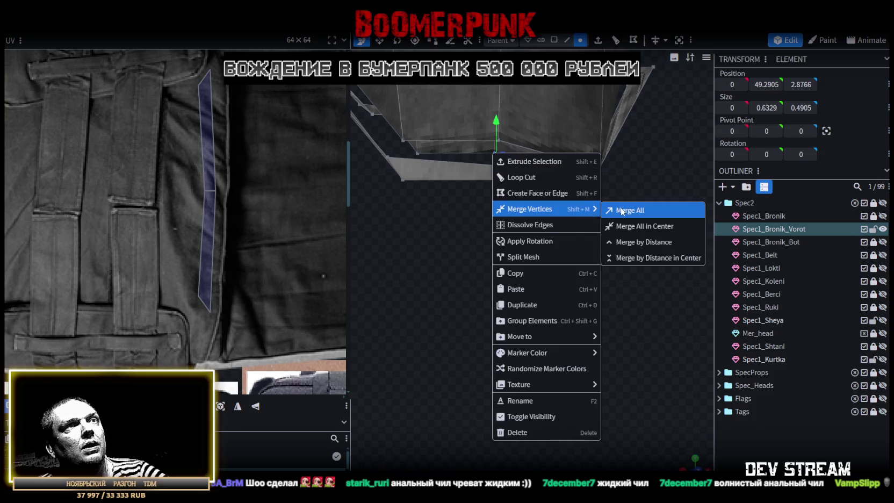
{"action": "left_click", "coordinate": [623, 210]}
{"action": "left_click", "coordinate": [597, 168]}
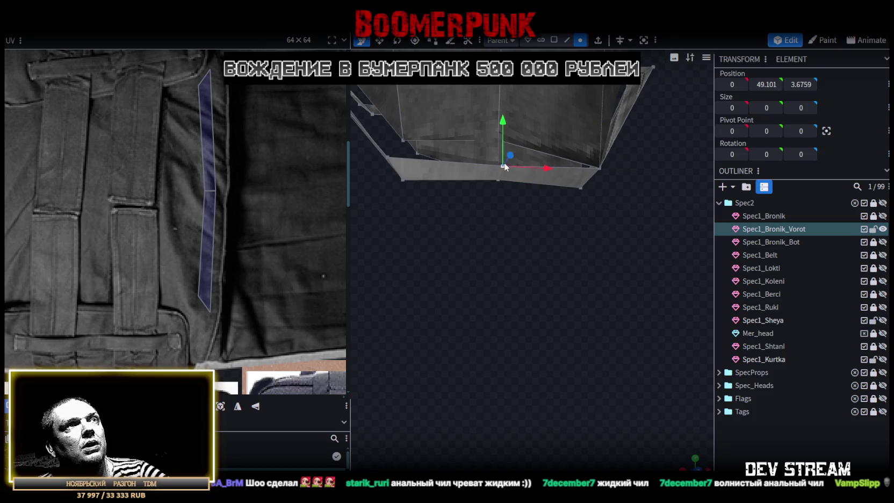
{"action": "left_click", "coordinate": [498, 138], "text": "shift"}
{"action": "right_click", "coordinate": [498, 138]}
{"action": "left_click", "coordinate": [630, 196]}
Add the collar's left corner vertex to the selection for merging
{"action": "mouse_move", "coordinate": [630, 196]}
{"action": "left_mouse_down"}
{"action": "mouse_move", "coordinate": [575, 270]}
{"action": "mouse_move", "coordinate": [508, 240]}
{"action": "left_mouse_up"}
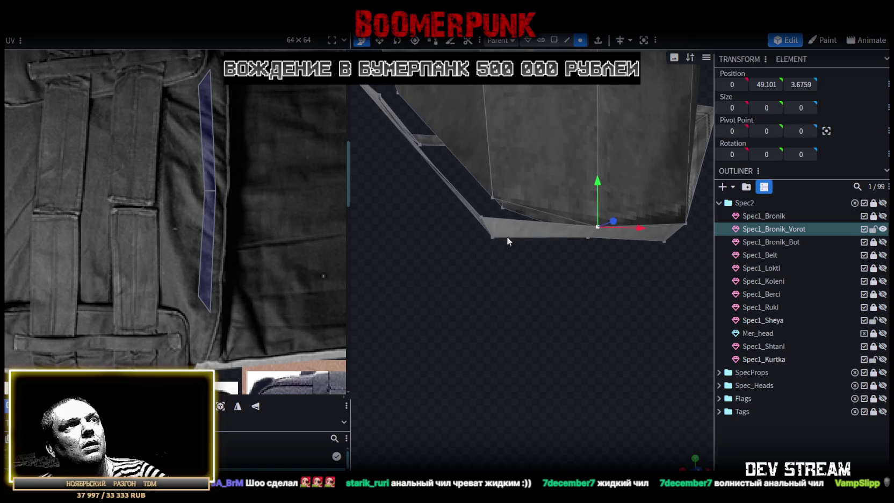
{"action": "right_click", "coordinate": [503, 207]}
{"action": "key", "text": "Escape"}
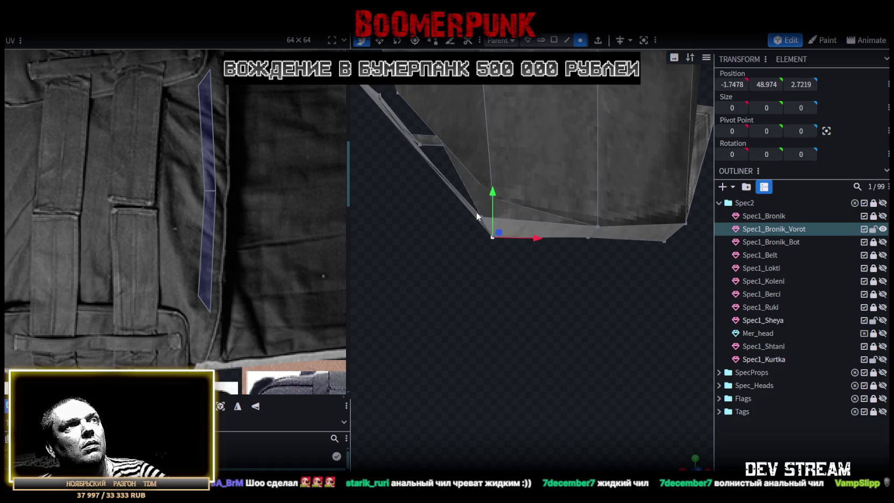
{"action": "left_click", "coordinate": [491, 199], "text": "shift"}
{"action": "right_click", "coordinate": [491, 200]}
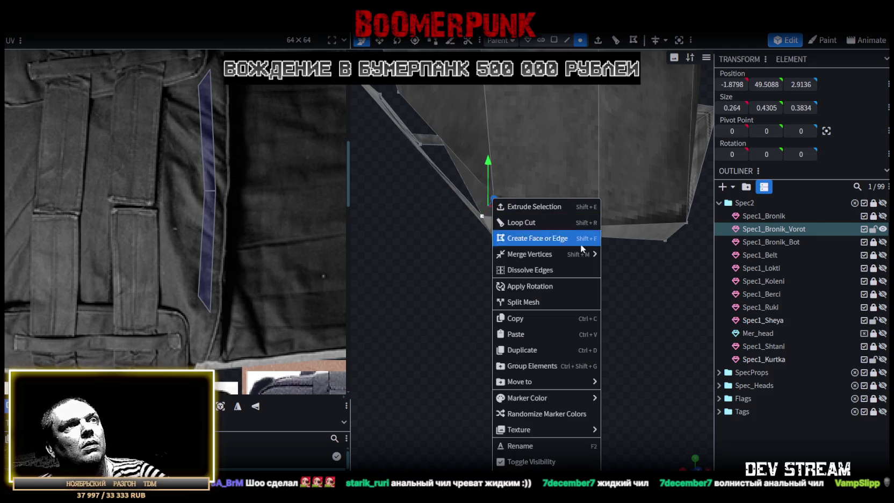
Merge the stray vertex into the left corner and merge another edge vertex pair
{"action": "left_click", "coordinate": [623, 254]}
{"action": "mouse_move", "coordinate": [551, 256]}
{"action": "left_mouse_down"}
{"action": "mouse_move", "coordinate": [518, 311]}
{"action": "mouse_move", "coordinate": [444, 304]}
{"action": "mouse_move", "coordinate": [493, 286]}
{"action": "mouse_move", "coordinate": [410, 340]}
{"action": "mouse_move", "coordinate": [528, 305]}
{"action": "mouse_move", "coordinate": [474, 340]}
{"action": "mouse_move", "coordinate": [569, 311]}
{"action": "left_mouse_up"}
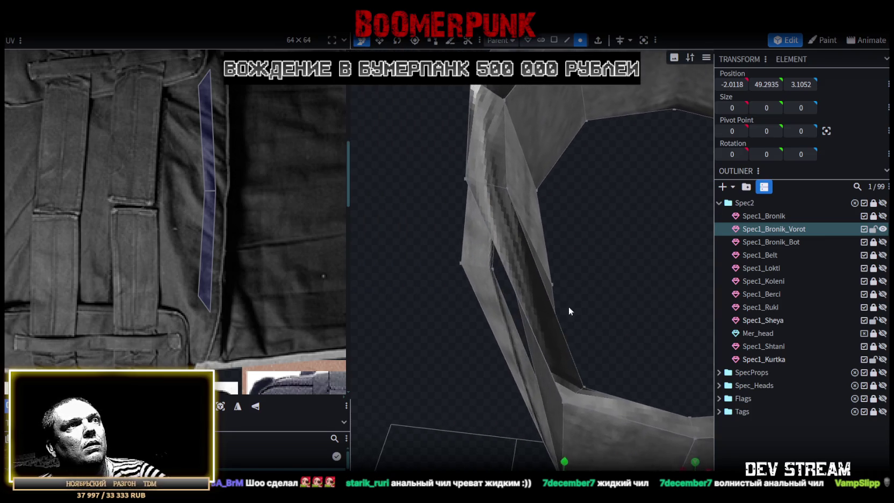
{"action": "left_click", "coordinate": [505, 271]}
{"action": "left_click", "coordinate": [552, 284], "text": "shift"}
{"action": "right_click", "coordinate": [553, 284]}
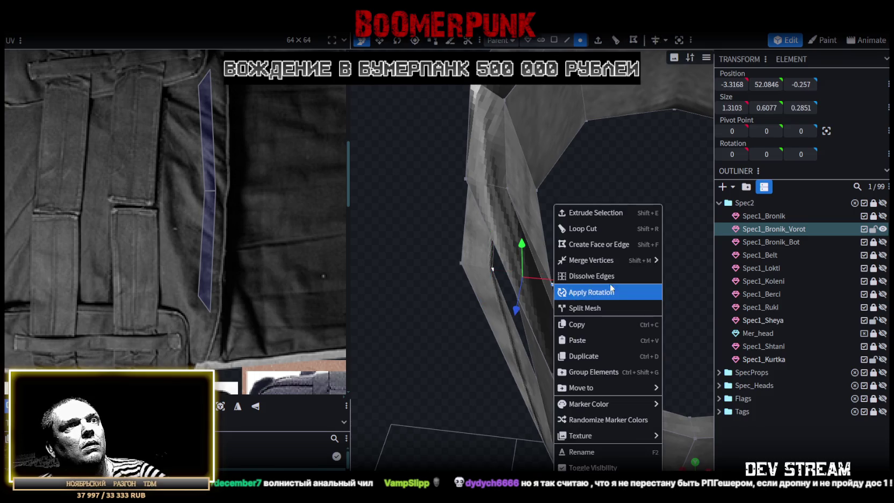
{"action": "left_click", "coordinate": [687, 261]}
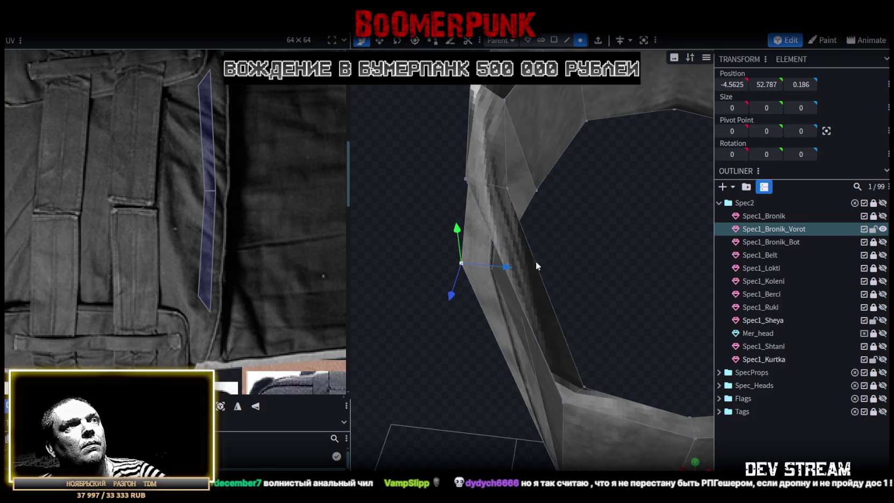
Merge a nearby vertex into the collar edge and collapse the thin sliver face
{"action": "left_click_drag", "start_coordinate": [519, 263], "coordinate": [544, 269]}
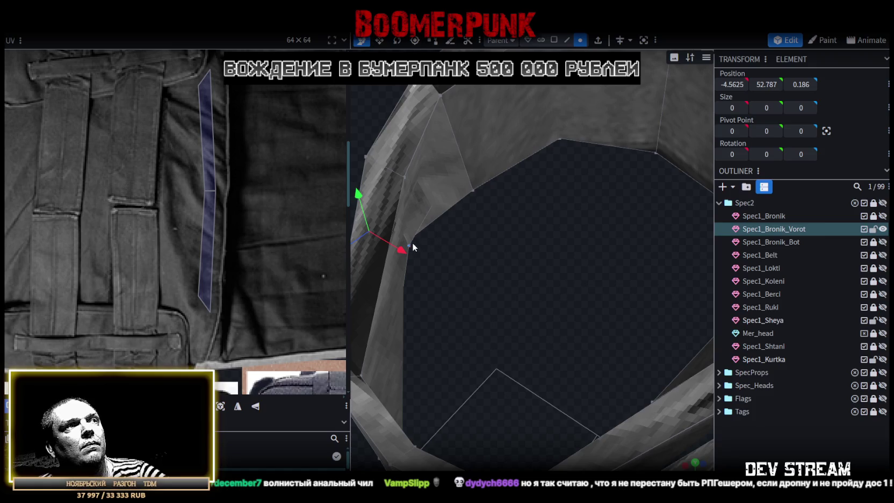
{"action": "left_click", "coordinate": [412, 242], "text": "shift"}
{"action": "right_click", "coordinate": [411, 243]}
{"action": "left_click", "coordinate": [531, 260]}
{"action": "mouse_move", "coordinate": [503, 259]}
{"action": "left_mouse_down"}
{"action": "mouse_move", "coordinate": [611, 215]}
{"action": "mouse_move", "coordinate": [529, 325]}
{"action": "mouse_move", "coordinate": [569, 305]}
{"action": "mouse_move", "coordinate": [512, 361]}
{"action": "mouse_move", "coordinate": [562, 359]}
{"action": "mouse_move", "coordinate": [520, 369]}
{"action": "mouse_move", "coordinate": [531, 373]}
{"action": "mouse_move", "coordinate": [527, 323]}
{"action": "left_mouse_up"}
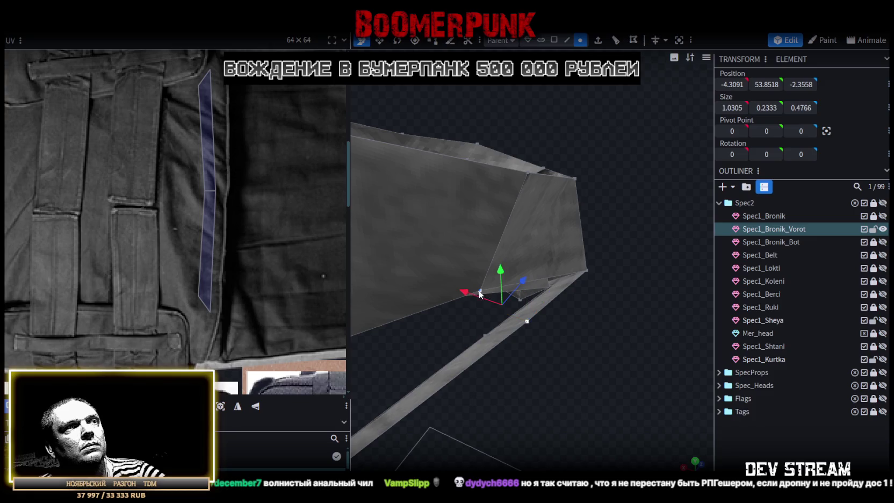
{"action": "right_click", "coordinate": [493, 294]}
{"action": "left_click", "coordinate": [617, 261]}
From below, merge two more vertex pairs, including the outer corner vertex
{"action": "mouse_move", "coordinate": [616, 337]}
{"action": "left_mouse_down"}
{"action": "mouse_move", "coordinate": [635, 328]}
{"action": "mouse_move", "coordinate": [620, 317]}
{"action": "left_mouse_up"}
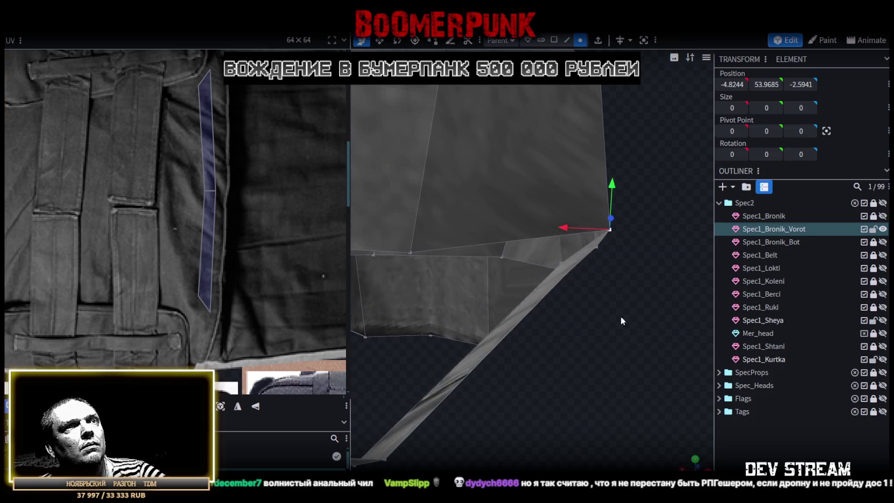
{"action": "left_click", "coordinate": [501, 256], "text": "shift"}
{"action": "right_click", "coordinate": [501, 256]}
{"action": "left_click", "coordinate": [637, 260]}
{"action": "left_click_drag", "start_coordinate": [617, 317], "coordinate": [603, 328]}
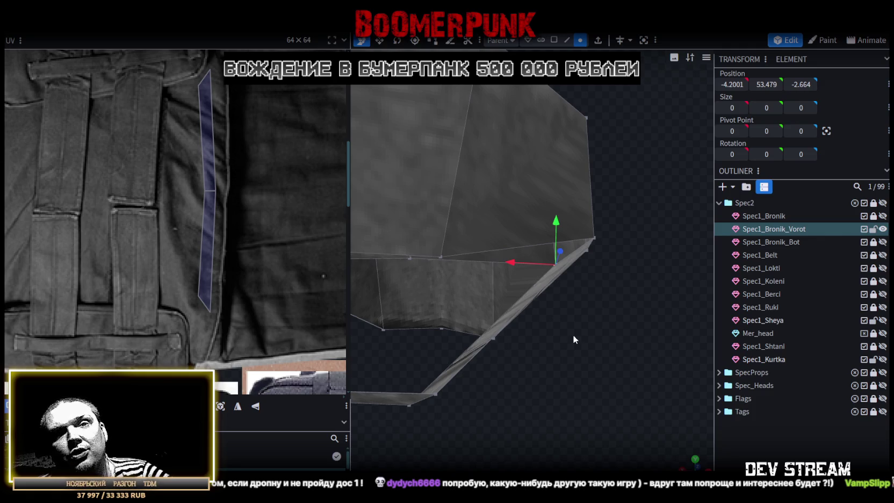
{"action": "mouse_move", "coordinate": [575, 333]}
{"action": "left_mouse_down"}
{"action": "mouse_move", "coordinate": [563, 338]}
{"action": "mouse_move", "coordinate": [619, 347]}
{"action": "mouse_move", "coordinate": [633, 332]}
{"action": "mouse_move", "coordinate": [623, 323]}
{"action": "mouse_move", "coordinate": [635, 326]}
{"action": "mouse_move", "coordinate": [613, 329]}
{"action": "left_mouse_up"}
{"action": "left_click", "coordinate": [605, 338]}
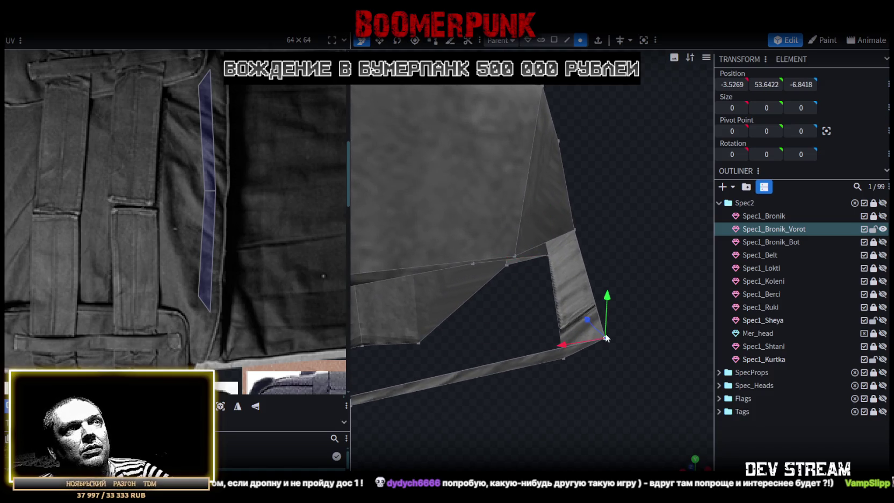
{"action": "left_click", "coordinate": [520, 254], "text": "shift"}
{"action": "right_click", "coordinate": [519, 254]}
{"action": "left_click", "coordinate": [648, 257]}
Merge three further stray vertices into their neighbouring collar corners
{"action": "left_click_drag", "start_coordinate": [651, 288], "coordinate": [664, 322]}
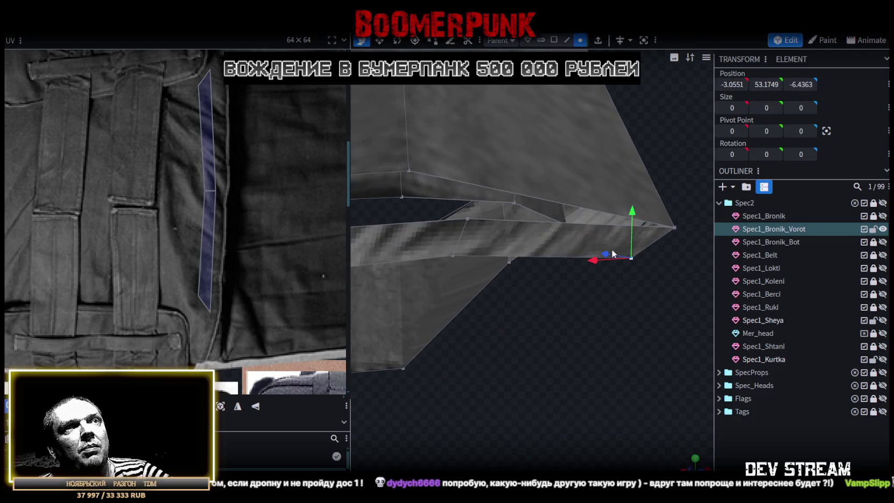
{"action": "left_click", "coordinate": [514, 202], "text": "shift"}
{"action": "right_click", "coordinate": [515, 202]}
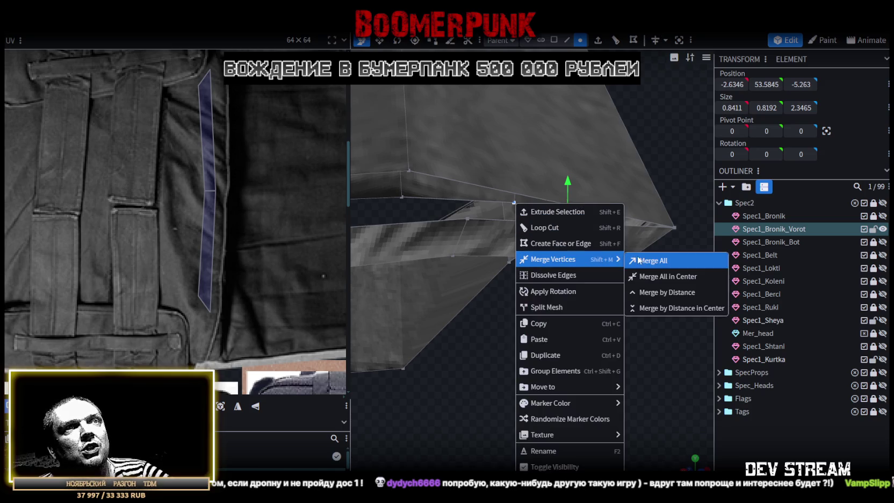
{"action": "left_click", "coordinate": [644, 313]}
{"action": "mouse_move", "coordinate": [569, 333]}
{"action": "left_mouse_down"}
{"action": "mouse_move", "coordinate": [495, 375]}
{"action": "mouse_move", "coordinate": [575, 387]}
{"action": "mouse_move", "coordinate": [564, 374]}
{"action": "mouse_move", "coordinate": [589, 378]}
{"action": "mouse_move", "coordinate": [607, 361]}
{"action": "left_mouse_up"}
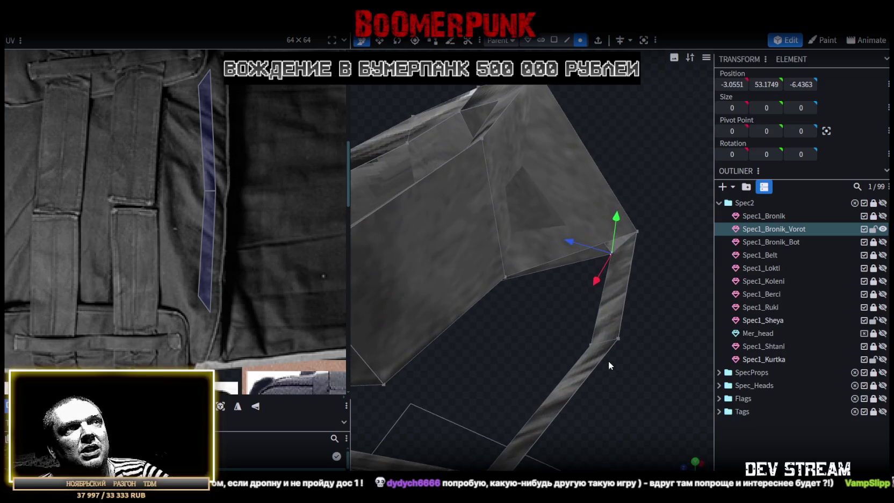
{"action": "left_click", "coordinate": [506, 275], "text": "shift"}
{"action": "right_click", "coordinate": [506, 275]}
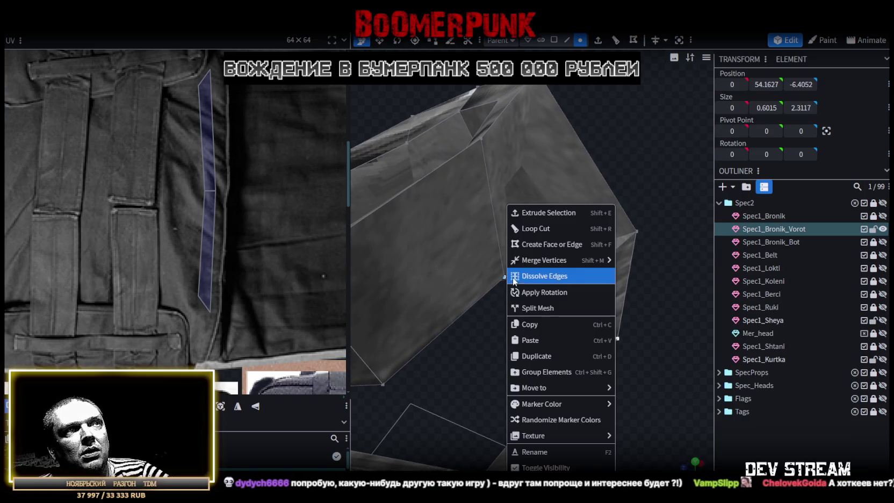
{"action": "left_click", "coordinate": [631, 262]}
{"action": "mouse_move", "coordinate": [642, 357]}
{"action": "left_mouse_down"}
{"action": "mouse_move", "coordinate": [659, 334]}
{"action": "mouse_move", "coordinate": [611, 228]}
{"action": "left_mouse_up"}
{"action": "mouse_move", "coordinate": [604, 179]}
{"action": "left_mouse_down"}
{"action": "mouse_move", "coordinate": [560, 365]}
{"action": "mouse_move", "coordinate": [632, 330]}
{"action": "mouse_move", "coordinate": [608, 365]}
{"action": "mouse_move", "coordinate": [496, 193]}
{"action": "left_mouse_up"}
{"action": "left_click", "coordinate": [485, 201], "text": "shift"}
{"action": "right_click", "coordinate": [485, 201]}
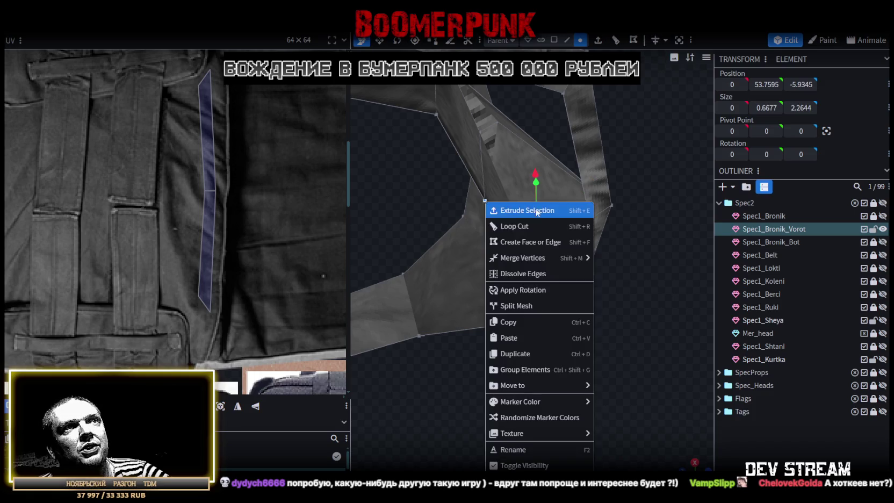
{"action": "left_click", "coordinate": [613, 259]}
Merge the last collar edge vertex pairs so the edges meet in clean corners
{"action": "mouse_move", "coordinate": [612, 260]}
{"action": "left_mouse_down"}
{"action": "mouse_move", "coordinate": [499, 384]}
{"action": "mouse_move", "coordinate": [466, 393]}
{"action": "mouse_move", "coordinate": [585, 404]}
{"action": "mouse_move", "coordinate": [615, 364]}
{"action": "left_mouse_up"}
{"action": "left_click", "coordinate": [613, 366]}
{"action": "left_click", "coordinate": [513, 350], "text": "shift"}
{"action": "right_click", "coordinate": [514, 351]}
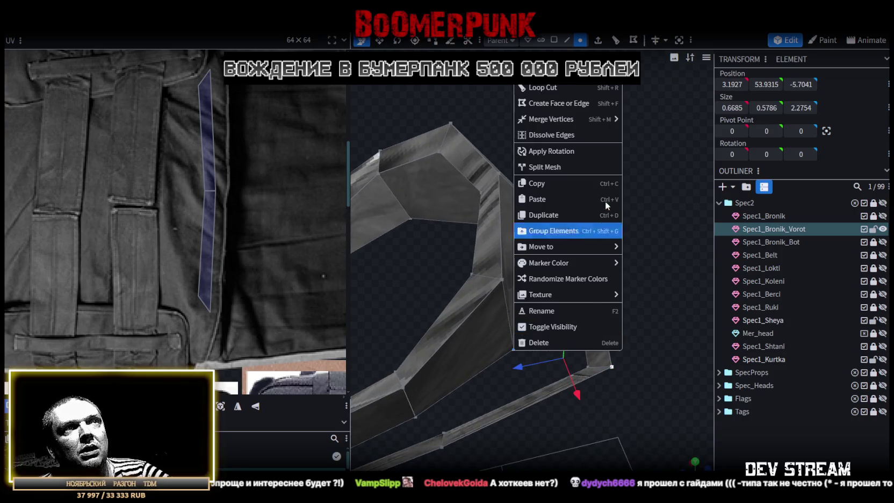
{"action": "mouse_move", "coordinate": [552, 119]}
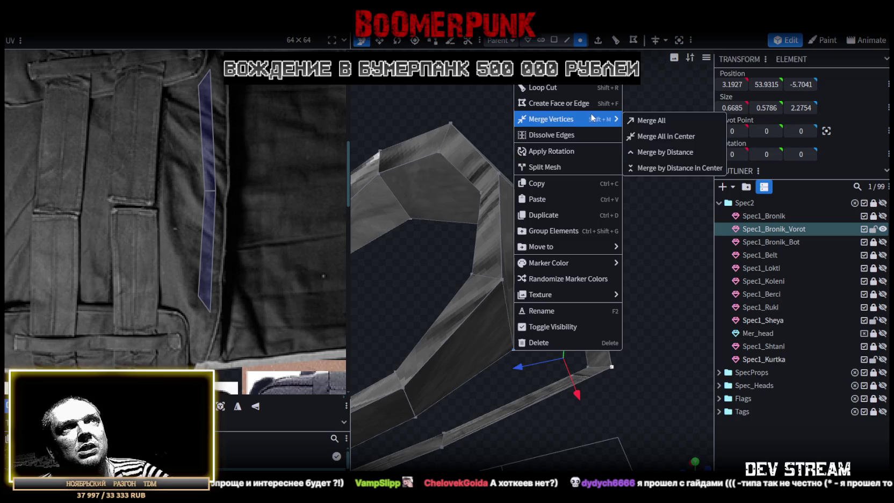
{"action": "left_click", "coordinate": [641, 123]}
{"action": "mouse_move", "coordinate": [656, 382]}
{"action": "left_mouse_down"}
{"action": "mouse_move", "coordinate": [685, 270]}
{"action": "mouse_move", "coordinate": [631, 265]}
{"action": "left_mouse_up"}
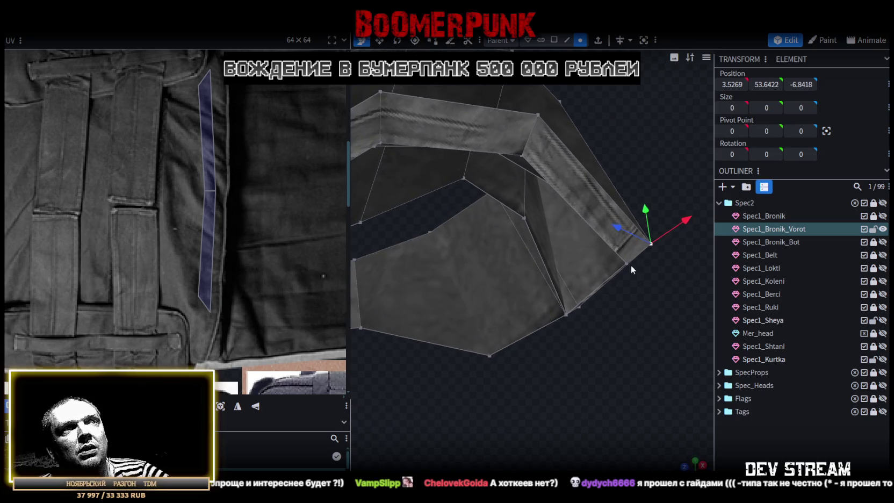
{"action": "left_click", "coordinate": [524, 218], "text": "shift"}
{"action": "right_click", "coordinate": [524, 218]}
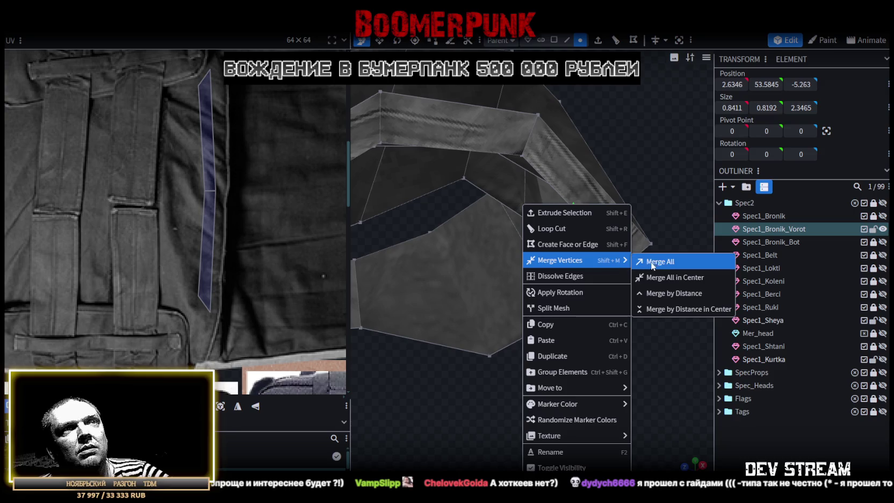
{"action": "left_click", "coordinate": [656, 262]}
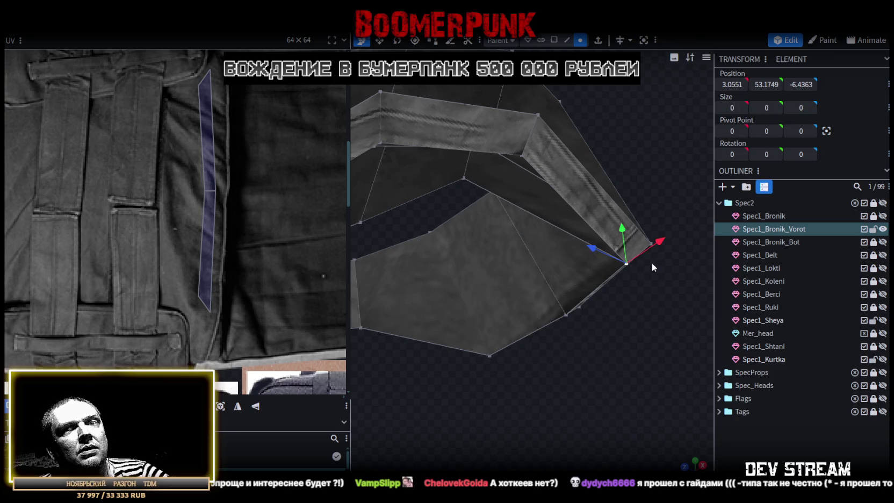
Undo an accidental edge merge, then merge overlapping vertices beneath the collar
{"action": "mouse_move", "coordinate": [636, 273]}
{"action": "left_mouse_down"}
{"action": "mouse_move", "coordinate": [511, 351]}
{"action": "mouse_move", "coordinate": [648, 330]}
{"action": "mouse_move", "coordinate": [634, 321]}
{"action": "mouse_move", "coordinate": [659, 332]}
{"action": "mouse_move", "coordinate": [684, 318]}
{"action": "mouse_move", "coordinate": [573, 264]}
{"action": "mouse_move", "coordinate": [602, 311]}
{"action": "mouse_move", "coordinate": [584, 324]}
{"action": "left_mouse_up"}
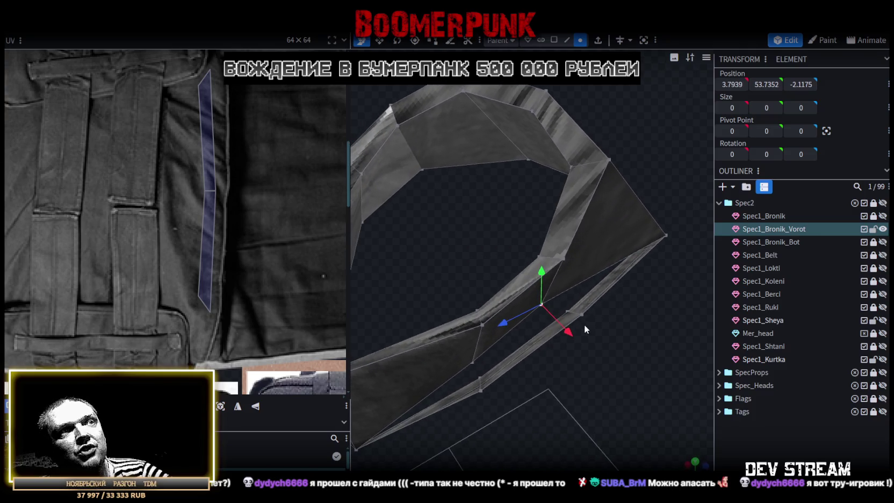
{"action": "left_click", "coordinate": [583, 310]}
{"action": "right_click", "coordinate": [579, 316]}
{"action": "mouse_move", "coordinate": [629, 82]}
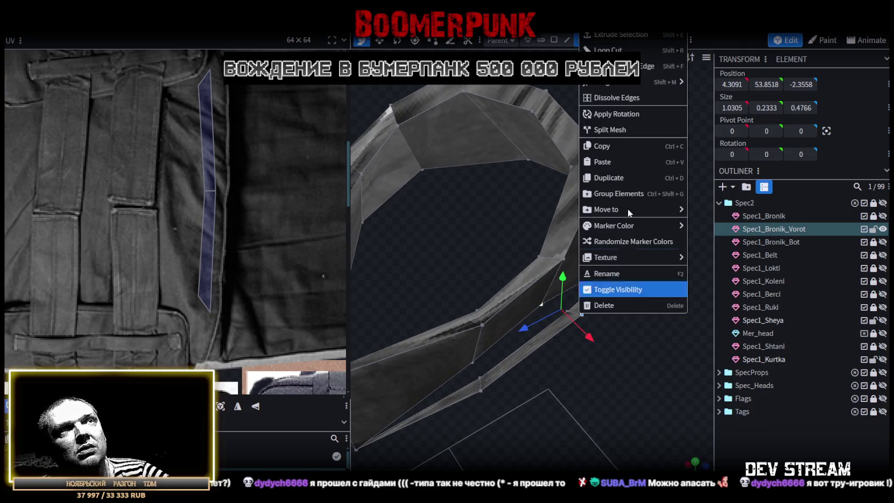
{"action": "left_click", "coordinate": [700, 96]}
{"action": "key", "text": "ctrl+z"}
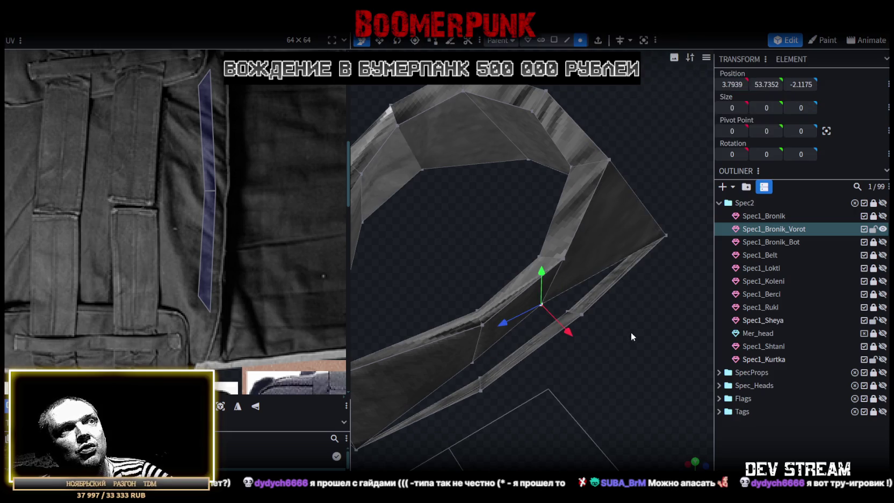
{"action": "mouse_move", "coordinate": [543, 305]}
{"action": "left_mouse_down"}
{"action": "mouse_move", "coordinate": [655, 354]}
{"action": "mouse_move", "coordinate": [665, 319]}
{"action": "mouse_move", "coordinate": [665, 355]}
{"action": "mouse_move", "coordinate": [632, 386]}
{"action": "mouse_move", "coordinate": [536, 297]}
{"action": "left_mouse_up"}
{"action": "right_click", "coordinate": [536, 297]}
{"action": "left_click", "coordinate": [680, 259]}
Merge two more sets of duplicate vertices further around the collar ring
{"action": "mouse_move", "coordinate": [661, 300]}
{"action": "left_mouse_down"}
{"action": "mouse_move", "coordinate": [711, 374]}
{"action": "mouse_move", "coordinate": [619, 382]}
{"action": "mouse_move", "coordinate": [620, 296]}
{"action": "mouse_move", "coordinate": [578, 169]}
{"action": "left_mouse_up"}
{"action": "left_click", "coordinate": [577, 176], "text": "shift"}
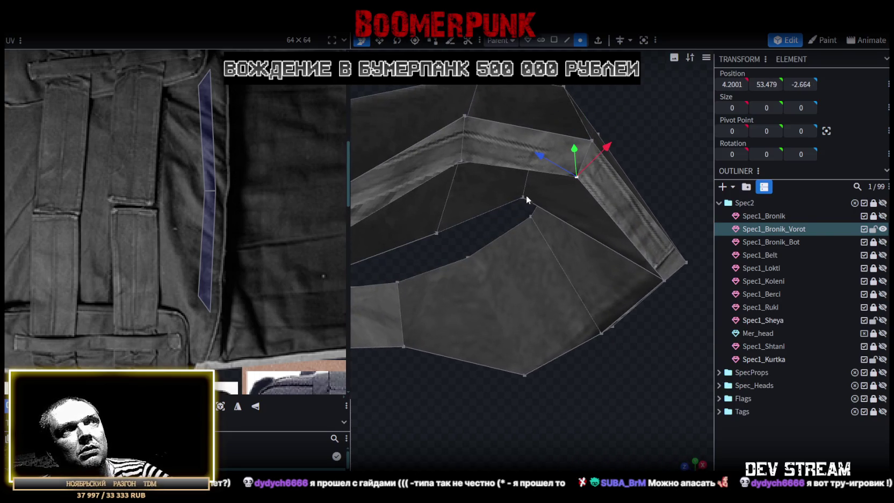
{"action": "left_click", "coordinate": [522, 197], "text": "shift"}
{"action": "right_click", "coordinate": [522, 197]}
{"action": "left_click", "coordinate": [648, 258]}
{"action": "mouse_move", "coordinate": [648, 258]}
{"action": "left_mouse_down"}
{"action": "mouse_move", "coordinate": [501, 365]}
{"action": "mouse_move", "coordinate": [530, 368]}
{"action": "mouse_move", "coordinate": [534, 410]}
{"action": "mouse_move", "coordinate": [556, 396]}
{"action": "left_mouse_up"}
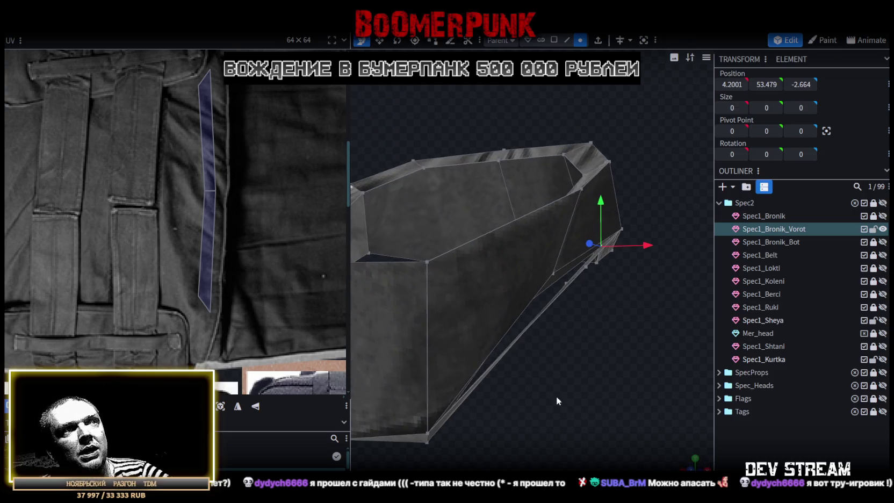
{"action": "left_click", "coordinate": [589, 266]}
{"action": "mouse_move", "coordinate": [614, 324]}
{"action": "left_mouse_down"}
{"action": "mouse_move", "coordinate": [578, 373]}
{"action": "mouse_move", "coordinate": [607, 371]}
{"action": "left_mouse_up"}
{"action": "right_click", "coordinate": [554, 340]}
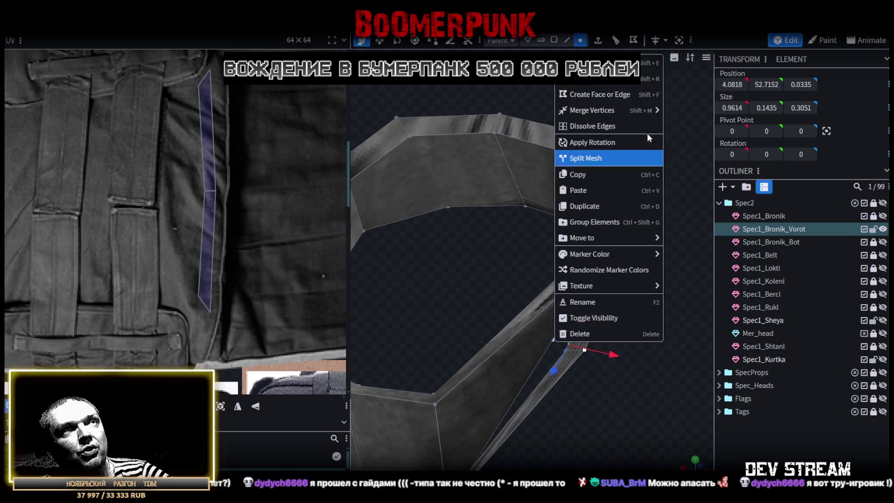
{"action": "left_click", "coordinate": [673, 121]}
Merge the final duplicate vertex pair and inspect the closed collar ring
{"action": "mouse_move", "coordinate": [674, 121]}
{"action": "left_mouse_down"}
{"action": "mouse_move", "coordinate": [658, 310]}
{"action": "mouse_move", "coordinate": [672, 256]}
{"action": "left_mouse_up"}
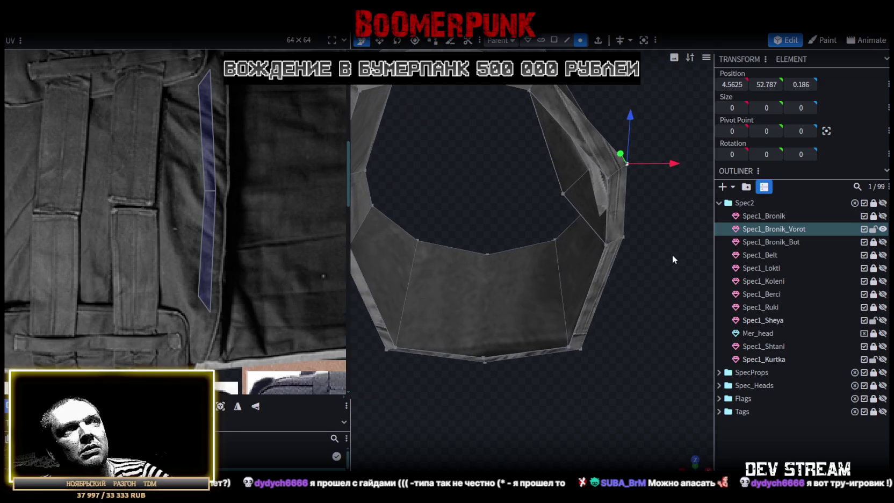
{"action": "left_click", "coordinate": [608, 177], "text": "shift"}
{"action": "left_click", "coordinate": [563, 193], "text": "shift"}
{"action": "right_click", "coordinate": [562, 194]}
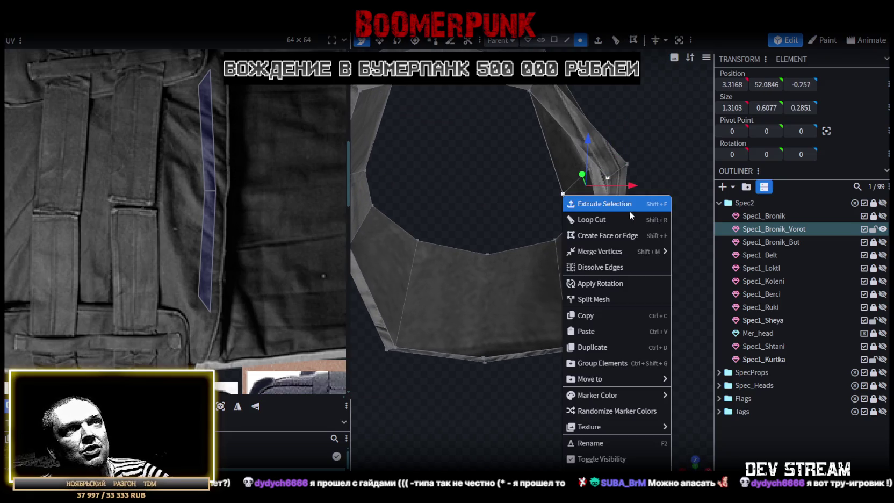
{"action": "left_click", "coordinate": [678, 254]}
{"action": "mouse_move", "coordinate": [675, 239]}
{"action": "left_mouse_down"}
{"action": "mouse_move", "coordinate": [661, 193]}
{"action": "mouse_move", "coordinate": [632, 324]}
{"action": "mouse_move", "coordinate": [598, 292]}
{"action": "mouse_move", "coordinate": [576, 326]}
{"action": "mouse_move", "coordinate": [513, 230]}
{"action": "mouse_move", "coordinate": [390, 274]}
{"action": "mouse_move", "coordinate": [528, 314]}
{"action": "mouse_move", "coordinate": [575, 300]}
{"action": "mouse_move", "coordinate": [614, 301]}
{"action": "mouse_move", "coordinate": [559, 331]}
{"action": "mouse_move", "coordinate": [553, 324]}
{"action": "mouse_move", "coordinate": [574, 307]}
{"action": "mouse_move", "coordinate": [646, 319]}
{"action": "mouse_move", "coordinate": [645, 385]}
{"action": "mouse_move", "coordinate": [633, 274]}
{"action": "mouse_move", "coordinate": [763, 277]}
{"action": "mouse_move", "coordinate": [651, 262]}
{"action": "mouse_move", "coordinate": [482, 274]}
{"action": "mouse_move", "coordinate": [642, 300]}
{"action": "mouse_move", "coordinate": [623, 304]}
{"action": "mouse_move", "coordinate": [634, 289]}
{"action": "mouse_move", "coordinate": [684, 274]}
{"action": "left_mouse_up"}
Leave mesh editing and orbit around the complete textured Spec2 soldier to inspect it
{"action": "key", "text": "Tab"}
{"action": "scroll", "coordinate": [682, 275], "scroll_direction": "up", "scroll_amount": 1}
{"action": "scroll", "coordinate": [678, 276], "scroll_direction": "up", "scroll_amount": 2}
{"action": "scroll", "coordinate": [710, 281], "scroll_direction": "up", "scroll_amount": 2}
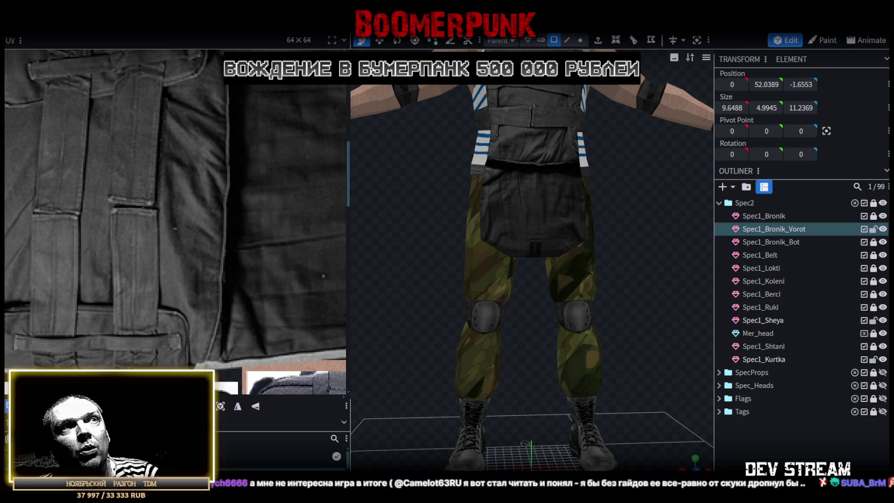
{"action": "mouse_move", "coordinate": [657, 361]}
{"action": "left_mouse_down"}
{"action": "mouse_move", "coordinate": [382, 364]}
{"action": "mouse_move", "coordinate": [491, 376]}
{"action": "mouse_move", "coordinate": [665, 370]}
{"action": "left_mouse_up"}
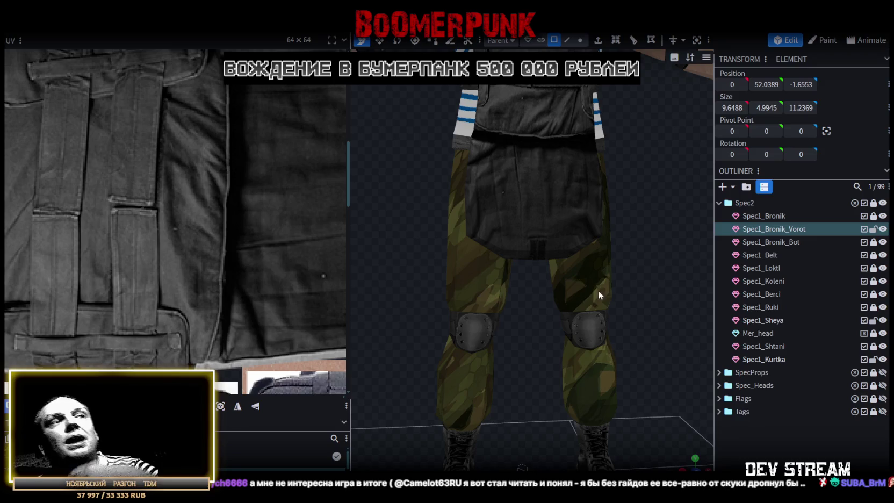
{"action": "scroll", "coordinate": [598, 300], "scroll_direction": "down", "scroll_amount": 2}
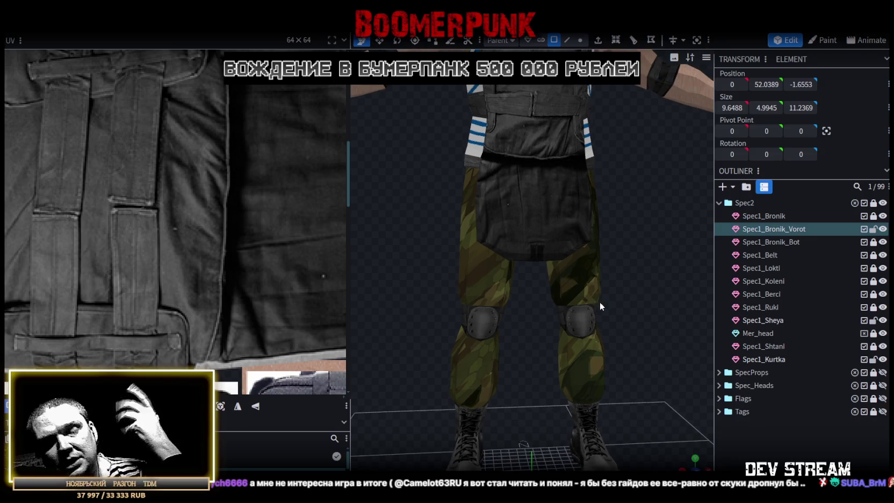
{"action": "scroll", "coordinate": [510, 300], "scroll_direction": "down", "scroll_amount": 3}
{"action": "mouse_move", "coordinate": [672, 283]}
{"action": "left_mouse_down"}
{"action": "mouse_move", "coordinate": [546, 277]}
{"action": "mouse_move", "coordinate": [565, 282]}
{"action": "left_mouse_up"}
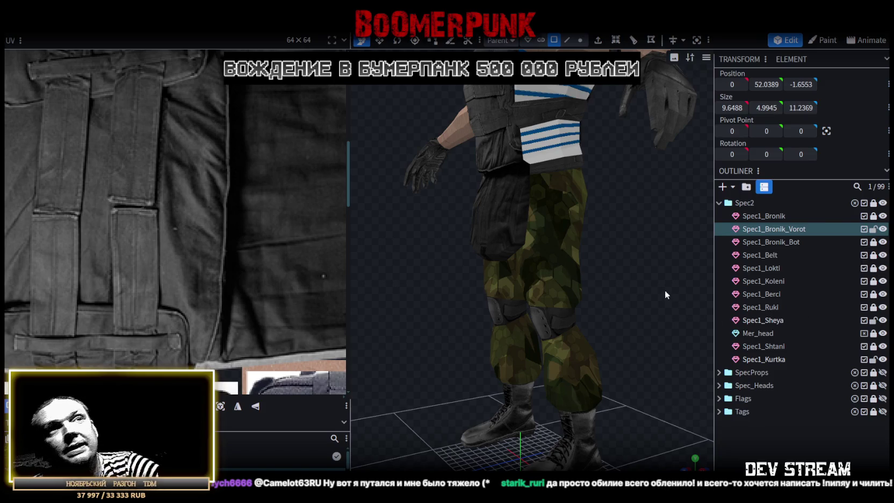
{"action": "scroll", "coordinate": [604, 261], "scroll_direction": "up", "scroll_amount": 3}
Unlock Spec1_Bronik and move a pair of side vest vertices 0.3 back in depth
{"action": "left_click_drag", "start_coordinate": [600, 257], "coordinate": [616, 253]}
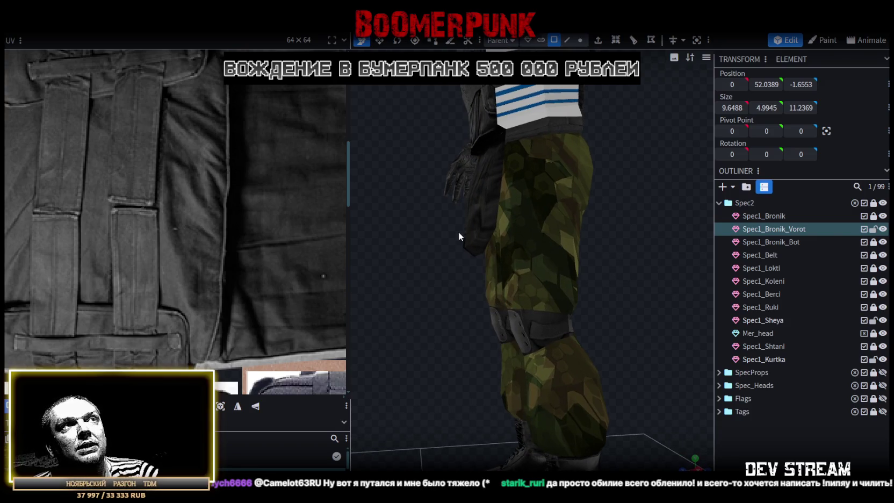
{"action": "right_click_drag", "start_coordinate": [460, 235], "coordinate": [456, 295]}
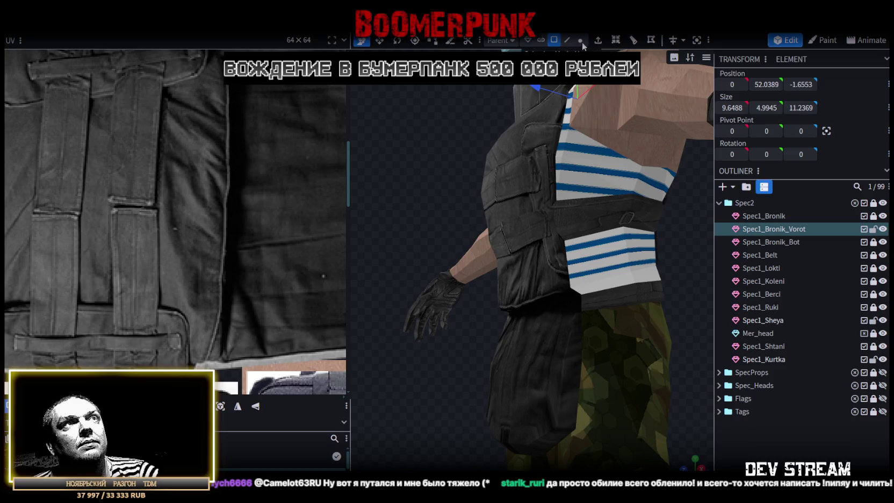
{"action": "left_click", "coordinate": [580, 41]}
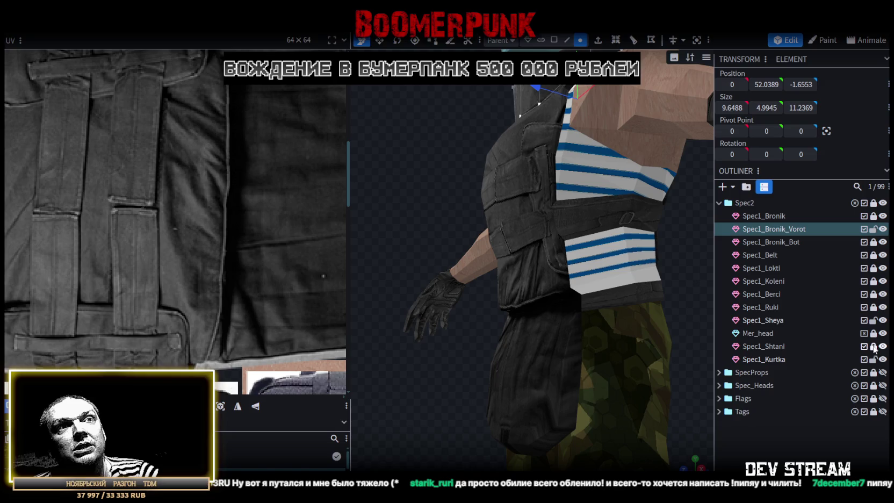
{"action": "left_click", "coordinate": [873, 216]}
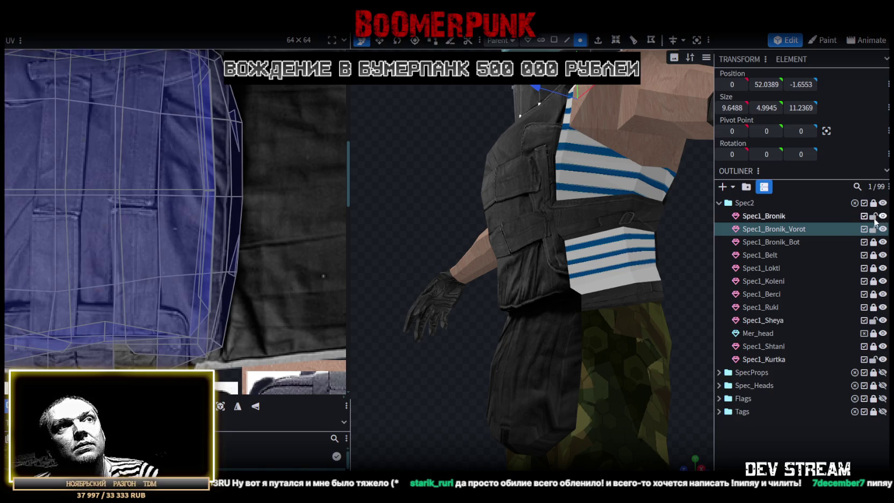
{"action": "left_click", "coordinate": [570, 286]}
{"action": "mouse_move", "coordinate": [458, 346]}
{"action": "left_mouse_down"}
{"action": "mouse_move", "coordinate": [609, 370]}
{"action": "mouse_move", "coordinate": [625, 352]}
{"action": "left_mouse_up"}
{"action": "left_click", "coordinate": [506, 294], "text": "shift"}
{"action": "mouse_move", "coordinate": [577, 303]}
{"action": "left_mouse_down"}
{"action": "mouse_move", "coordinate": [640, 391]}
{"action": "mouse_move", "coordinate": [600, 396]}
{"action": "mouse_move", "coordinate": [521, 304]}
{"action": "left_mouse_up"}
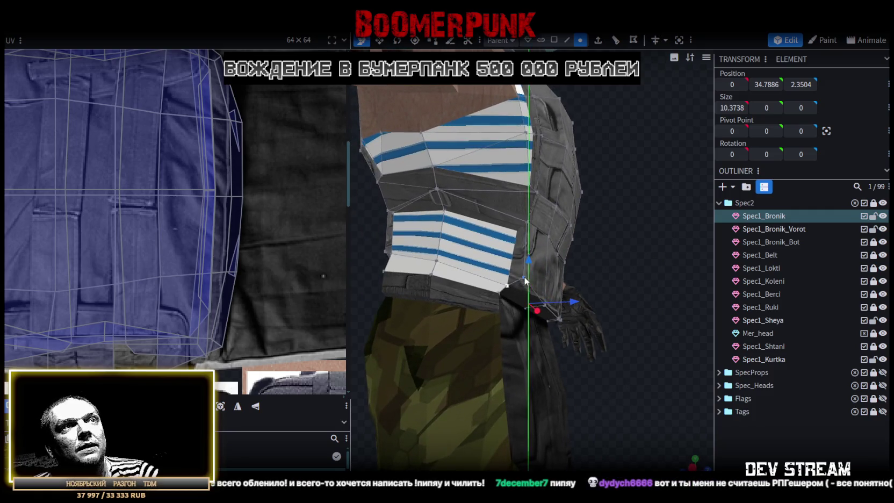
Lower the vest's bottom-edge vertex pair by 0.3 and move them 0.1 back
{"action": "mouse_move", "coordinate": [622, 384]}
{"action": "left_mouse_down"}
{"action": "mouse_move", "coordinate": [568, 398]}
{"action": "mouse_move", "coordinate": [473, 296]}
{"action": "mouse_move", "coordinate": [605, 336]}
{"action": "mouse_move", "coordinate": [617, 293]}
{"action": "left_mouse_up"}
{"action": "left_click", "coordinate": [473, 296]}
{"action": "left_click", "coordinate": [620, 290], "text": "shift"}
{"action": "mouse_move", "coordinate": [536, 252]}
{"action": "left_mouse_down"}
{"action": "mouse_move", "coordinate": [400, 372]}
{"action": "mouse_move", "coordinate": [316, 370]}
{"action": "mouse_move", "coordinate": [378, 341]}
{"action": "left_mouse_up"}
{"action": "mouse_move", "coordinate": [477, 304]}
{"action": "left_mouse_down"}
{"action": "mouse_move", "coordinate": [436, 253]}
{"action": "mouse_move", "coordinate": [693, 270]}
{"action": "mouse_move", "coordinate": [668, 249]}
{"action": "left_mouse_up"}
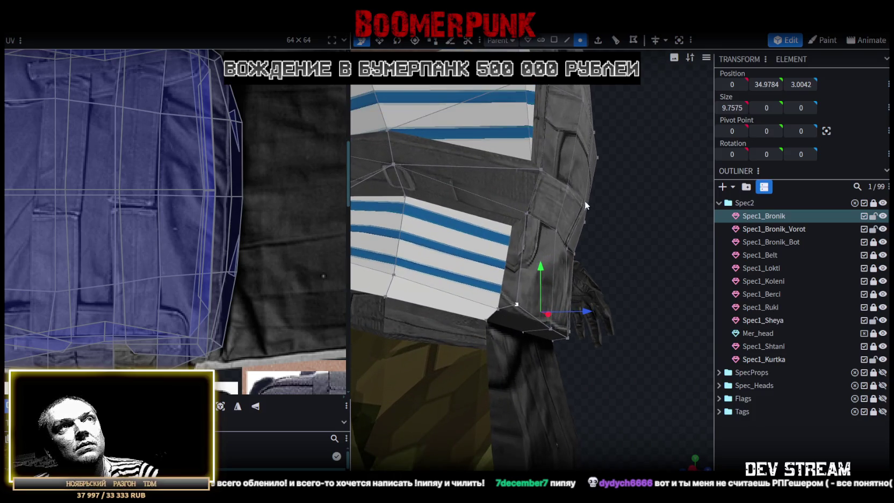
In edge mode, move a lower vest edge 0.1 in depth and raise it 0.1
{"action": "left_click", "coordinate": [567, 41]}
{"action": "left_click", "coordinate": [555, 332]}
{"action": "mouse_move", "coordinate": [555, 332]}
{"action": "left_mouse_down"}
{"action": "mouse_move", "coordinate": [591, 360]}
{"action": "mouse_move", "coordinate": [484, 316]}
{"action": "left_mouse_up"}
{"action": "double_click", "coordinate": [483, 316]}
{"action": "mouse_move", "coordinate": [583, 333]}
{"action": "left_mouse_down"}
{"action": "mouse_move", "coordinate": [602, 346]}
{"action": "mouse_move", "coordinate": [615, 310]}
{"action": "left_mouse_up"}
{"action": "left_click", "coordinate": [615, 310]}
{"action": "mouse_move", "coordinate": [398, 285]}
{"action": "left_mouse_down"}
{"action": "mouse_move", "coordinate": [250, 296]}
{"action": "mouse_move", "coordinate": [458, 290]}
{"action": "mouse_move", "coordinate": [469, 316]}
{"action": "left_mouse_up"}
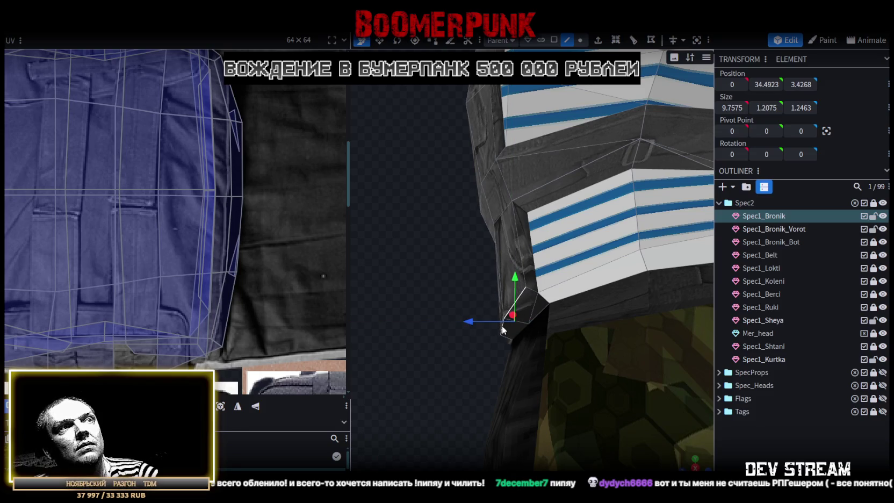
{"action": "left_click", "coordinate": [469, 317]}
{"action": "left_click_drag", "start_coordinate": [409, 342], "coordinate": [476, 306]}
{"action": "left_click", "coordinate": [496, 318]}
{"action": "mouse_move", "coordinate": [416, 383]}
{"action": "left_mouse_down"}
{"action": "mouse_move", "coordinate": [474, 334]}
{"action": "mouse_move", "coordinate": [412, 341]}
{"action": "mouse_move", "coordinate": [403, 354]}
{"action": "mouse_move", "coordinate": [541, 276]}
{"action": "mouse_move", "coordinate": [508, 282]}
{"action": "left_mouse_up"}
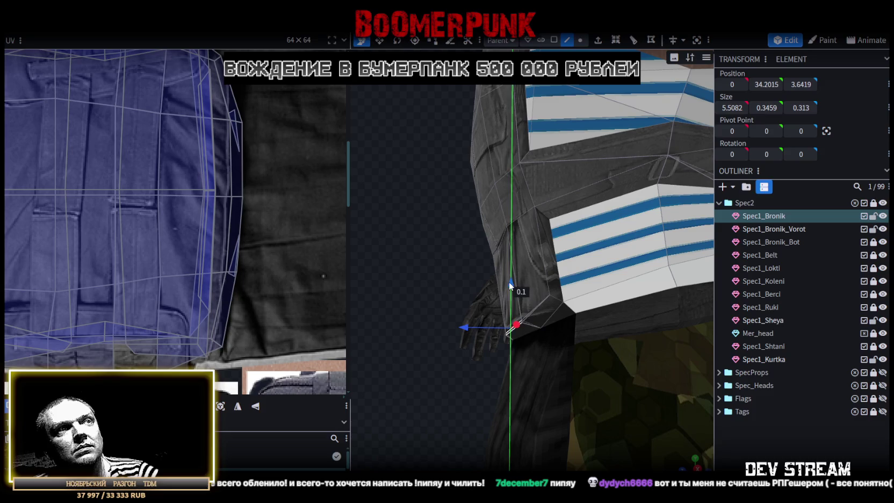
{"action": "mouse_move", "coordinate": [444, 374]}
{"action": "left_mouse_down"}
{"action": "mouse_move", "coordinate": [586, 358]}
{"action": "mouse_move", "coordinate": [652, 372]}
{"action": "left_mouse_up"}
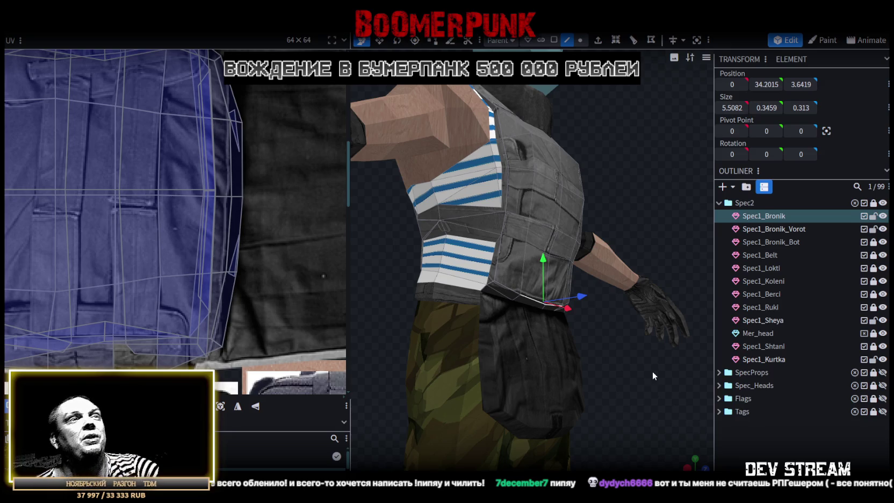
Select the matching vertex pair on both sides of the vest
{"action": "scroll", "coordinate": [640, 397], "scroll_direction": "up", "scroll_amount": 3}
{"action": "scroll", "coordinate": [672, 413], "scroll_direction": "up", "scroll_amount": 4}
{"action": "scroll", "coordinate": [671, 408], "scroll_direction": "up", "scroll_amount": 1}
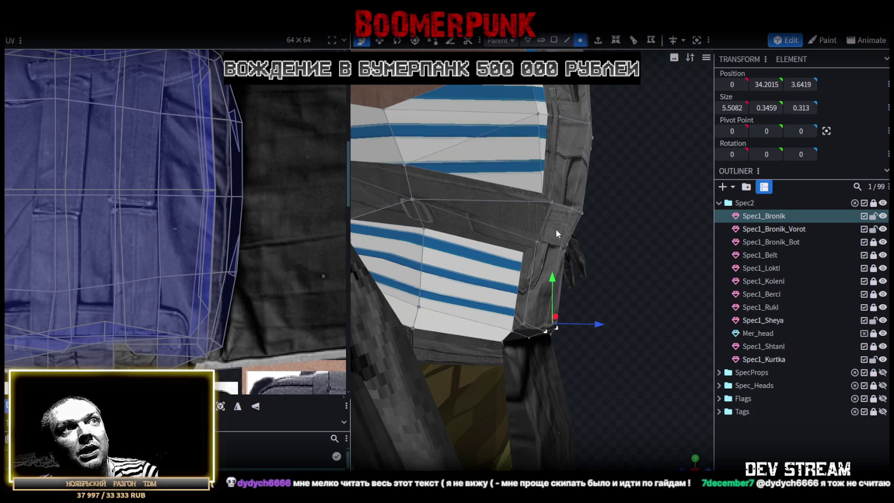
{"action": "left_click", "coordinate": [543, 247]}
{"action": "mouse_move", "coordinate": [544, 247]}
{"action": "left_mouse_down"}
{"action": "mouse_move", "coordinate": [533, 291]}
{"action": "mouse_move", "coordinate": [453, 296]}
{"action": "left_mouse_up"}
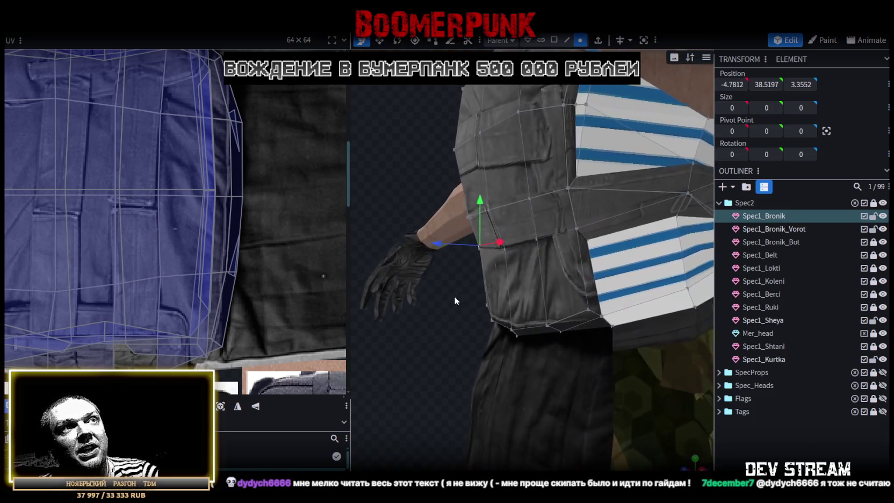
{"action": "left_click", "coordinate": [575, 230], "text": "shift"}
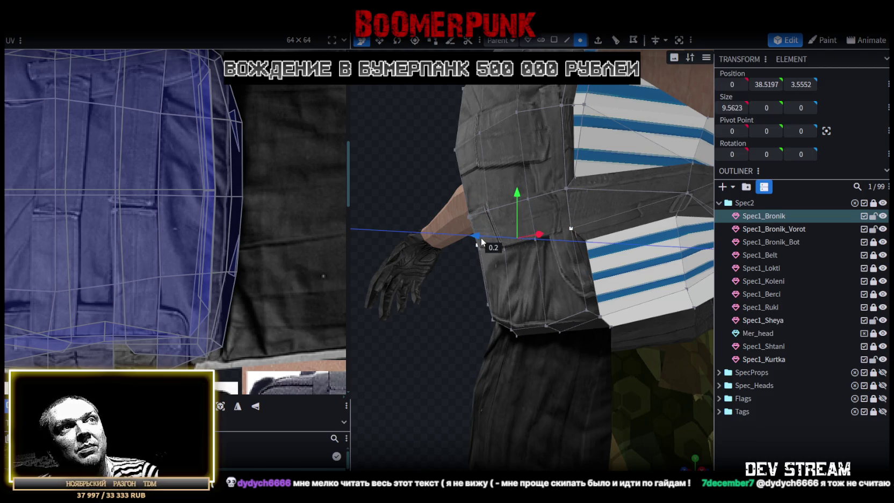
{"action": "mouse_move", "coordinate": [444, 316]}
{"action": "left_mouse_down"}
{"action": "mouse_move", "coordinate": [398, 345]}
{"action": "mouse_move", "coordinate": [575, 324]}
{"action": "mouse_move", "coordinate": [578, 341]}
{"action": "mouse_move", "coordinate": [527, 335]}
{"action": "left_mouse_up"}
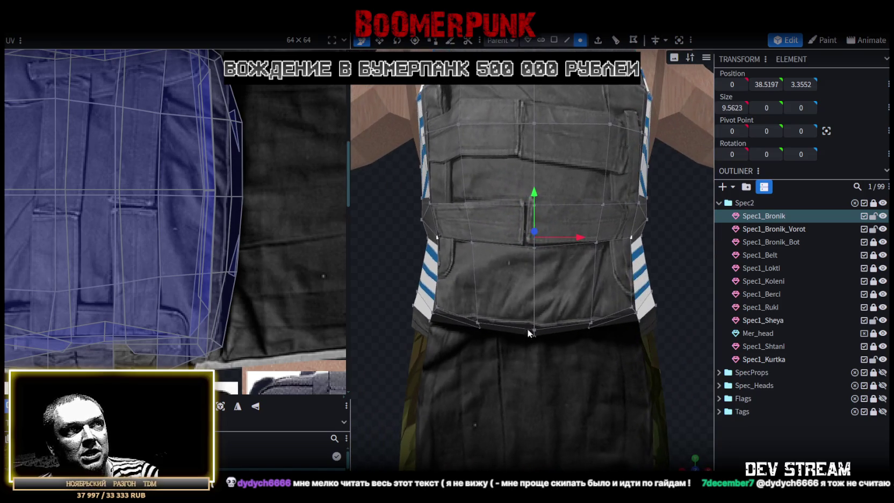
Select another vest vertex and examine the vest's side and back
{"action": "left_click", "coordinate": [534, 252]}
{"action": "scroll", "coordinate": [601, 388], "scroll_direction": "down", "scroll_amount": 3}
{"action": "mouse_move", "coordinate": [630, 375]}
{"action": "left_mouse_down"}
{"action": "mouse_move", "coordinate": [580, 332]}
{"action": "mouse_move", "coordinate": [402, 349]}
{"action": "mouse_move", "coordinate": [671, 323]}
{"action": "left_mouse_up"}
{"action": "scroll", "coordinate": [402, 349], "scroll_direction": "up", "scroll_amount": 3}
{"action": "scroll", "coordinate": [587, 333], "scroll_direction": "down", "scroll_amount": 3}
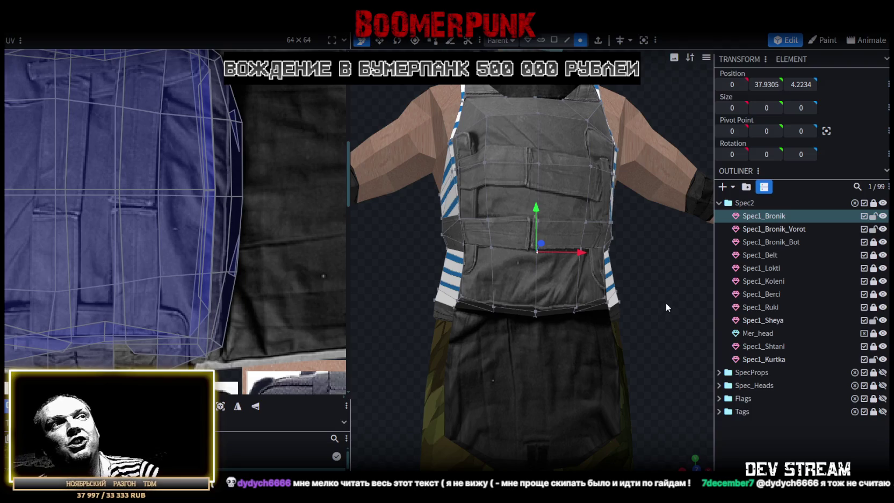
{"action": "mouse_move", "coordinate": [665, 295]}
{"action": "left_mouse_down"}
{"action": "mouse_move", "coordinate": [639, 286]}
{"action": "mouse_move", "coordinate": [615, 319]}
{"action": "mouse_move", "coordinate": [550, 309]}
{"action": "mouse_move", "coordinate": [547, 331]}
{"action": "mouse_move", "coordinate": [622, 332]}
{"action": "mouse_move", "coordinate": [669, 310]}
{"action": "mouse_move", "coordinate": [682, 315]}
{"action": "mouse_move", "coordinate": [619, 310]}
{"action": "mouse_move", "coordinate": [604, 359]}
{"action": "mouse_move", "coordinate": [589, 338]}
{"action": "mouse_move", "coordinate": [645, 339]}
{"action": "mouse_move", "coordinate": [613, 326]}
{"action": "mouse_move", "coordinate": [380, 354]}
{"action": "mouse_move", "coordinate": [392, 375]}
{"action": "mouse_move", "coordinate": [445, 396]}
{"action": "mouse_move", "coordinate": [627, 309]}
{"action": "mouse_move", "coordinate": [639, 358]}
{"action": "mouse_move", "coordinate": [580, 346]}
{"action": "mouse_move", "coordinate": [586, 337]}
{"action": "mouse_move", "coordinate": [577, 331]}
{"action": "mouse_move", "coordinate": [590, 347]}
{"action": "left_mouse_up"}
{"action": "scroll", "coordinate": [682, 316], "scroll_direction": "down", "scroll_amount": 5}
{"action": "scroll", "coordinate": [445, 397], "scroll_direction": "up", "scroll_amount": 3}
{"action": "scroll", "coordinate": [589, 345], "scroll_direction": "up", "scroll_amount": 3}
{"action": "scroll", "coordinate": [590, 348], "scroll_direction": "up", "scroll_amount": 2}
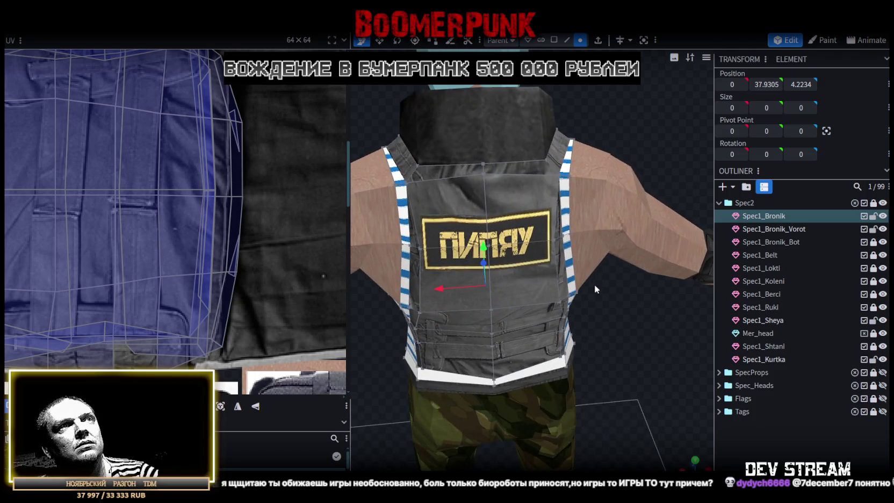
Move both back shoulder-strap edges 0.5 outward, then hide the Spec1_Bronik vest
{"action": "left_click", "coordinate": [568, 40]}
{"action": "left_click", "coordinate": [568, 180]}
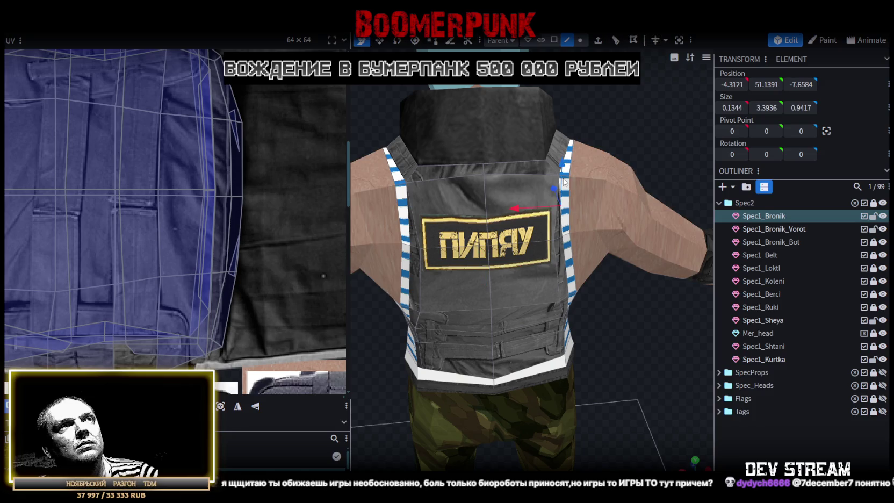
{"action": "scroll", "coordinate": [671, 127], "scroll_direction": "up", "scroll_amount": 4}
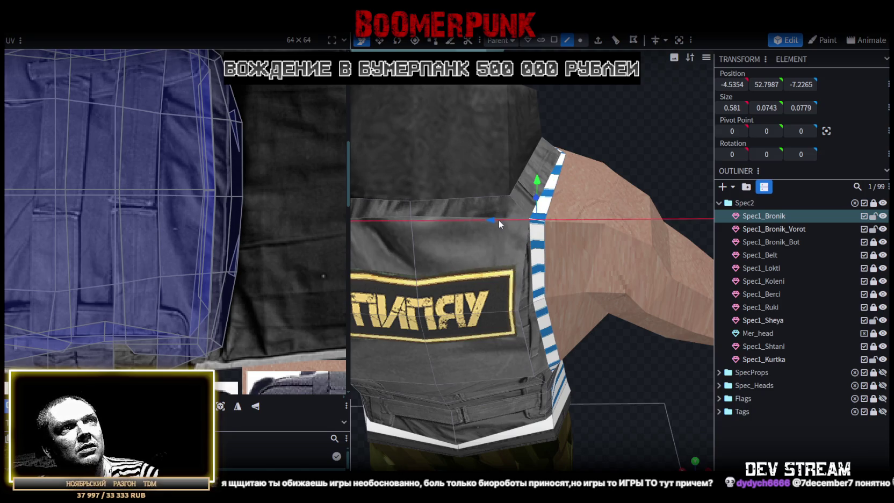
{"action": "mouse_move", "coordinate": [498, 220]}
{"action": "left_mouse_down"}
{"action": "mouse_move", "coordinate": [529, 220]}
{"action": "mouse_move", "coordinate": [561, 142]}
{"action": "mouse_move", "coordinate": [615, 130]}
{"action": "mouse_move", "coordinate": [576, 162]}
{"action": "left_mouse_up"}
{"action": "key", "text": "ctrl+z"}
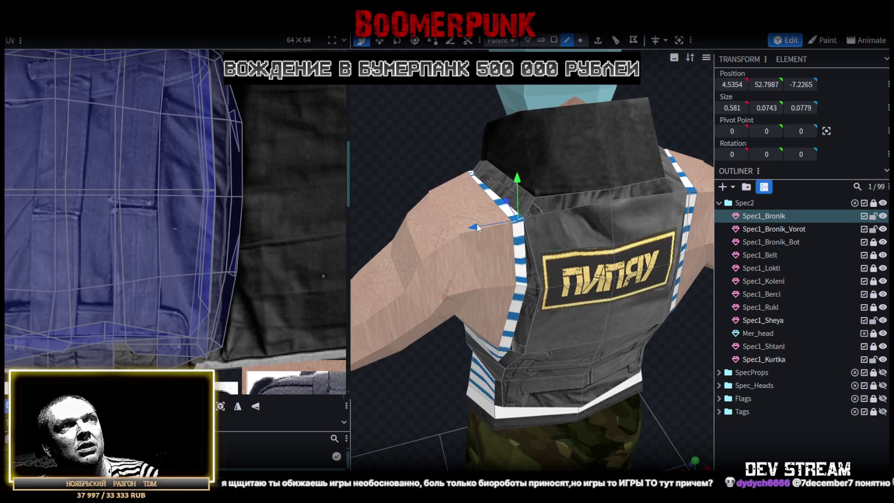
{"action": "left_click_drag", "start_coordinate": [477, 227], "coordinate": [467, 228]}
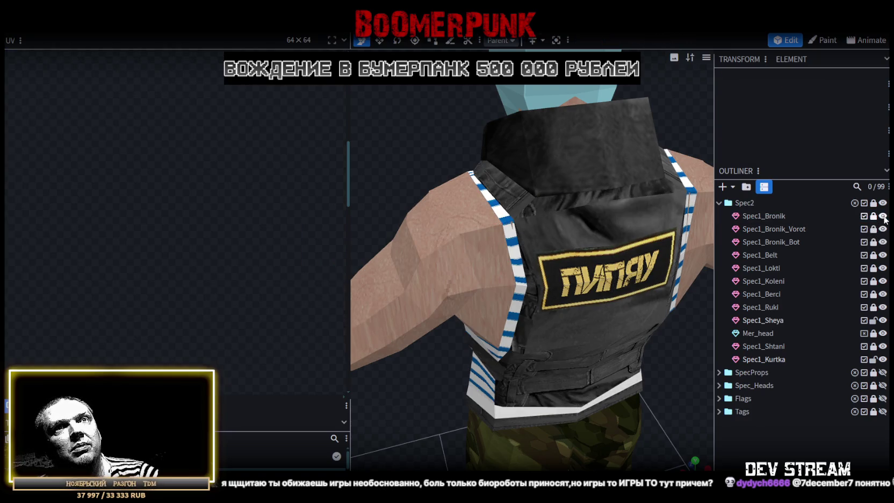
{"action": "left_click", "coordinate": [882, 215]}
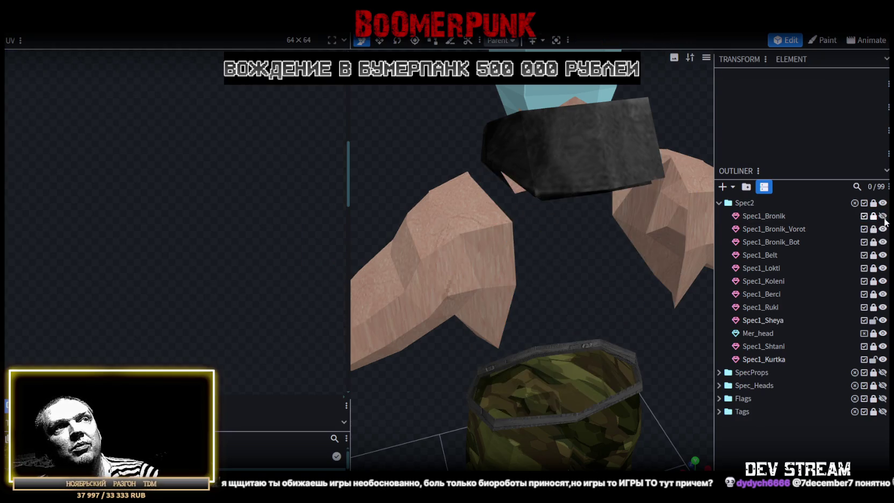
Hide the Spec1_Bronik_Vorot collar and push Spec1_Kurtka arm vertices 0.5 outward on X
{"action": "left_click", "coordinate": [883, 229]}
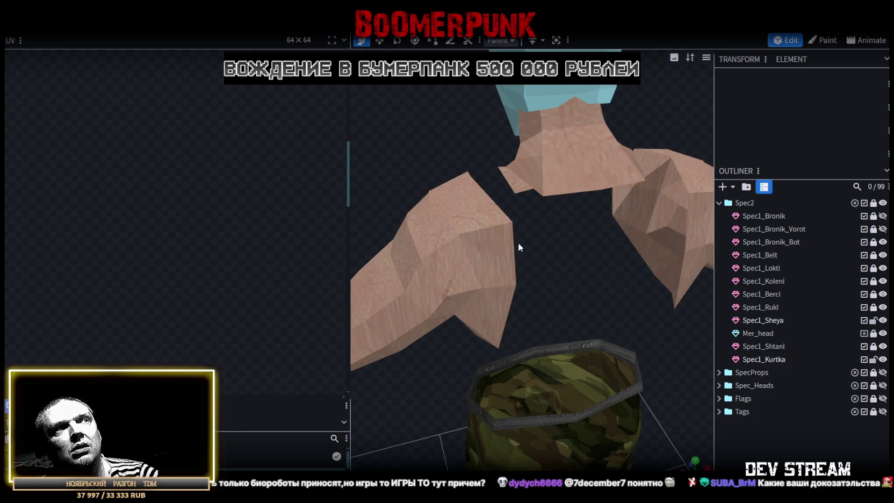
{"action": "left_click", "coordinate": [759, 357]}
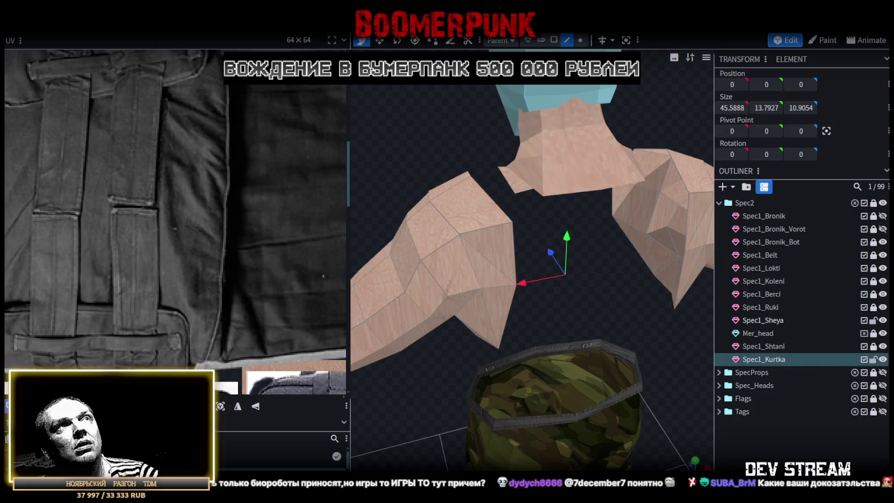
{"action": "key", "text": "Tab"}
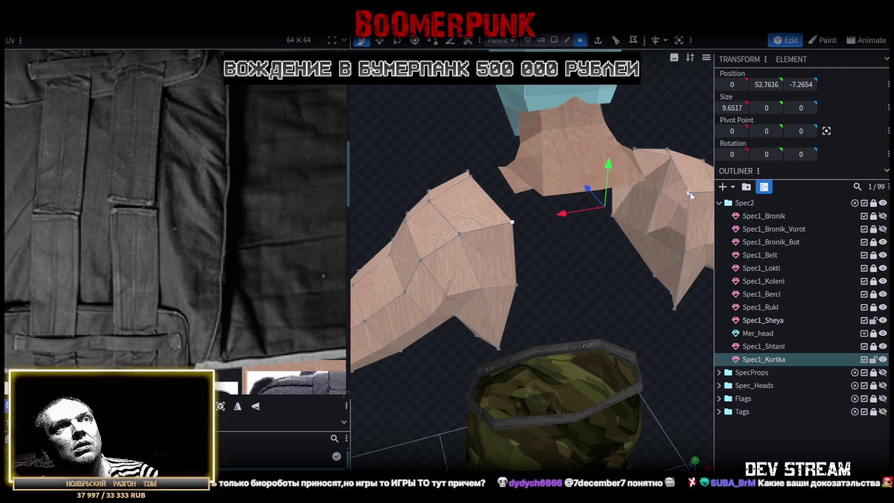
{"action": "scroll", "coordinate": [570, 280], "scroll_direction": "down", "scroll_amount": 2}
{"action": "mouse_move", "coordinate": [571, 282]}
{"action": "left_mouse_down"}
{"action": "mouse_move", "coordinate": [546, 228]}
{"action": "mouse_move", "coordinate": [521, 225]}
{"action": "left_mouse_up"}
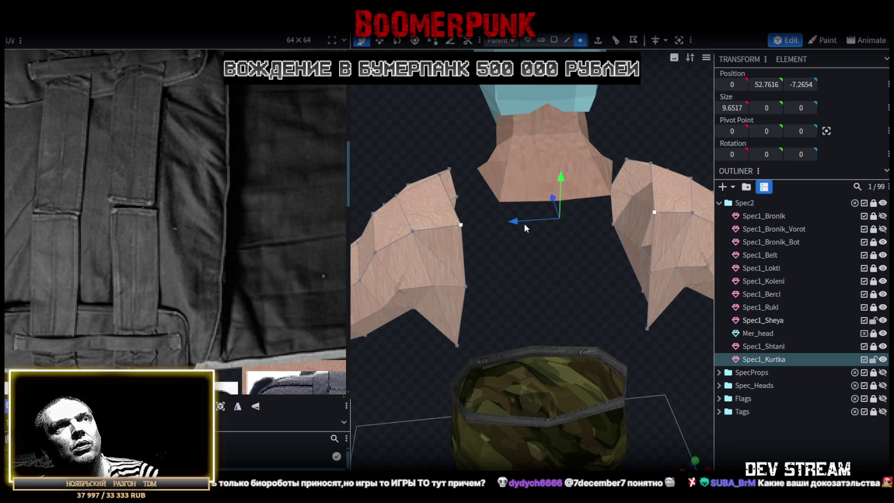
{"action": "left_click", "coordinate": [471, 224]}
{"action": "left_click_drag", "start_coordinate": [422, 222], "coordinate": [415, 227]}
{"action": "left_click", "coordinate": [653, 213]}
{"action": "left_click_drag", "start_coordinate": [610, 218], "coordinate": [618, 218]}
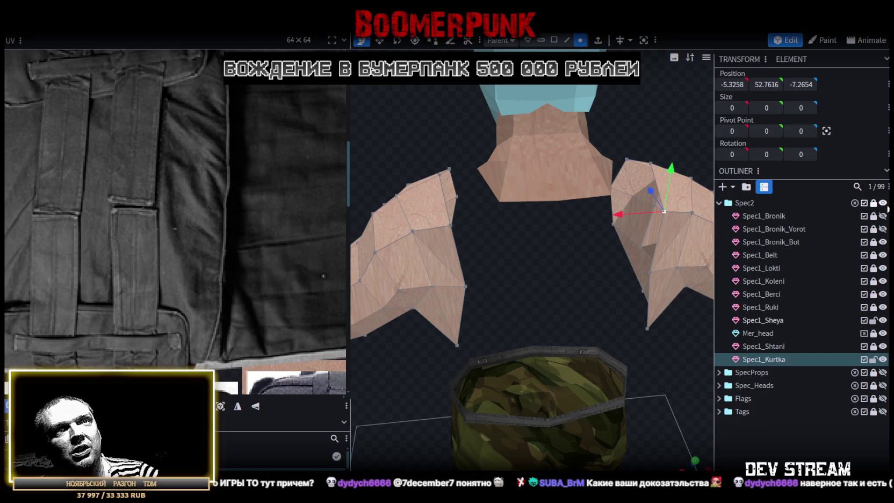
Unhide the vest, shirt and gloves, then reselect Spec1_Kurtka and pick a shoulder vertex
{"action": "left_click", "coordinate": [882, 203]}
{"action": "mouse_move", "coordinate": [528, 244]}
{"action": "left_mouse_down"}
{"action": "mouse_move", "coordinate": [447, 154]}
{"action": "mouse_move", "coordinate": [568, 119]}
{"action": "mouse_move", "coordinate": [688, 100]}
{"action": "left_mouse_up"}
{"action": "left_click", "coordinate": [786, 435]}
{"action": "mouse_move", "coordinate": [627, 344]}
{"action": "left_mouse_down"}
{"action": "mouse_move", "coordinate": [529, 324]}
{"action": "mouse_move", "coordinate": [491, 283]}
{"action": "mouse_move", "coordinate": [444, 281]}
{"action": "mouse_move", "coordinate": [424, 268]}
{"action": "mouse_move", "coordinate": [544, 311]}
{"action": "mouse_move", "coordinate": [574, 333]}
{"action": "mouse_move", "coordinate": [531, 355]}
{"action": "mouse_move", "coordinate": [479, 358]}
{"action": "left_mouse_up"}
{"action": "scroll", "coordinate": [529, 324], "scroll_direction": "up", "scroll_amount": 3}
{"action": "scroll", "coordinate": [574, 332], "scroll_direction": "up", "scroll_amount": 2}
{"action": "left_click", "coordinate": [653, 226]}
{"action": "mouse_move", "coordinate": [579, 278]}
{"action": "left_mouse_down"}
{"action": "mouse_move", "coordinate": [542, 310]}
{"action": "mouse_move", "coordinate": [565, 355]}
{"action": "mouse_move", "coordinate": [471, 322]}
{"action": "mouse_move", "coordinate": [502, 333]}
{"action": "mouse_move", "coordinate": [560, 304]}
{"action": "mouse_move", "coordinate": [576, 321]}
{"action": "mouse_move", "coordinate": [593, 385]}
{"action": "mouse_move", "coordinate": [575, 378]}
{"action": "left_mouse_up"}
{"action": "scroll", "coordinate": [566, 355], "scroll_direction": "up", "scroll_amount": 2}
{"action": "scroll", "coordinate": [575, 377], "scroll_direction": "up", "scroll_amount": 3}
{"action": "left_click", "coordinate": [548, 313]}
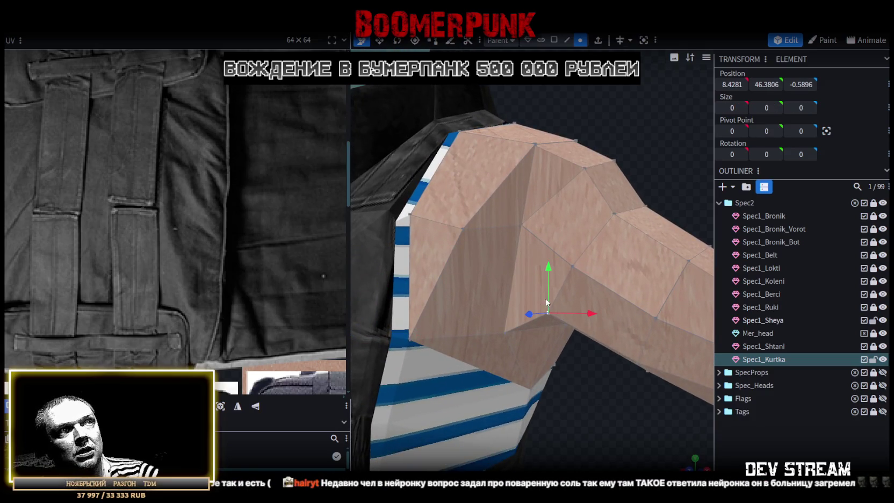
Select the mirrored pair of Spec1_Kurtka shoulder vertices
{"action": "left_click", "coordinate": [521, 224], "text": "shift"}
{"action": "left_click_drag", "start_coordinate": [578, 430], "coordinate": [648, 393]}
{"action": "scroll", "coordinate": [458, 368], "scroll_direction": "down", "scroll_amount": 3}
{"action": "scroll", "coordinate": [501, 357], "scroll_direction": "down", "scroll_amount": 2}
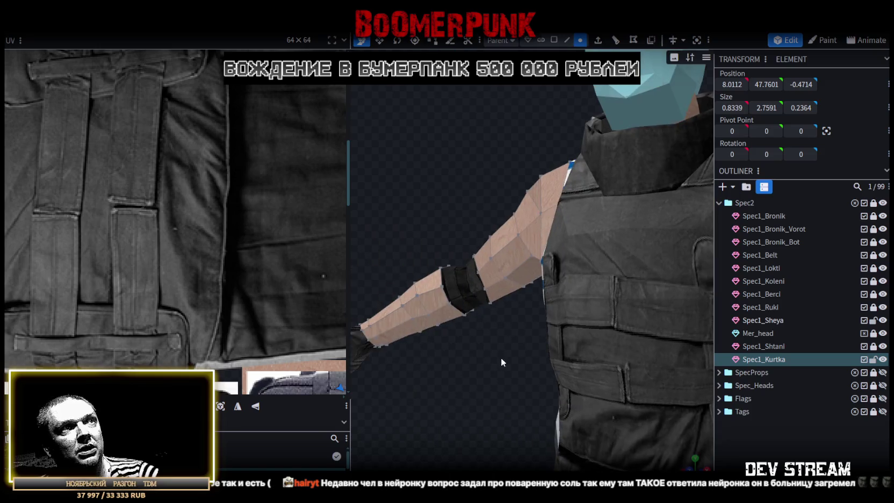
{"action": "left_click_drag", "start_coordinate": [500, 357], "coordinate": [572, 375]}
{"action": "scroll", "coordinate": [492, 382], "scroll_direction": "up", "scroll_amount": 2}
{"action": "left_click", "coordinate": [534, 222]}
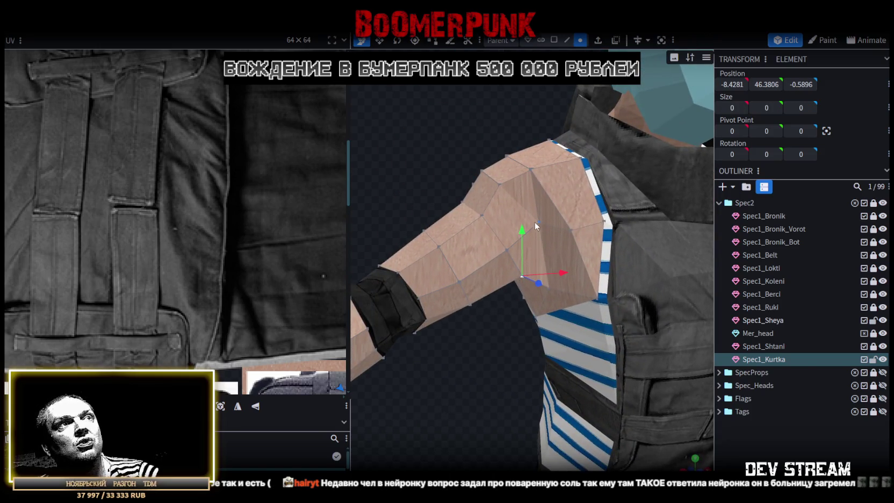
{"action": "left_click", "coordinate": [538, 220], "text": "shift"}
{"action": "mouse_move", "coordinate": [540, 220]}
{"action": "left_mouse_down"}
{"action": "mouse_move", "coordinate": [569, 321]}
{"action": "mouse_move", "coordinate": [561, 337]}
{"action": "mouse_move", "coordinate": [464, 319]}
{"action": "left_mouse_up"}
{"action": "left_click", "coordinate": [464, 319]}
{"action": "mouse_move", "coordinate": [647, 285]}
{"action": "left_mouse_down"}
{"action": "mouse_move", "coordinate": [519, 314]}
{"action": "mouse_move", "coordinate": [542, 355]}
{"action": "mouse_move", "coordinate": [410, 361]}
{"action": "left_mouse_up"}
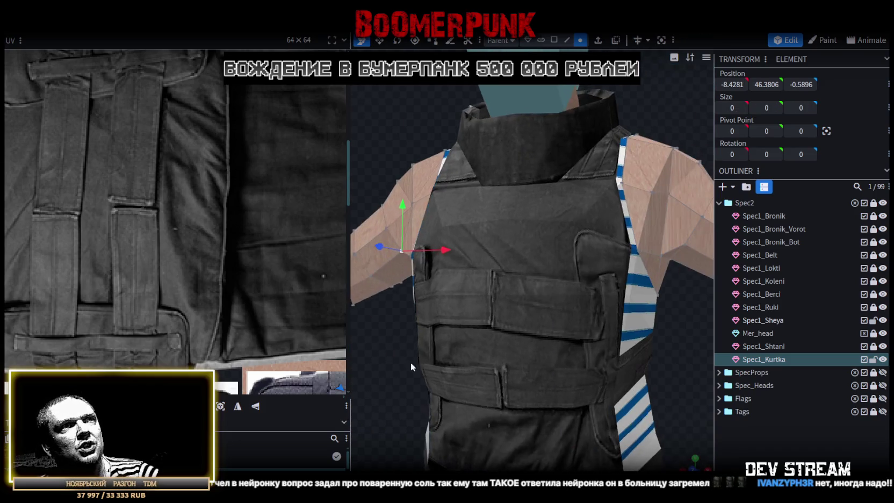
{"action": "left_click", "coordinate": [686, 246], "text": "shift"}
{"action": "mouse_move", "coordinate": [667, 318]}
{"action": "left_mouse_down"}
{"action": "mouse_move", "coordinate": [670, 368]}
{"action": "mouse_move", "coordinate": [581, 281]}
{"action": "left_mouse_up"}
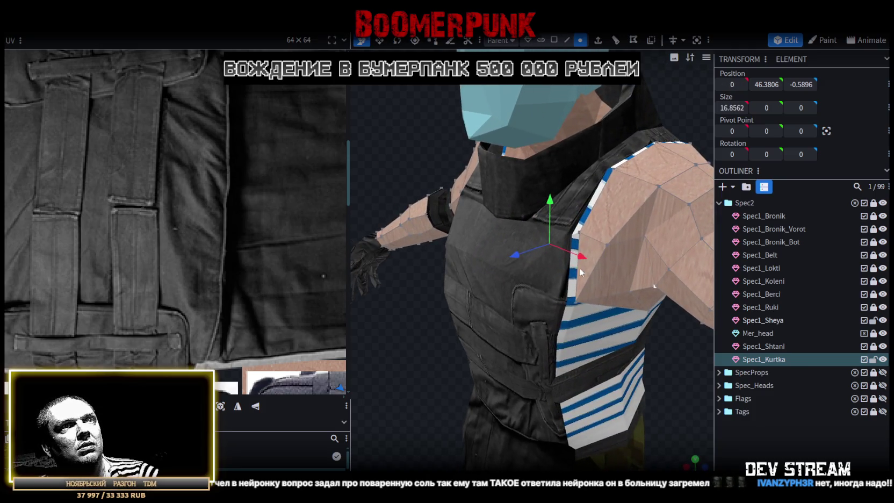
Move the shoulder vertices 0.5 back, narrow them to 15.8562 apart, and raise them 0.25
{"action": "left_click_drag", "start_coordinate": [521, 255], "coordinate": [522, 253]}
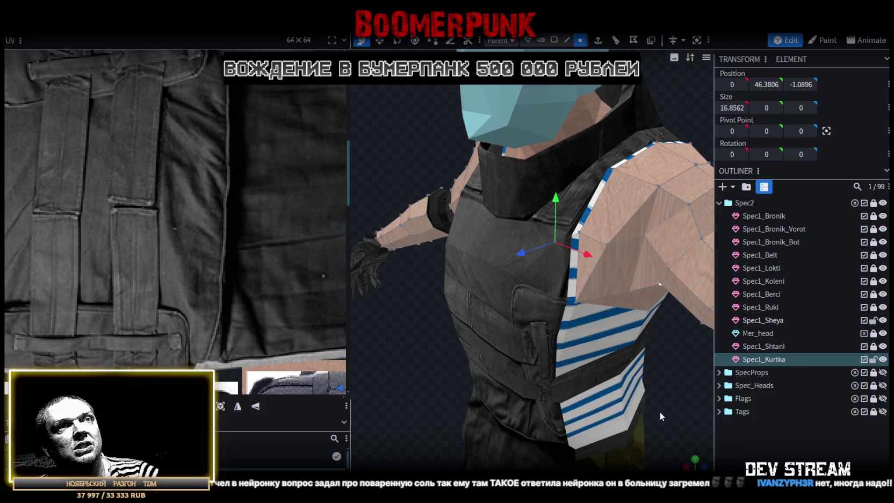
{"action": "left_click_drag", "start_coordinate": [659, 411], "coordinate": [722, 364]}
{"action": "key", "text": "s"}
{"action": "left_click_drag", "start_coordinate": [588, 255], "coordinate": [576, 250]}
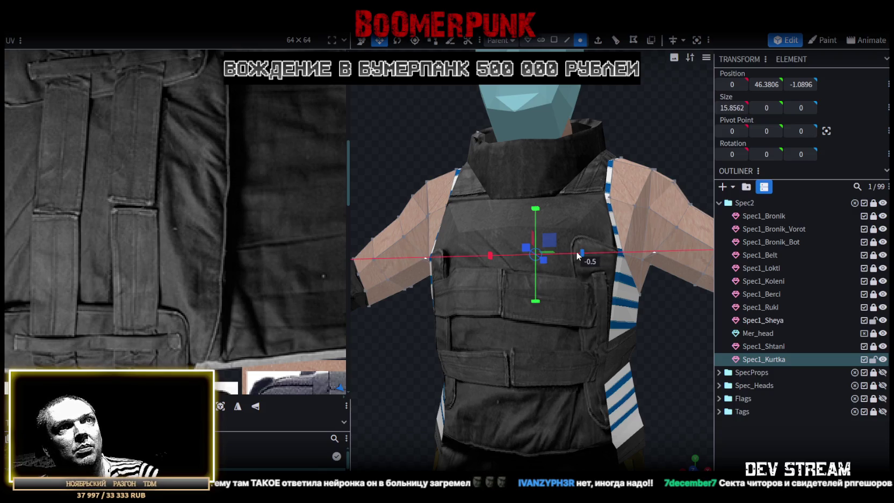
{"action": "mouse_move", "coordinate": [669, 319]}
{"action": "left_mouse_down"}
{"action": "mouse_move", "coordinate": [587, 313]}
{"action": "mouse_move", "coordinate": [539, 270]}
{"action": "left_mouse_up"}
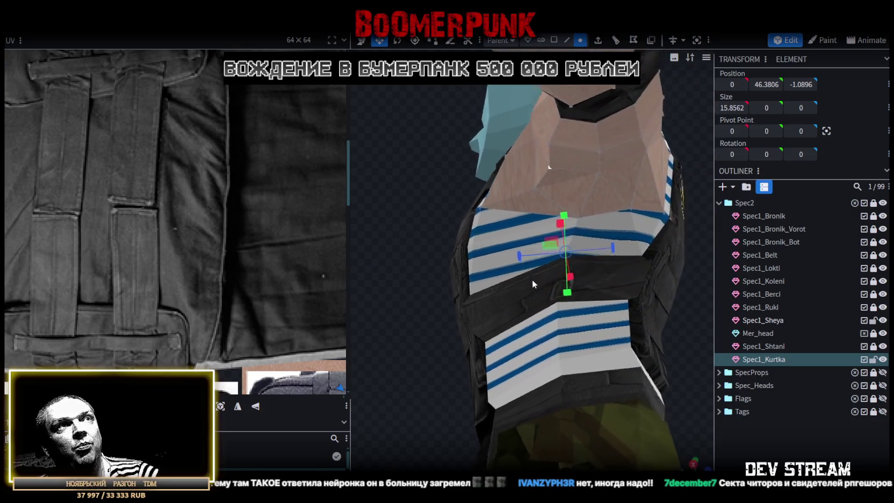
{"action": "key", "text": "v"}
{"action": "left_click_drag", "start_coordinate": [566, 212], "coordinate": [567, 208]}
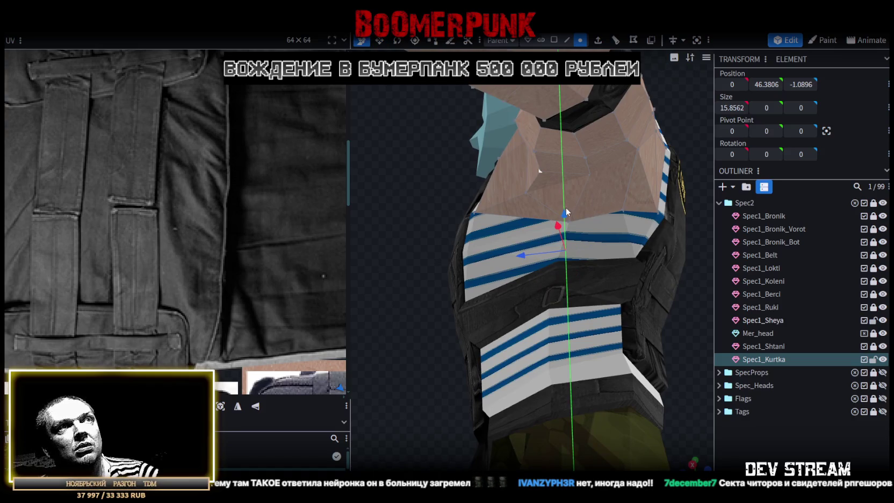
{"action": "mouse_move", "coordinate": [427, 301]}
{"action": "left_mouse_down"}
{"action": "mouse_move", "coordinate": [512, 346]}
{"action": "mouse_move", "coordinate": [564, 356]}
{"action": "mouse_move", "coordinate": [568, 379]}
{"action": "mouse_move", "coordinate": [647, 390]}
{"action": "mouse_move", "coordinate": [684, 332]}
{"action": "mouse_move", "coordinate": [669, 342]}
{"action": "left_mouse_up"}
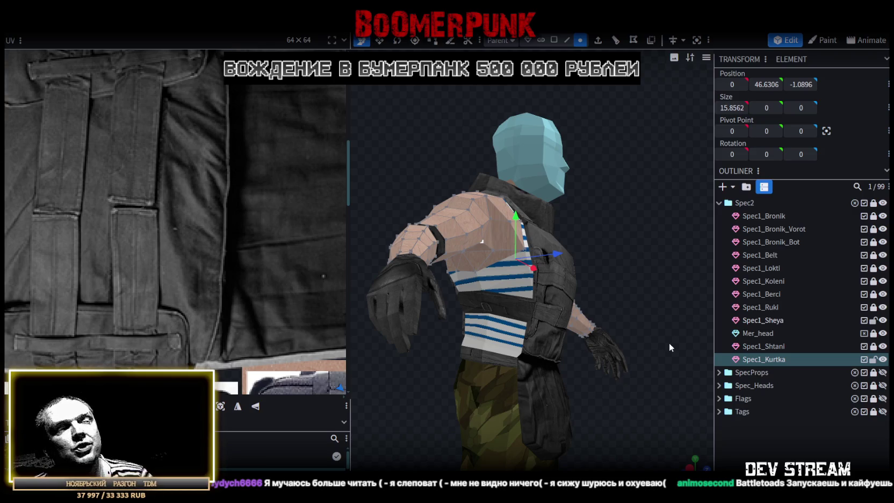
{"action": "mouse_move", "coordinate": [697, 130]}
{"action": "left_mouse_down"}
{"action": "mouse_move", "coordinate": [585, 247]}
{"action": "mouse_move", "coordinate": [666, 242]}
{"action": "mouse_move", "coordinate": [615, 297]}
{"action": "mouse_move", "coordinate": [586, 273]}
{"action": "mouse_move", "coordinate": [604, 256]}
{"action": "mouse_move", "coordinate": [639, 266]}
{"action": "mouse_move", "coordinate": [637, 286]}
{"action": "mouse_move", "coordinate": [672, 273]}
{"action": "mouse_move", "coordinate": [720, 283]}
{"action": "mouse_move", "coordinate": [592, 283]}
{"action": "mouse_move", "coordinate": [524, 244]}
{"action": "mouse_move", "coordinate": [540, 212]}
{"action": "mouse_move", "coordinate": [581, 206]}
{"action": "mouse_move", "coordinate": [634, 220]}
{"action": "mouse_move", "coordinate": [603, 235]}
{"action": "mouse_move", "coordinate": [534, 216]}
{"action": "mouse_move", "coordinate": [444, 226]}
{"action": "mouse_move", "coordinate": [573, 248]}
{"action": "mouse_move", "coordinate": [483, 236]}
{"action": "mouse_move", "coordinate": [441, 253]}
{"action": "mouse_move", "coordinate": [450, 218]}
{"action": "mouse_move", "coordinate": [421, 233]}
{"action": "mouse_move", "coordinate": [495, 230]}
{"action": "mouse_move", "coordinate": [629, 247]}
{"action": "mouse_move", "coordinate": [650, 237]}
{"action": "mouse_move", "coordinate": [617, 388]}
{"action": "mouse_move", "coordinate": [612, 312]}
{"action": "mouse_move", "coordinate": [602, 317]}
{"action": "left_mouse_up"}
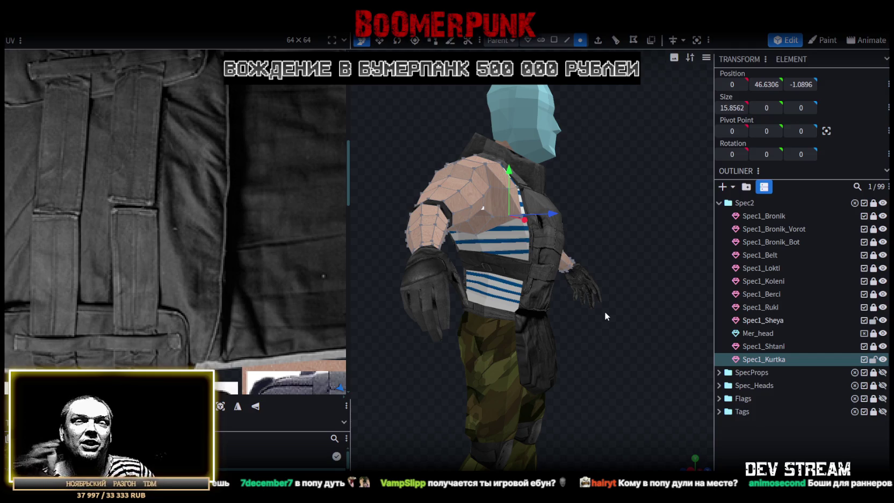
{"action": "scroll", "coordinate": [625, 311], "scroll_direction": "up", "scroll_amount": 2}
{"action": "mouse_move", "coordinate": [639, 353]}
{"action": "left_mouse_down"}
{"action": "mouse_move", "coordinate": [404, 363]}
{"action": "mouse_move", "coordinate": [582, 388]}
{"action": "mouse_move", "coordinate": [587, 331]}
{"action": "mouse_move", "coordinate": [616, 338]}
{"action": "mouse_move", "coordinate": [312, 321]}
{"action": "mouse_move", "coordinate": [523, 346]}
{"action": "left_mouse_up"}
{"action": "scroll", "coordinate": [550, 350], "scroll_direction": "down", "scroll_amount": 2}
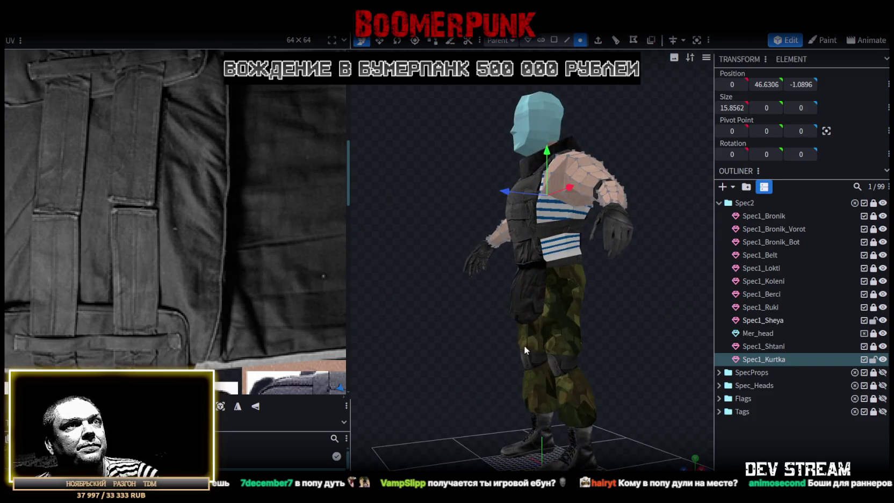
{"action": "mouse_move", "coordinate": [570, 318]}
{"action": "left_mouse_down"}
{"action": "mouse_move", "coordinate": [690, 332]}
{"action": "mouse_move", "coordinate": [639, 295]}
{"action": "mouse_move", "coordinate": [699, 300]}
{"action": "mouse_move", "coordinate": [653, 337]}
{"action": "mouse_move", "coordinate": [610, 320]}
{"action": "mouse_move", "coordinate": [638, 332]}
{"action": "left_mouse_up"}
{"action": "scroll", "coordinate": [649, 333], "scroll_direction": "up", "scroll_amount": 2}
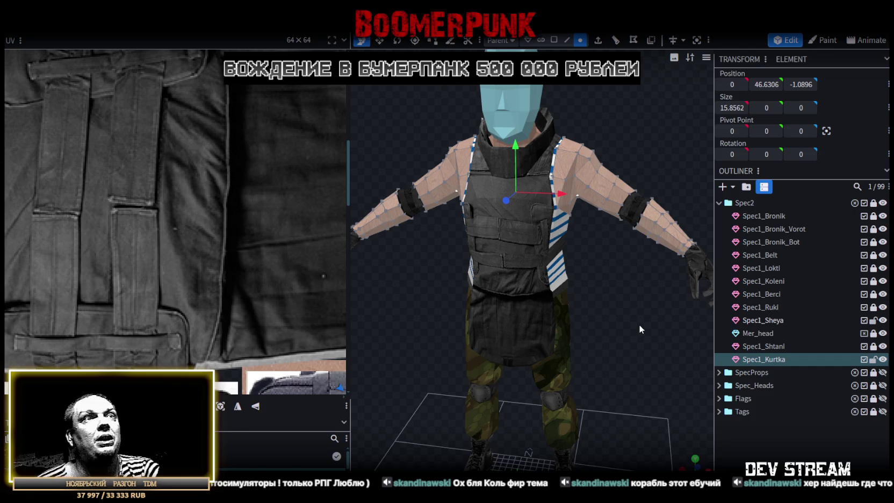
{"action": "scroll", "coordinate": [619, 332], "scroll_direction": "up", "scroll_amount": 5}
{"action": "mouse_move", "coordinate": [619, 332]}
{"action": "left_mouse_down"}
{"action": "mouse_move", "coordinate": [554, 282]}
{"action": "mouse_move", "coordinate": [645, 300]}
{"action": "left_mouse_up"}
{"action": "scroll", "coordinate": [645, 300], "scroll_direction": "down", "scroll_amount": 2}
{"action": "scroll", "coordinate": [645, 300], "scroll_direction": "down", "scroll_amount": 2}
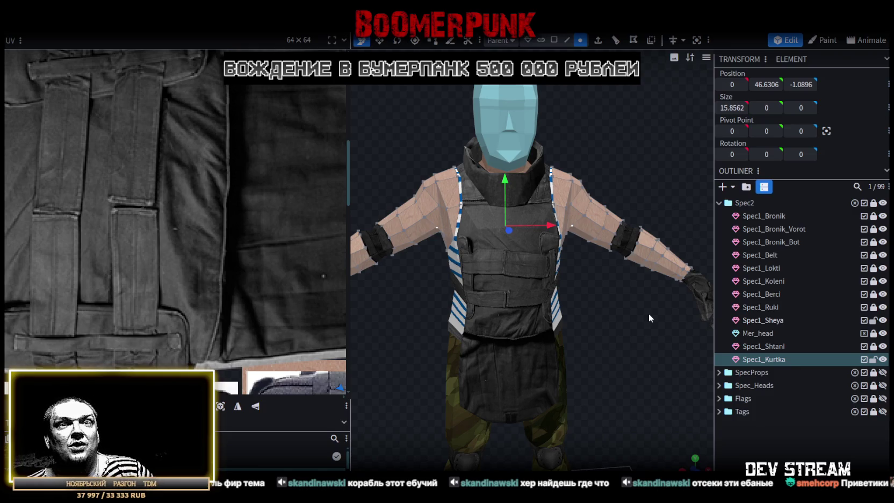
{"action": "mouse_move", "coordinate": [649, 294]}
{"action": "left_mouse_down"}
{"action": "mouse_move", "coordinate": [621, 311]}
{"action": "mouse_move", "coordinate": [590, 298]}
{"action": "mouse_move", "coordinate": [593, 345]}
{"action": "mouse_move", "coordinate": [639, 362]}
{"action": "mouse_move", "coordinate": [593, 376]}
{"action": "left_mouse_up"}
{"action": "mouse_move", "coordinate": [597, 377]}
{"action": "left_mouse_down"}
{"action": "mouse_move", "coordinate": [628, 346]}
{"action": "mouse_move", "coordinate": [653, 372]}
{"action": "mouse_move", "coordinate": [489, 317]}
{"action": "left_mouse_up"}
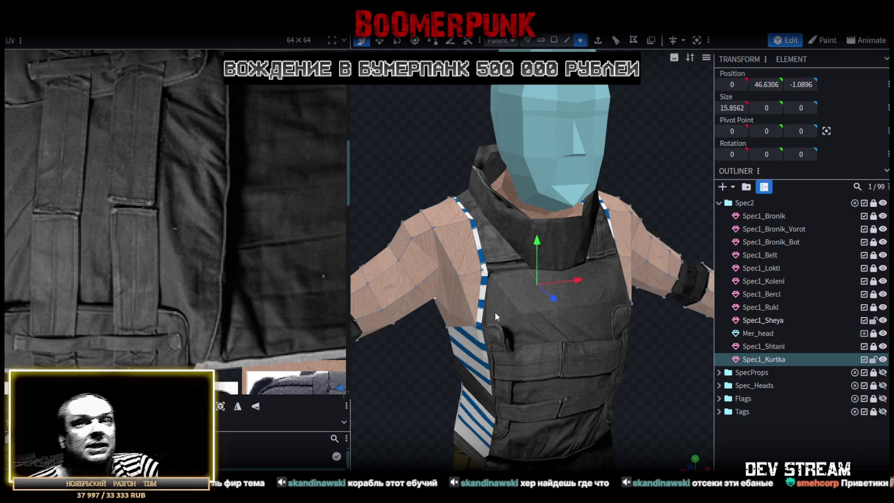
{"action": "scroll", "coordinate": [569, 280], "scroll_direction": "down", "scroll_amount": 2}
{"action": "mouse_move", "coordinate": [637, 352]}
{"action": "left_mouse_down"}
{"action": "mouse_move", "coordinate": [558, 326]}
{"action": "mouse_move", "coordinate": [580, 305]}
{"action": "mouse_move", "coordinate": [567, 279]}
{"action": "mouse_move", "coordinate": [551, 285]}
{"action": "mouse_move", "coordinate": [579, 277]}
{"action": "mouse_move", "coordinate": [556, 307]}
{"action": "mouse_move", "coordinate": [629, 352]}
{"action": "mouse_move", "coordinate": [663, 360]}
{"action": "mouse_move", "coordinate": [605, 340]}
{"action": "mouse_move", "coordinate": [617, 338]}
{"action": "mouse_move", "coordinate": [614, 349]}
{"action": "left_mouse_up"}
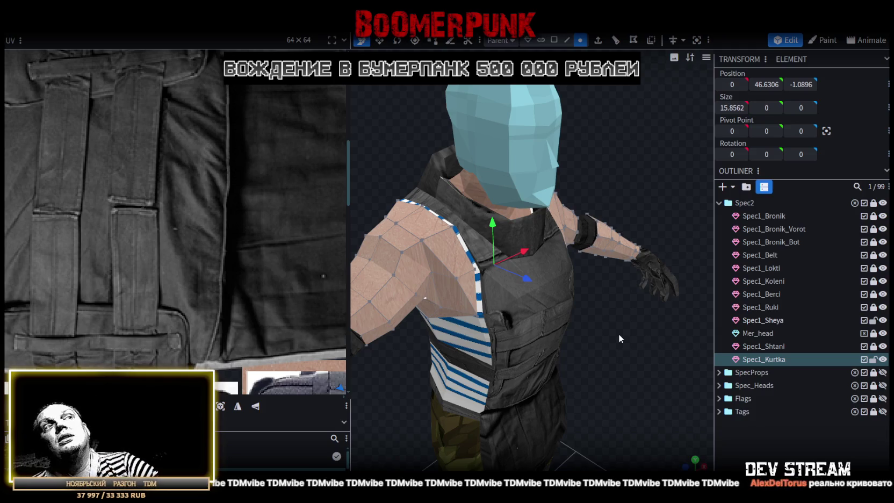
{"action": "scroll", "coordinate": [632, 351], "scroll_direction": "up", "scroll_amount": 5}
{"action": "left_click_drag", "start_coordinate": [354, 215], "coordinate": [384, 224]}
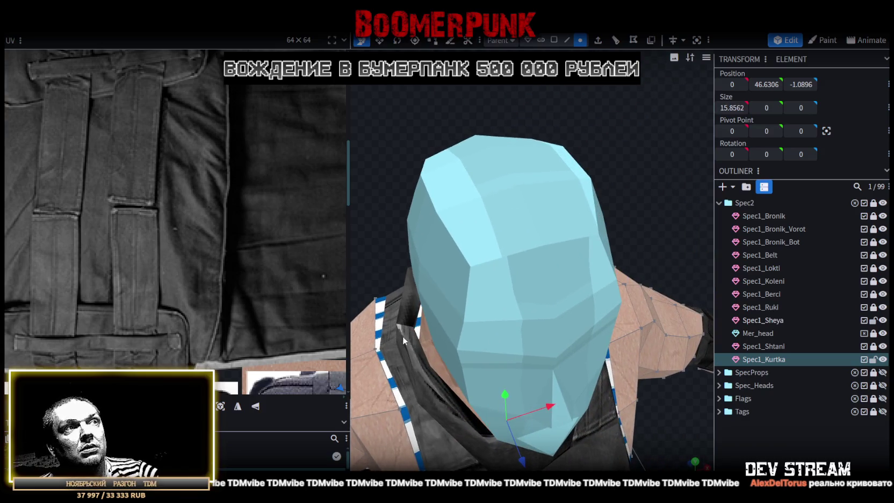
{"action": "scroll", "coordinate": [399, 294], "scroll_direction": "down", "scroll_amount": 3}
{"action": "scroll", "coordinate": [234, 191], "scroll_direction": "down", "scroll_amount": 2}
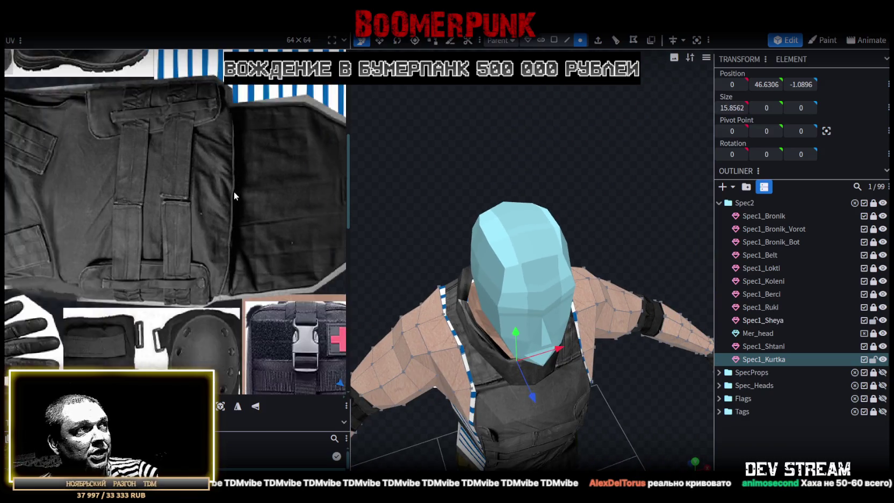
{"action": "scroll", "coordinate": [233, 191], "scroll_direction": "down", "scroll_amount": 2}
{"action": "scroll", "coordinate": [232, 189], "scroll_direction": "down", "scroll_amount": 2}
{"action": "left_click_drag", "start_coordinate": [582, 218], "coordinate": [557, 148]}
{"action": "mouse_move", "coordinate": [563, 429]}
{"action": "left_mouse_down"}
{"action": "mouse_move", "coordinate": [602, 358]}
{"action": "mouse_move", "coordinate": [475, 363]}
{"action": "mouse_move", "coordinate": [503, 372]}
{"action": "mouse_move", "coordinate": [555, 339]}
{"action": "mouse_move", "coordinate": [592, 347]}
{"action": "mouse_move", "coordinate": [683, 337]}
{"action": "mouse_move", "coordinate": [615, 349]}
{"action": "mouse_move", "coordinate": [570, 335]}
{"action": "mouse_move", "coordinate": [501, 339]}
{"action": "mouse_move", "coordinate": [520, 368]}
{"action": "mouse_move", "coordinate": [573, 327]}
{"action": "mouse_move", "coordinate": [568, 280]}
{"action": "mouse_move", "coordinate": [628, 305]}
{"action": "mouse_move", "coordinate": [636, 281]}
{"action": "mouse_move", "coordinate": [604, 304]}
{"action": "mouse_move", "coordinate": [569, 306]}
{"action": "left_mouse_up"}
{"action": "scroll", "coordinate": [616, 349], "scroll_direction": "down", "scroll_amount": 3}
{"action": "scroll", "coordinate": [504, 332], "scroll_direction": "up", "scroll_amount": 3}
{"action": "scroll", "coordinate": [556, 350], "scroll_direction": "down", "scroll_amount": 2}
{"action": "scroll", "coordinate": [605, 305], "scroll_direction": "up", "scroll_amount": 2}
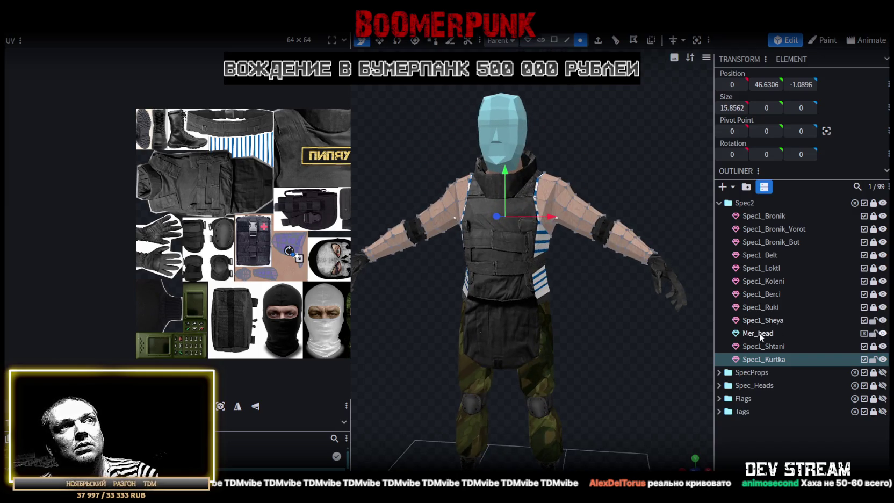
Raise the Mer_head mesh by 0.25, then pull back to a front view of the whole soldier
{"action": "left_click", "coordinate": [759, 333]}
{"action": "mouse_move", "coordinate": [618, 334]}
{"action": "left_mouse_down"}
{"action": "mouse_move", "coordinate": [533, 342]}
{"action": "mouse_move", "coordinate": [569, 212]}
{"action": "mouse_move", "coordinate": [621, 277]}
{"action": "left_mouse_up"}
{"action": "scroll", "coordinate": [611, 277], "scroll_direction": "up", "scroll_amount": 4}
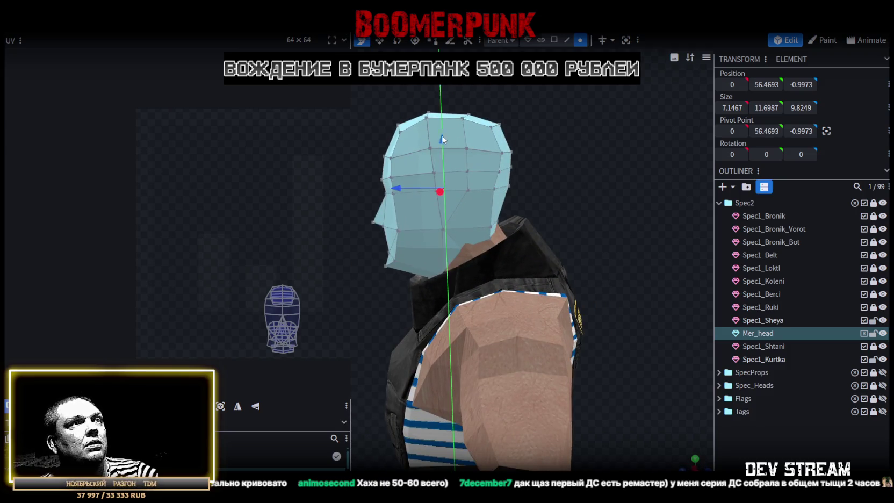
{"action": "left_click_drag", "start_coordinate": [441, 138], "coordinate": [443, 134]}
{"action": "mouse_move", "coordinate": [568, 187]}
{"action": "left_mouse_down"}
{"action": "mouse_move", "coordinate": [680, 179]}
{"action": "mouse_move", "coordinate": [698, 166]}
{"action": "mouse_move", "coordinate": [546, 321]}
{"action": "left_mouse_up"}
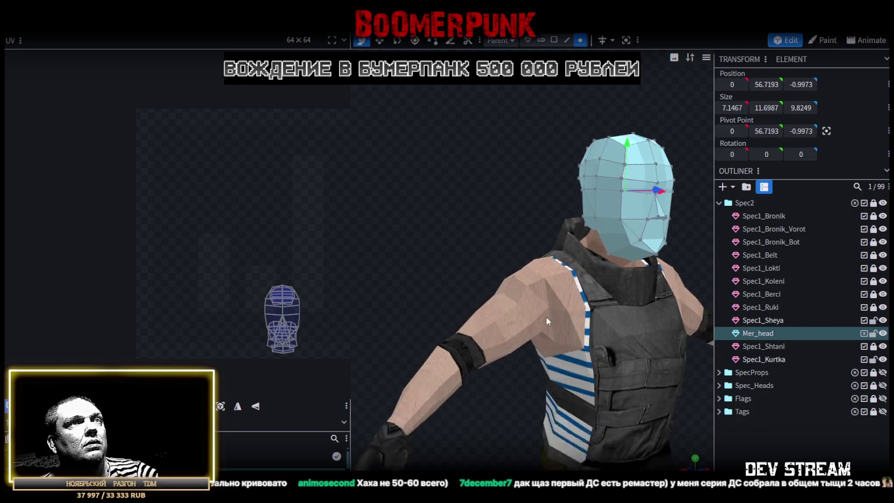
{"action": "scroll", "coordinate": [546, 321], "scroll_direction": "down", "scroll_amount": 3}
{"action": "mouse_move", "coordinate": [640, 410]}
{"action": "left_mouse_down"}
{"action": "mouse_move", "coordinate": [605, 328]}
{"action": "mouse_move", "coordinate": [552, 329]}
{"action": "mouse_move", "coordinate": [598, 344]}
{"action": "left_mouse_up"}
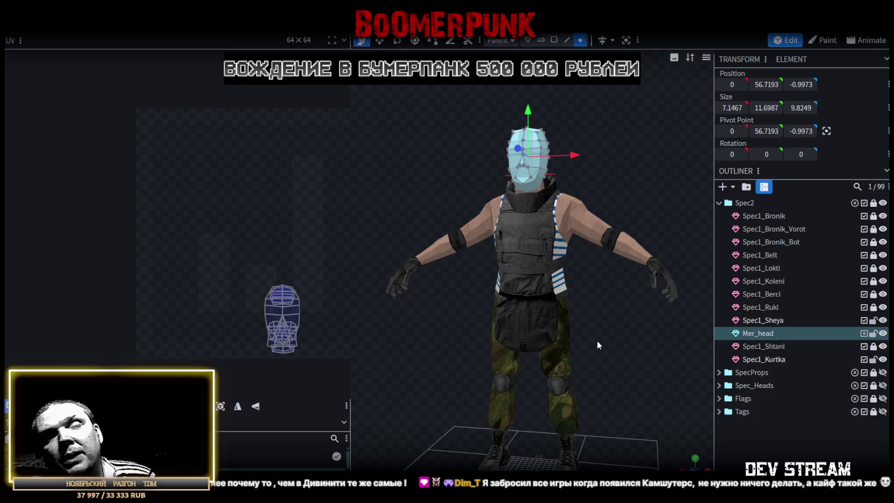
{"action": "scroll", "coordinate": [599, 344], "scroll_direction": "up", "scroll_amount": 2}
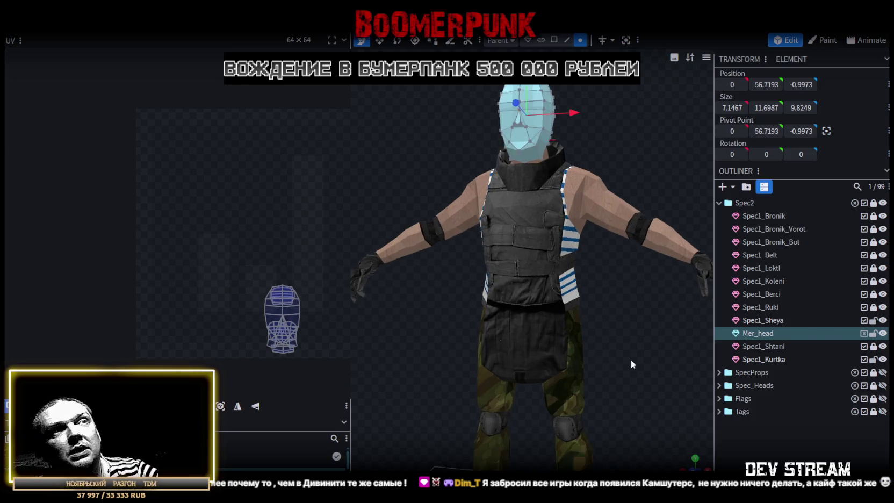
{"action": "left_click_drag", "start_coordinate": [630, 360], "coordinate": [486, 349]}
{"action": "scroll", "coordinate": [530, 247], "scroll_direction": "up", "scroll_amount": 3}
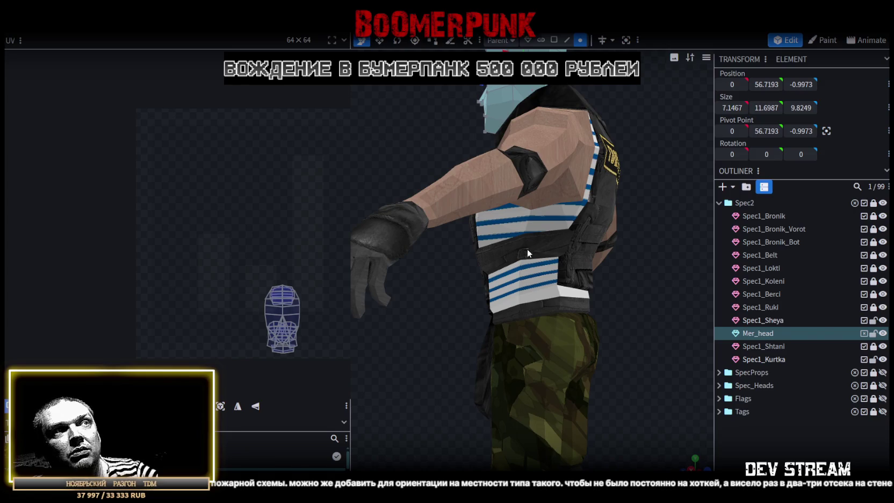
{"action": "mouse_move", "coordinate": [527, 248]}
{"action": "left_mouse_down"}
{"action": "mouse_move", "coordinate": [642, 348]}
{"action": "mouse_move", "coordinate": [532, 374]}
{"action": "mouse_move", "coordinate": [449, 352]}
{"action": "mouse_move", "coordinate": [333, 359]}
{"action": "mouse_move", "coordinate": [645, 361]}
{"action": "mouse_move", "coordinate": [663, 344]}
{"action": "mouse_move", "coordinate": [599, 346]}
{"action": "left_mouse_up"}
{"action": "mouse_move", "coordinate": [429, 355]}
{"action": "left_mouse_down"}
{"action": "mouse_move", "coordinate": [581, 397]}
{"action": "mouse_move", "coordinate": [459, 405]}
{"action": "mouse_move", "coordinate": [445, 417]}
{"action": "mouse_move", "coordinate": [545, 386]}
{"action": "left_mouse_up"}
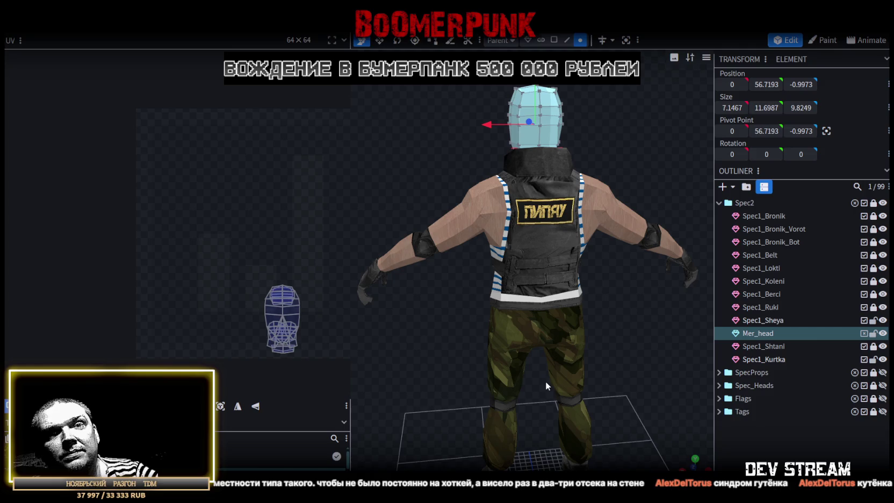
{"action": "mouse_move", "coordinate": [545, 380]}
{"action": "left_mouse_down"}
{"action": "mouse_move", "coordinate": [555, 365]}
{"action": "mouse_move", "coordinate": [534, 365]}
{"action": "mouse_move", "coordinate": [700, 349]}
{"action": "mouse_move", "coordinate": [649, 342]}
{"action": "mouse_move", "coordinate": [649, 323]}
{"action": "mouse_move", "coordinate": [583, 337]}
{"action": "mouse_move", "coordinate": [417, 335]}
{"action": "mouse_move", "coordinate": [535, 326]}
{"action": "mouse_move", "coordinate": [548, 328]}
{"action": "mouse_move", "coordinate": [408, 333]}
{"action": "mouse_move", "coordinate": [561, 323]}
{"action": "mouse_move", "coordinate": [512, 322]}
{"action": "left_mouse_up"}
{"action": "scroll", "coordinate": [466, 331], "scroll_direction": "up", "scroll_amount": 2}
{"action": "mouse_move", "coordinate": [534, 207]}
{"action": "left_mouse_down"}
{"action": "mouse_move", "coordinate": [642, 268]}
{"action": "mouse_move", "coordinate": [496, 289]}
{"action": "mouse_move", "coordinate": [418, 278]}
{"action": "mouse_move", "coordinate": [268, 276]}
{"action": "mouse_move", "coordinate": [378, 289]}
{"action": "mouse_move", "coordinate": [613, 224]}
{"action": "mouse_move", "coordinate": [552, 247]}
{"action": "mouse_move", "coordinate": [562, 173]}
{"action": "mouse_move", "coordinate": [624, 203]}
{"action": "left_mouse_up"}
{"action": "scroll", "coordinate": [537, 244], "scroll_direction": "down", "scroll_amount": 3}
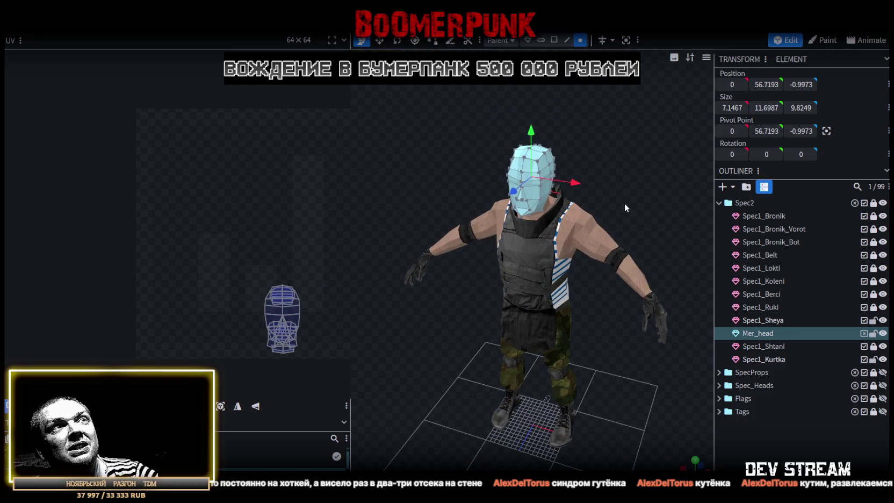
{"action": "mouse_move", "coordinate": [564, 223]}
{"action": "left_mouse_down"}
{"action": "mouse_move", "coordinate": [638, 193]}
{"action": "mouse_move", "coordinate": [452, 198]}
{"action": "mouse_move", "coordinate": [472, 185]}
{"action": "mouse_move", "coordinate": [653, 192]}
{"action": "left_mouse_up"}
{"action": "scroll", "coordinate": [456, 195], "scroll_direction": "up", "scroll_amount": 2}
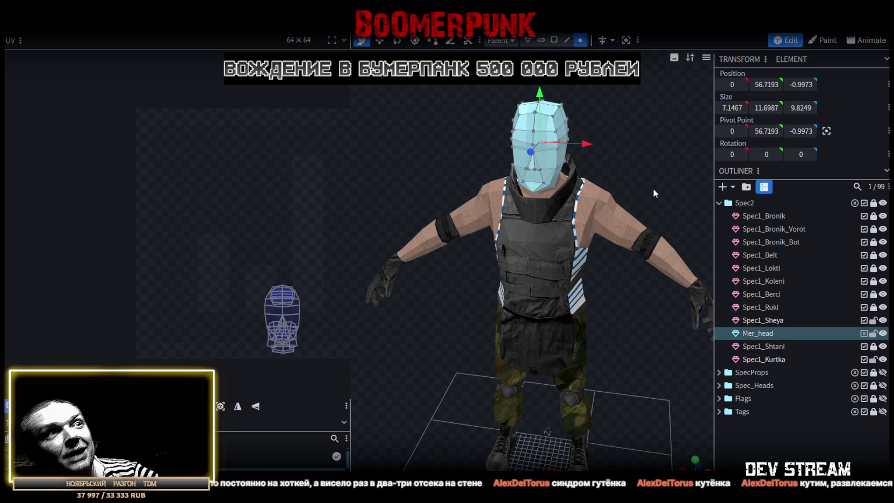
{"action": "scroll", "coordinate": [624, 366], "scroll_direction": "up", "scroll_amount": 2}
{"action": "scroll", "coordinate": [570, 286], "scroll_direction": "down", "scroll_amount": 2}
{"action": "mouse_move", "coordinate": [569, 285]}
{"action": "left_mouse_down"}
{"action": "mouse_move", "coordinate": [570, 309]}
{"action": "mouse_move", "coordinate": [611, 285]}
{"action": "mouse_move", "coordinate": [348, 286]}
{"action": "mouse_move", "coordinate": [375, 259]}
{"action": "mouse_move", "coordinate": [417, 293]}
{"action": "mouse_move", "coordinate": [560, 291]}
{"action": "mouse_move", "coordinate": [575, 232]}
{"action": "left_mouse_up"}
{"action": "mouse_move", "coordinate": [599, 187]}
{"action": "left_mouse_down"}
{"action": "mouse_move", "coordinate": [457, 247]}
{"action": "mouse_move", "coordinate": [375, 267]}
{"action": "mouse_move", "coordinate": [622, 211]}
{"action": "mouse_move", "coordinate": [561, 216]}
{"action": "mouse_move", "coordinate": [479, 248]}
{"action": "mouse_move", "coordinate": [517, 215]}
{"action": "mouse_move", "coordinate": [641, 223]}
{"action": "left_mouse_up"}
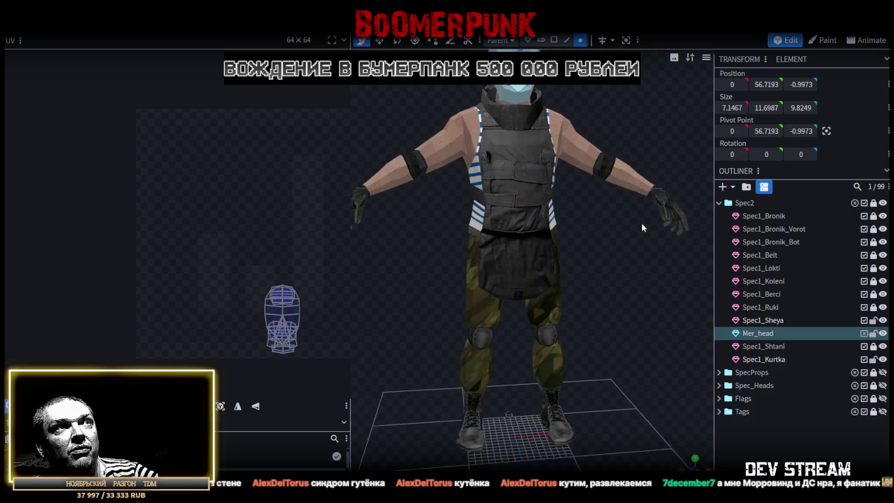
{"action": "scroll", "coordinate": [494, 349], "scroll_direction": "down", "scroll_amount": 3}
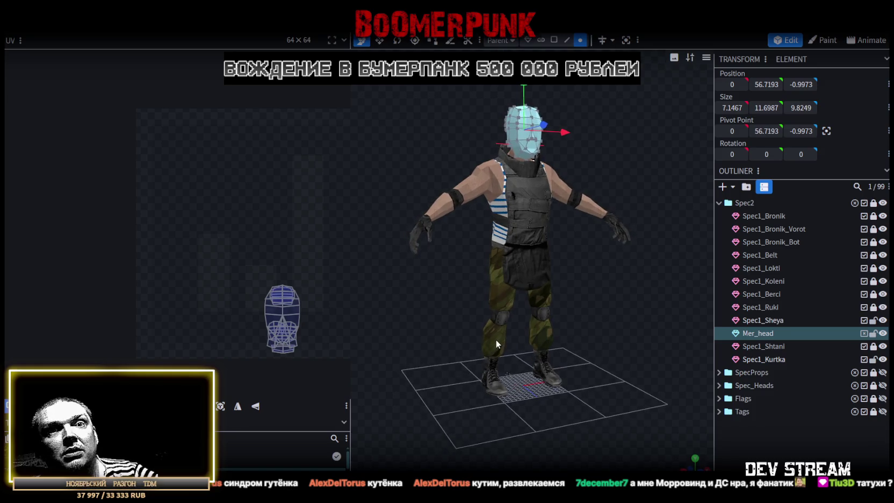
{"action": "scroll", "coordinate": [494, 342], "scroll_direction": "up", "scroll_amount": 3}
{"action": "scroll", "coordinate": [496, 365], "scroll_direction": "down", "scroll_amount": 2}
{"action": "left_click_drag", "start_coordinate": [490, 368], "coordinate": [502, 354]}
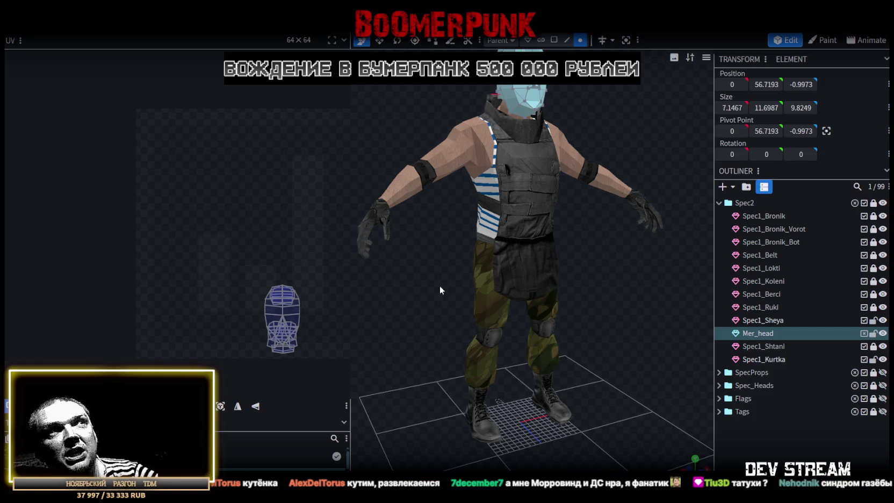
{"action": "scroll", "coordinate": [447, 297], "scroll_direction": "up", "scroll_amount": 2}
{"action": "left_click_drag", "start_coordinate": [487, 331], "coordinate": [496, 276]}
{"action": "mouse_move", "coordinate": [670, 312]}
{"action": "left_mouse_down"}
{"action": "mouse_move", "coordinate": [448, 279]}
{"action": "mouse_move", "coordinate": [617, 205]}
{"action": "left_mouse_up"}
Select the Spec1_Kurtka jacket and inspect the soldier from the front and both sides
{"action": "left_click", "coordinate": [572, 225]}
{"action": "mouse_move", "coordinate": [571, 225]}
{"action": "left_mouse_down"}
{"action": "mouse_move", "coordinate": [463, 295]}
{"action": "mouse_move", "coordinate": [527, 258]}
{"action": "mouse_move", "coordinate": [551, 327]}
{"action": "left_mouse_up"}
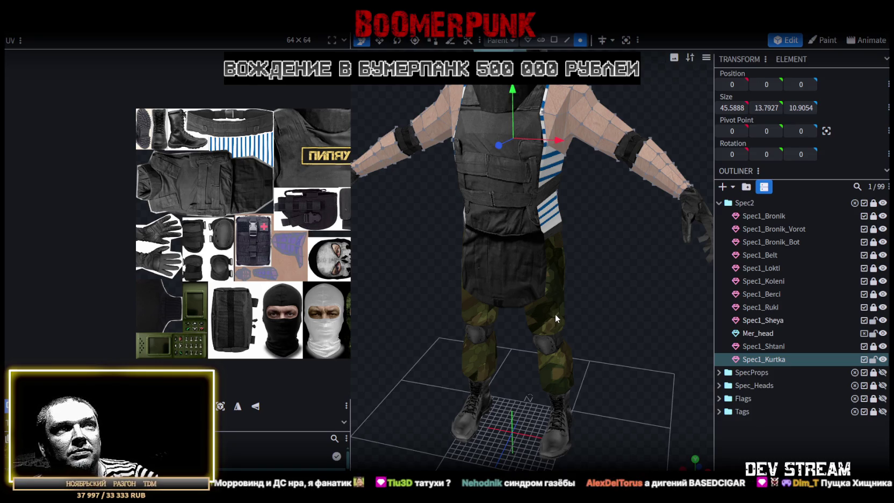
{"action": "scroll", "coordinate": [575, 277], "scroll_direction": "down", "scroll_amount": 3}
{"action": "scroll", "coordinate": [591, 297], "scroll_direction": "down", "scroll_amount": 2}
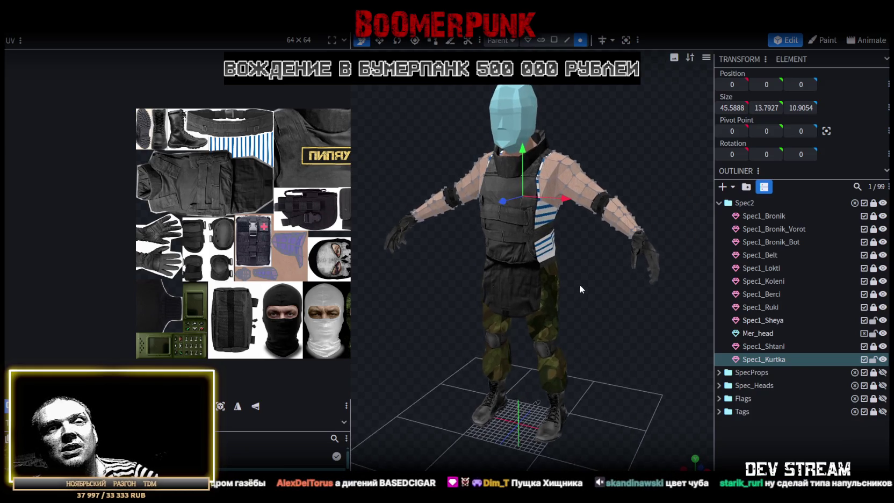
{"action": "scroll", "coordinate": [579, 284], "scroll_direction": "up", "scroll_amount": 3}
{"action": "mouse_move", "coordinate": [569, 292]}
{"action": "left_mouse_down"}
{"action": "mouse_move", "coordinate": [453, 262]}
{"action": "mouse_move", "coordinate": [538, 261]}
{"action": "mouse_move", "coordinate": [430, 259]}
{"action": "mouse_move", "coordinate": [361, 269]}
{"action": "mouse_move", "coordinate": [529, 262]}
{"action": "mouse_move", "coordinate": [650, 304]}
{"action": "mouse_move", "coordinate": [644, 318]}
{"action": "mouse_move", "coordinate": [662, 300]}
{"action": "mouse_move", "coordinate": [653, 312]}
{"action": "mouse_move", "coordinate": [604, 307]}
{"action": "mouse_move", "coordinate": [593, 330]}
{"action": "mouse_move", "coordinate": [658, 330]}
{"action": "mouse_move", "coordinate": [608, 318]}
{"action": "mouse_move", "coordinate": [536, 321]}
{"action": "mouse_move", "coordinate": [447, 300]}
{"action": "mouse_move", "coordinate": [468, 291]}
{"action": "left_mouse_up"}
{"action": "scroll", "coordinate": [599, 284], "scroll_direction": "down", "scroll_amount": 5}
{"action": "scroll", "coordinate": [644, 318], "scroll_direction": "up", "scroll_amount": 5}
{"action": "mouse_move", "coordinate": [710, 289]}
{"action": "left_mouse_down"}
{"action": "mouse_move", "coordinate": [600, 290]}
{"action": "mouse_move", "coordinate": [602, 337]}
{"action": "mouse_move", "coordinate": [547, 329]}
{"action": "mouse_move", "coordinate": [594, 309]}
{"action": "left_mouse_up"}
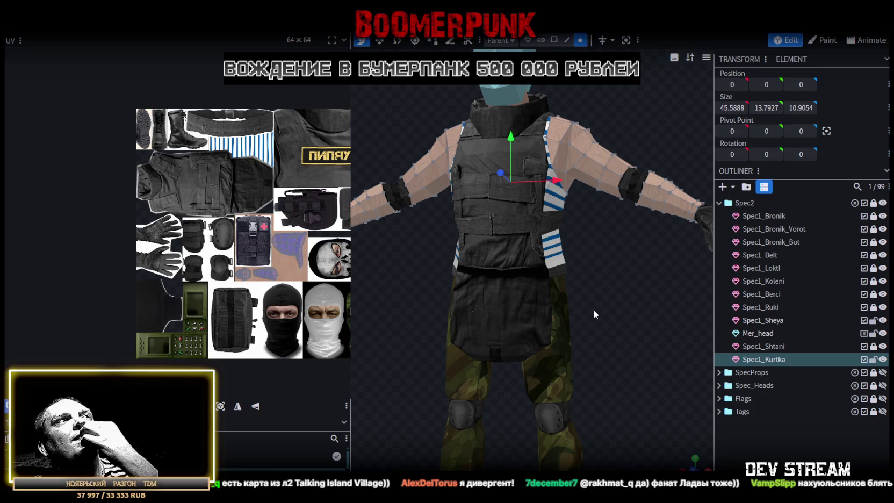
{"action": "mouse_move", "coordinate": [593, 309]}
{"action": "left_mouse_down"}
{"action": "mouse_move", "coordinate": [559, 326]}
{"action": "mouse_move", "coordinate": [583, 329]}
{"action": "left_mouse_up"}
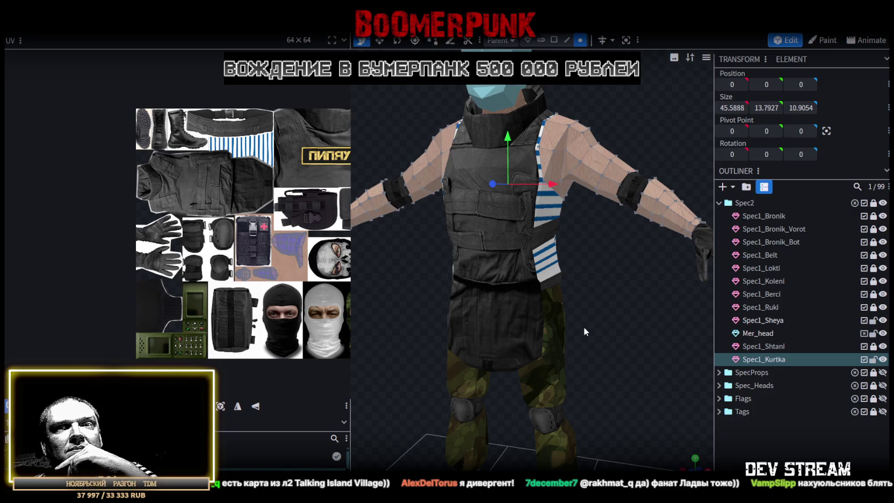
Turn the model to face front and expand Spec_Heads to list Head_Clown, Head_Default and Head_1–3
{"action": "left_click_drag", "start_coordinate": [583, 327], "coordinate": [595, 321]}
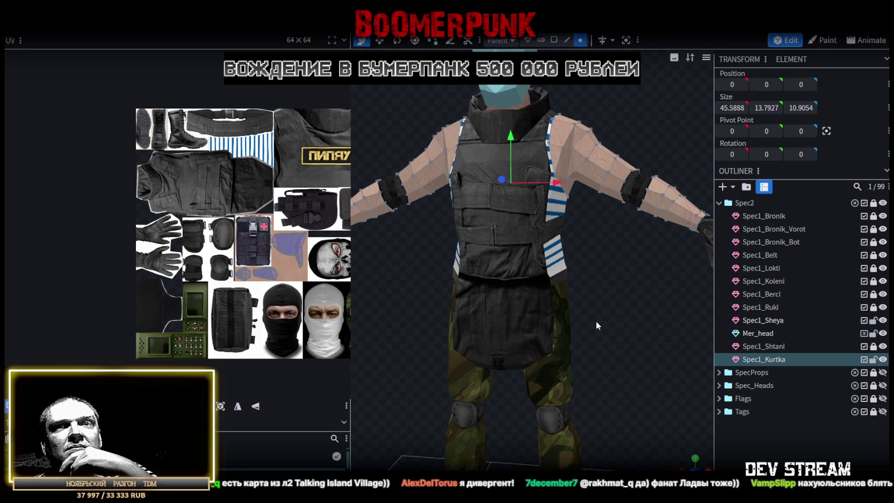
{"action": "scroll", "coordinate": [595, 320], "scroll_direction": "down", "scroll_amount": 1}
{"action": "scroll", "coordinate": [599, 320], "scroll_direction": "down", "scroll_amount": 4}
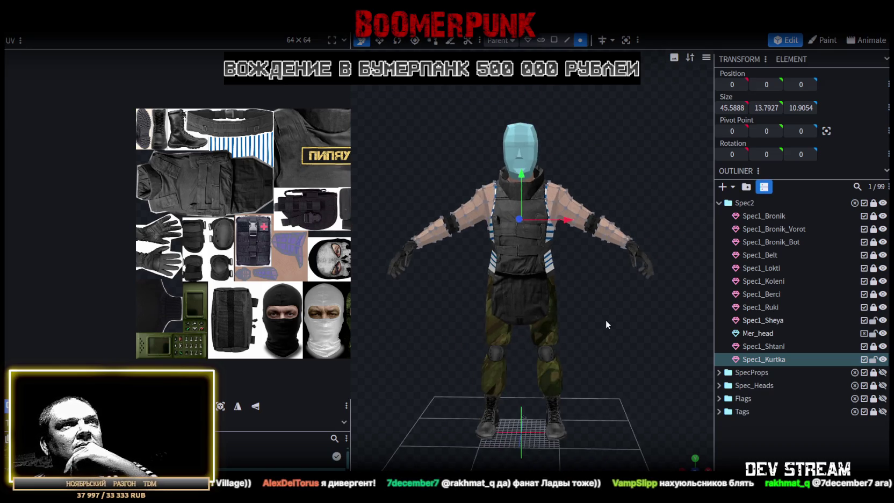
{"action": "scroll", "coordinate": [585, 324], "scroll_direction": "up", "scroll_amount": 2}
{"action": "scroll", "coordinate": [585, 324], "scroll_direction": "up", "scroll_amount": 1}
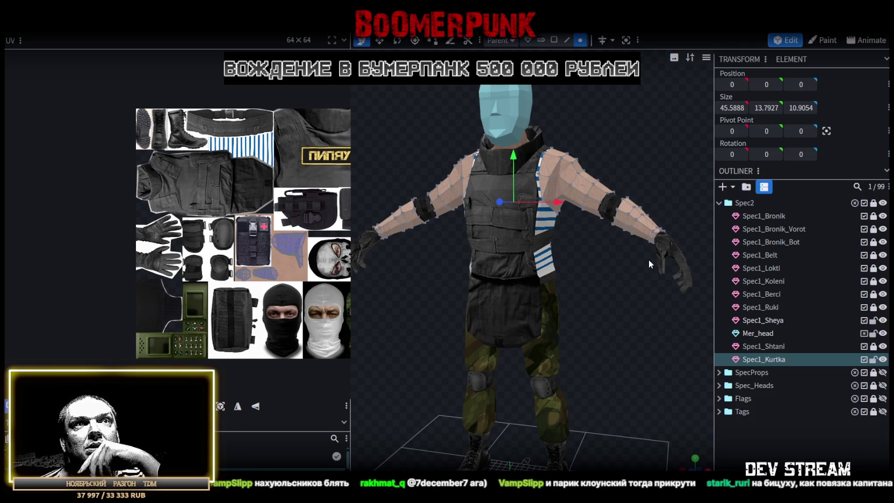
{"action": "left_click", "coordinate": [719, 386]}
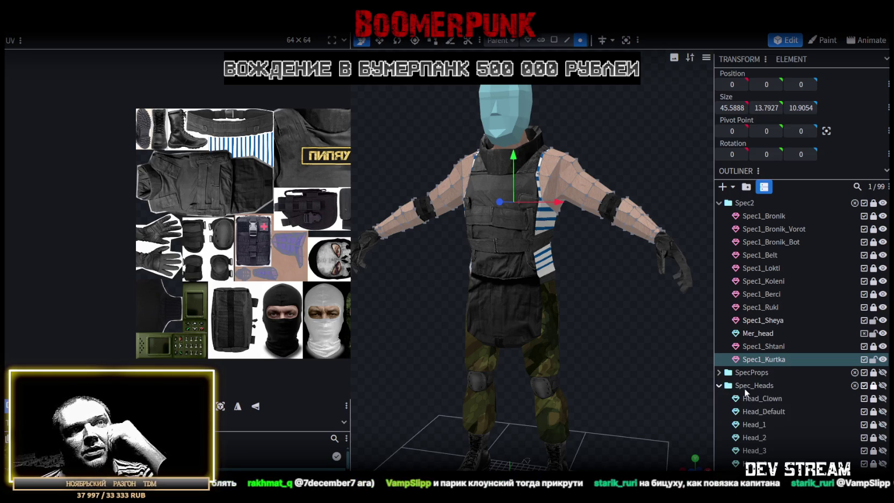
Try on Head_Clown with the Mer_head mask hidden, then hide Head_Clown again
{"action": "left_click", "coordinate": [882, 397]}
{"action": "left_click_drag", "start_coordinate": [652, 339], "coordinate": [634, 337]}
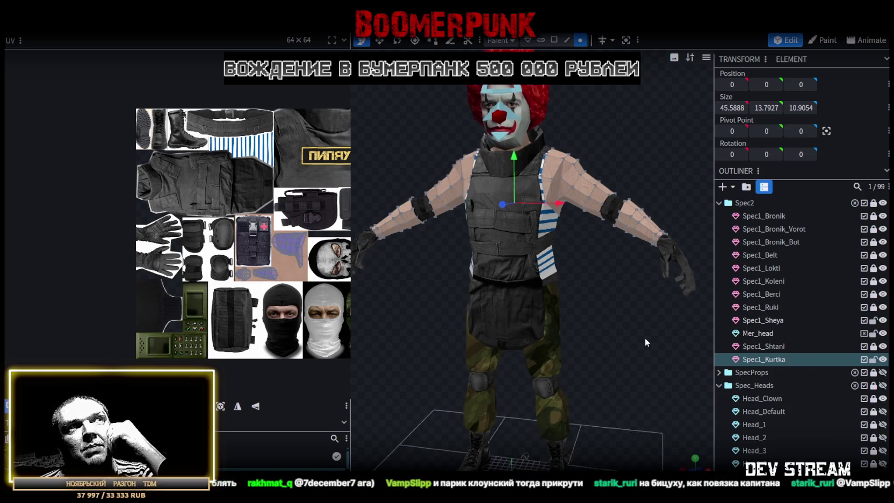
{"action": "left_click", "coordinate": [883, 333]}
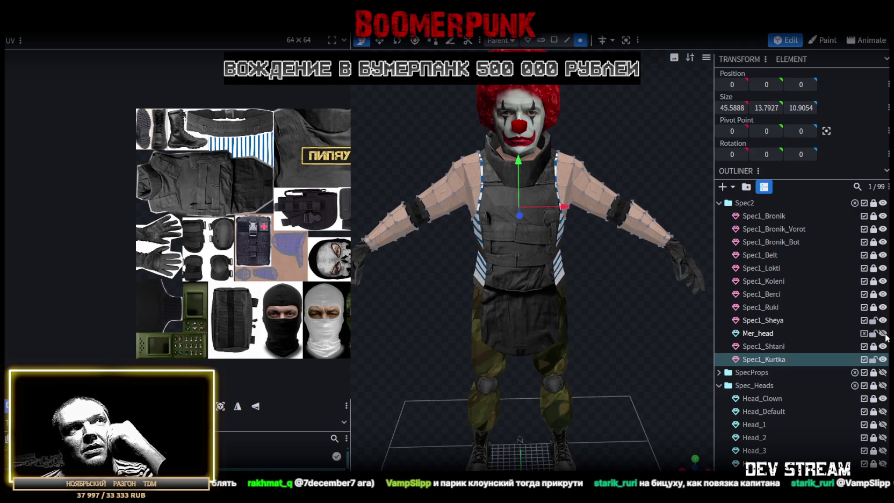
{"action": "mouse_move", "coordinate": [632, 296]}
{"action": "left_mouse_down"}
{"action": "mouse_move", "coordinate": [604, 300]}
{"action": "mouse_move", "coordinate": [625, 298]}
{"action": "mouse_move", "coordinate": [617, 288]}
{"action": "mouse_move", "coordinate": [506, 319]}
{"action": "mouse_move", "coordinate": [438, 318]}
{"action": "mouse_move", "coordinate": [632, 295]}
{"action": "mouse_move", "coordinate": [644, 304]}
{"action": "left_mouse_up"}
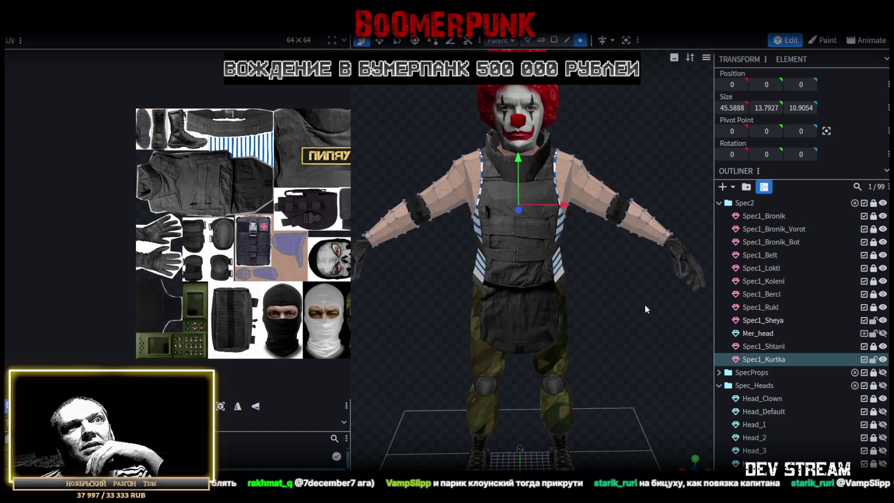
{"action": "left_click", "coordinate": [882, 398]}
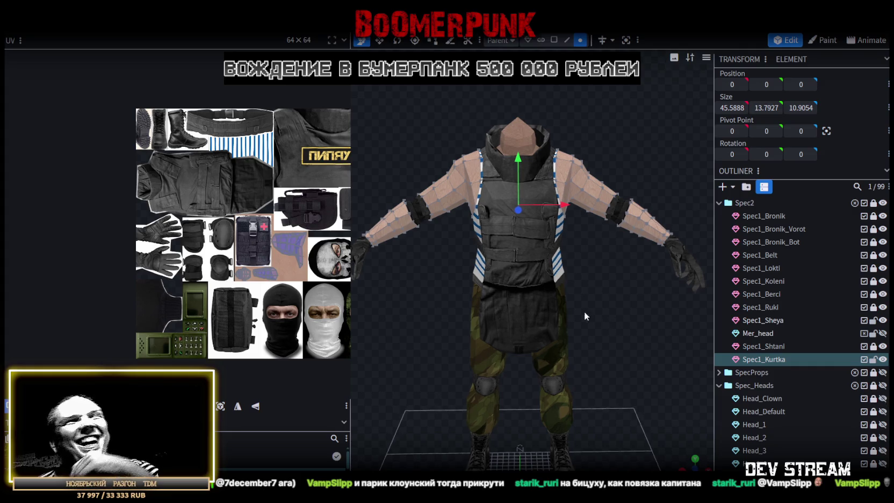
Switch the mesh selection mode away from vertices and pick the upper arm face to cut
{"action": "left_click_drag", "start_coordinate": [584, 310], "coordinate": [529, 312]}
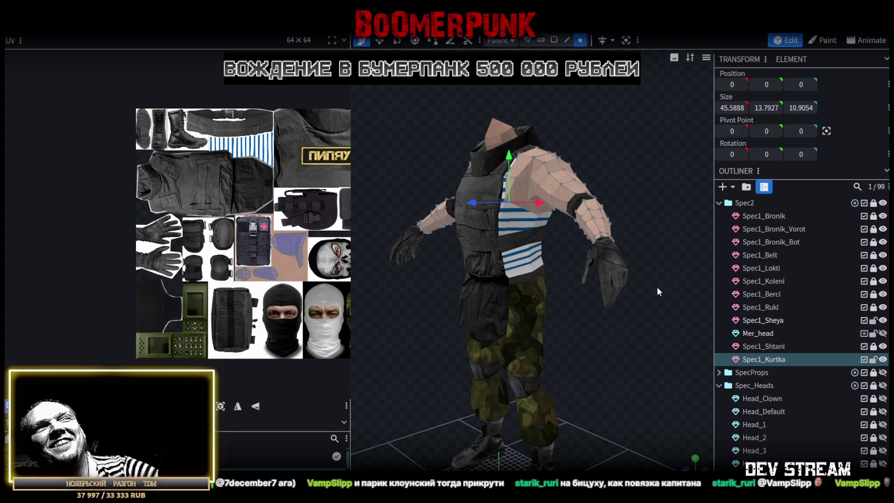
{"action": "mouse_move", "coordinate": [666, 185]}
{"action": "left_mouse_down"}
{"action": "mouse_move", "coordinate": [595, 202]}
{"action": "mouse_move", "coordinate": [533, 278]}
{"action": "mouse_move", "coordinate": [669, 245]}
{"action": "mouse_move", "coordinate": [620, 242]}
{"action": "left_mouse_up"}
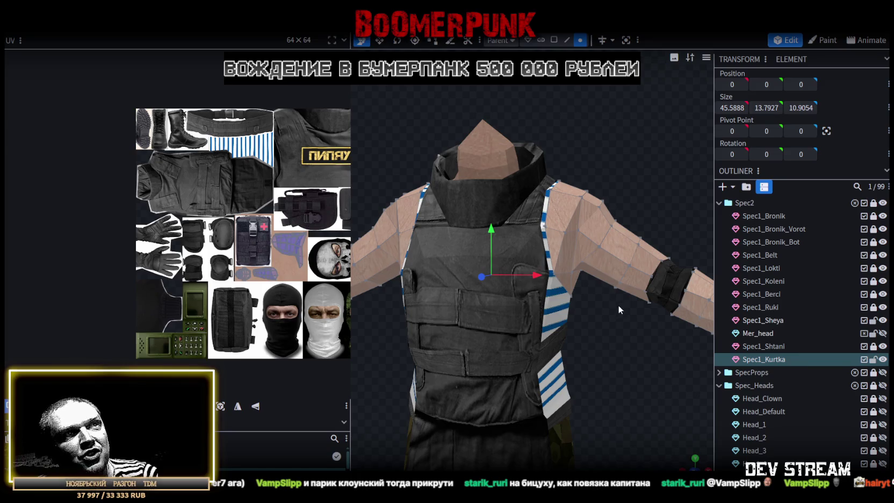
{"action": "left_click_drag", "start_coordinate": [619, 310], "coordinate": [615, 285]}
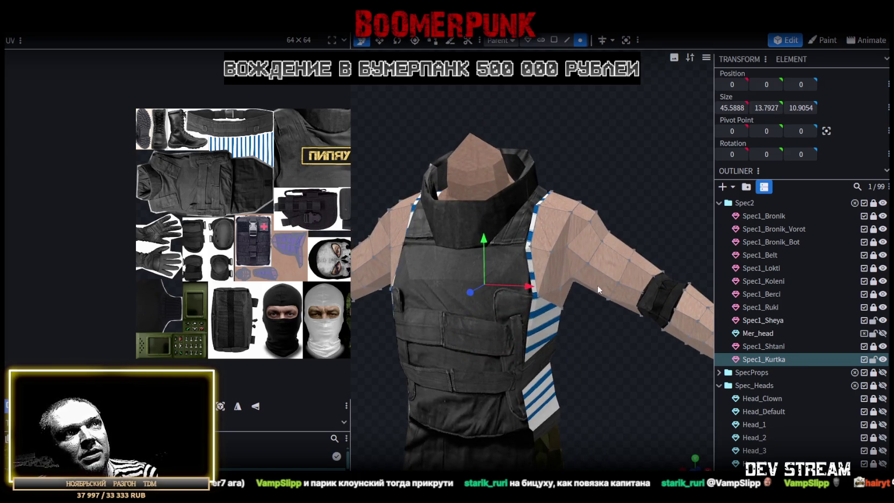
{"action": "scroll", "coordinate": [599, 319], "scroll_direction": "up", "scroll_amount": 1}
{"action": "scroll", "coordinate": [600, 319], "scroll_direction": "up", "scroll_amount": 1}
{"action": "left_click", "coordinate": [566, 40]}
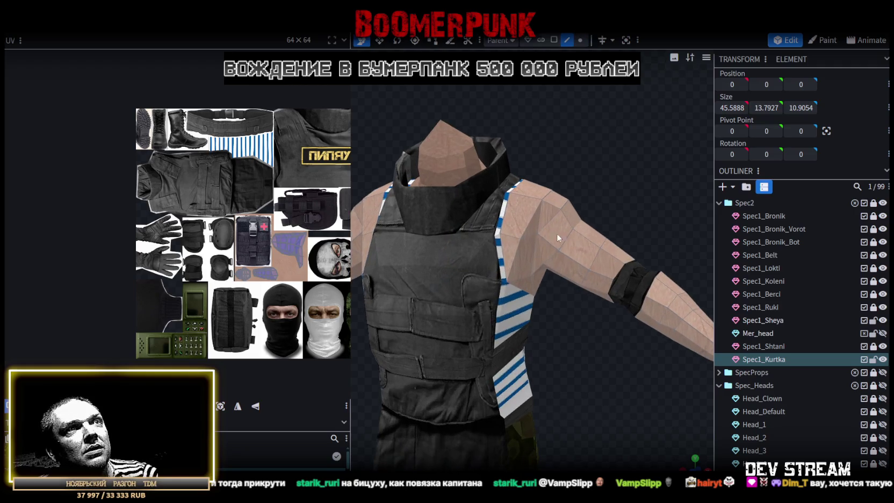
{"action": "left_click", "coordinate": [573, 257]}
Add one loop cut around the upper arm and raise its offset to 2.1803
{"action": "scroll", "coordinate": [644, 156], "scroll_direction": "up", "scroll_amount": 2}
{"action": "scroll", "coordinate": [638, 177], "scroll_direction": "up", "scroll_amount": 1}
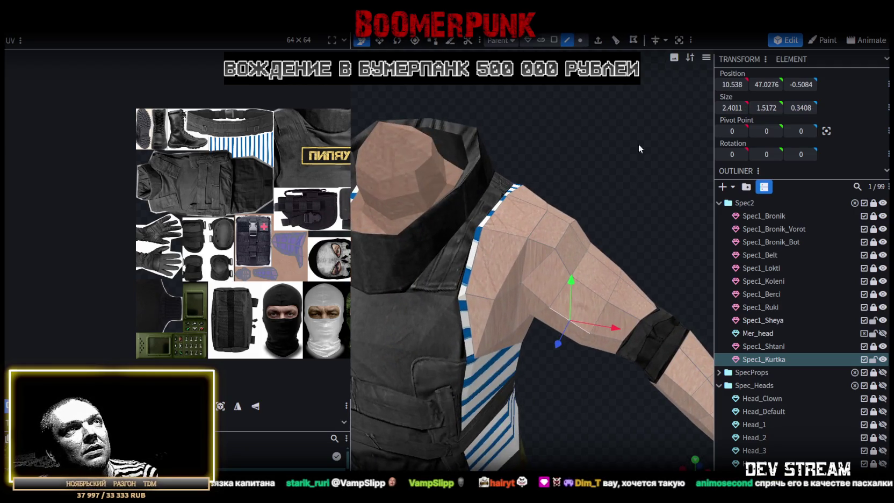
{"action": "left_click", "coordinate": [615, 40]}
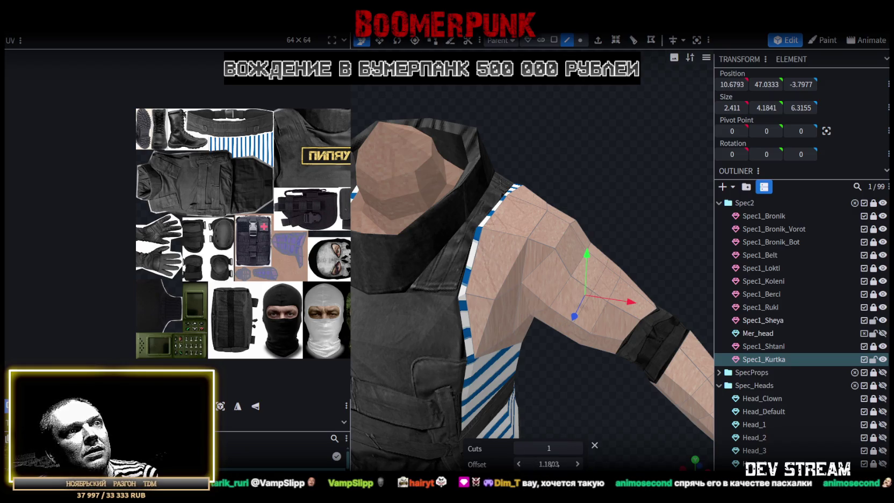
{"action": "left_click", "coordinate": [578, 464]}
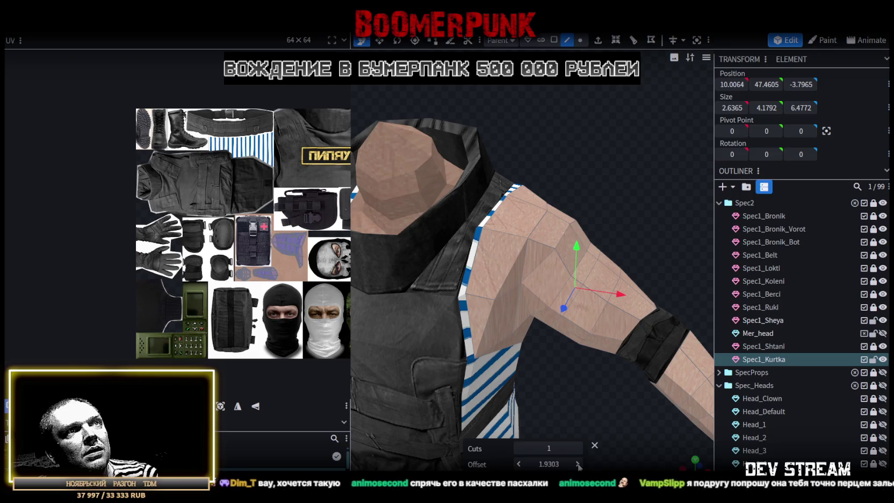
Check the new arm loop from several angles and save the project as CamShoters.bbmodel
{"action": "left_click_drag", "start_coordinate": [591, 397], "coordinate": [598, 365]}
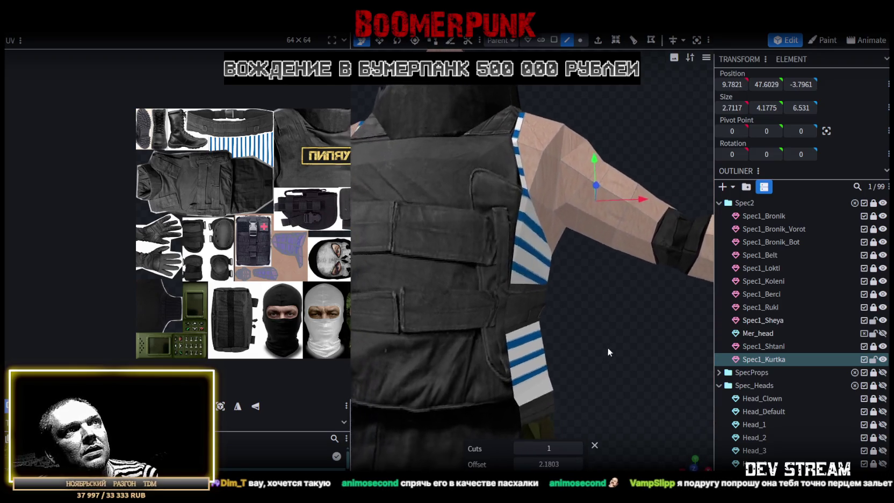
{"action": "left_click_drag", "start_coordinate": [593, 371], "coordinate": [600, 44]}
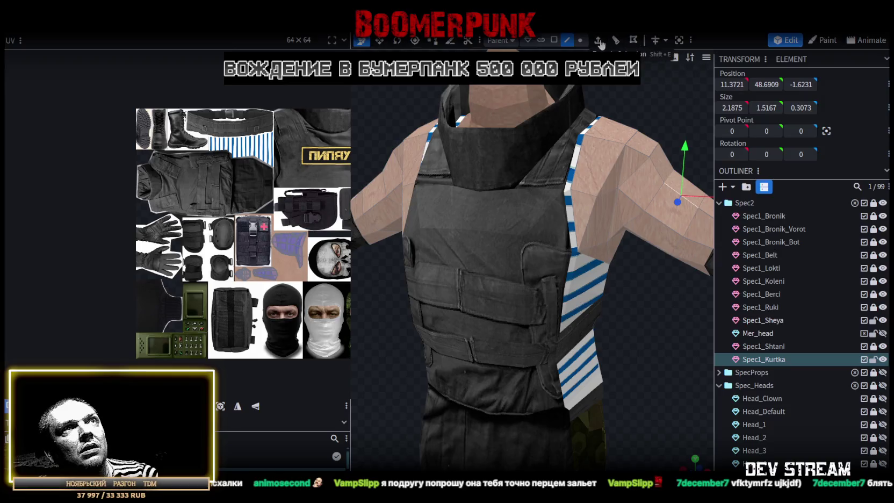
{"action": "scroll", "coordinate": [605, 136], "scroll_direction": "down", "scroll_amount": 2}
{"action": "scroll", "coordinate": [623, 87], "scroll_direction": "down", "scroll_amount": 2}
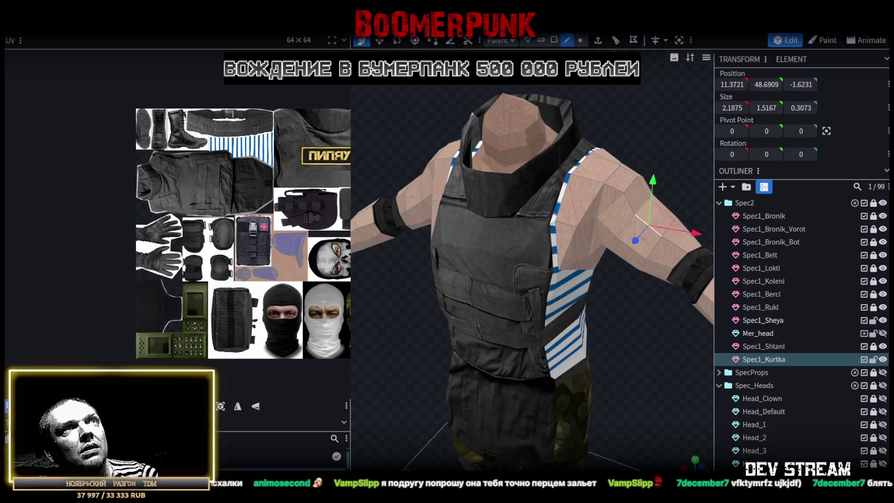
{"action": "scroll", "coordinate": [619, 125], "scroll_direction": "down", "scroll_amount": 2}
{"action": "left_click_drag", "start_coordinate": [639, 127], "coordinate": [619, 132]}
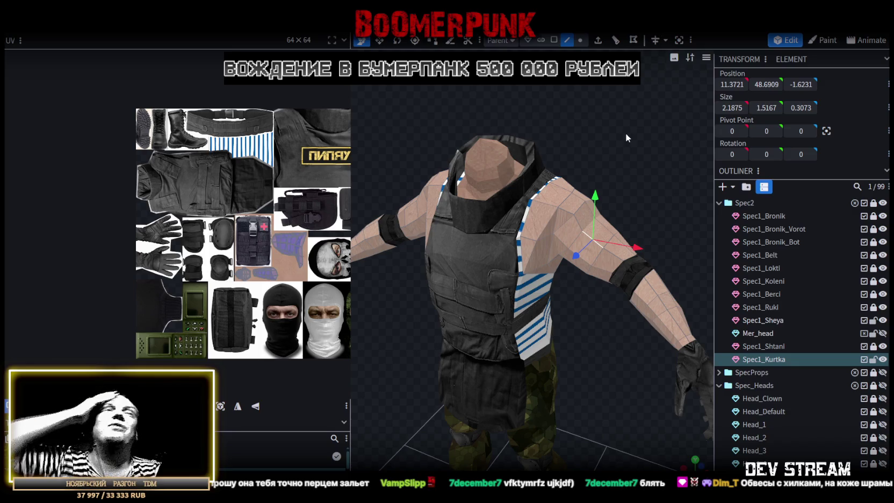
{"action": "mouse_move", "coordinate": [593, 222]}
{"action": "left_mouse_down"}
{"action": "mouse_move", "coordinate": [554, 366]}
{"action": "mouse_move", "coordinate": [594, 328]}
{"action": "mouse_move", "coordinate": [604, 328]}
{"action": "left_mouse_up"}
{"action": "key", "text": "ctrl+s"}
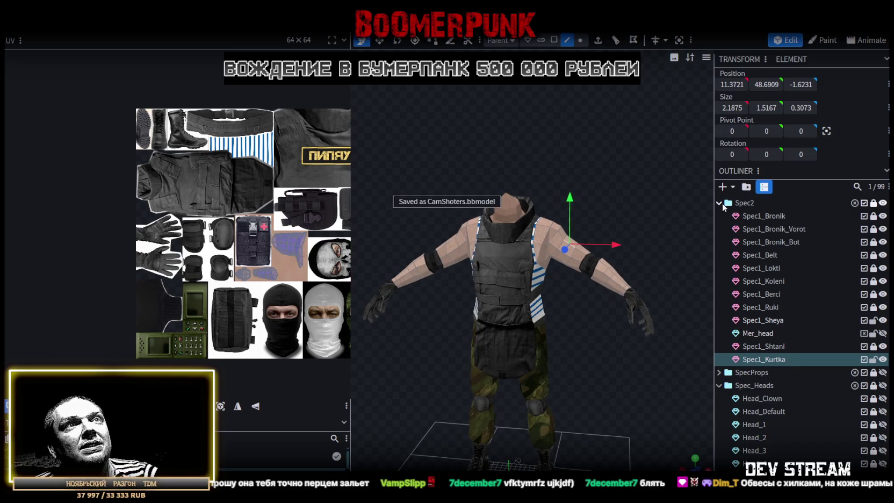
Collapse Spec2, show the camo Spec1 outfit, hide Spec2, and inspect the vest
{"action": "left_click", "coordinate": [718, 202]}
{"action": "scroll", "coordinate": [880, 218], "scroll_direction": "up", "scroll_amount": 1}
{"action": "left_click", "coordinate": [882, 214]}
{"action": "left_click", "coordinate": [882, 200]}
{"action": "mouse_move", "coordinate": [631, 349]}
{"action": "left_mouse_down"}
{"action": "mouse_move", "coordinate": [596, 382]}
{"action": "mouse_move", "coordinate": [432, 392]}
{"action": "mouse_move", "coordinate": [540, 240]}
{"action": "left_mouse_up"}
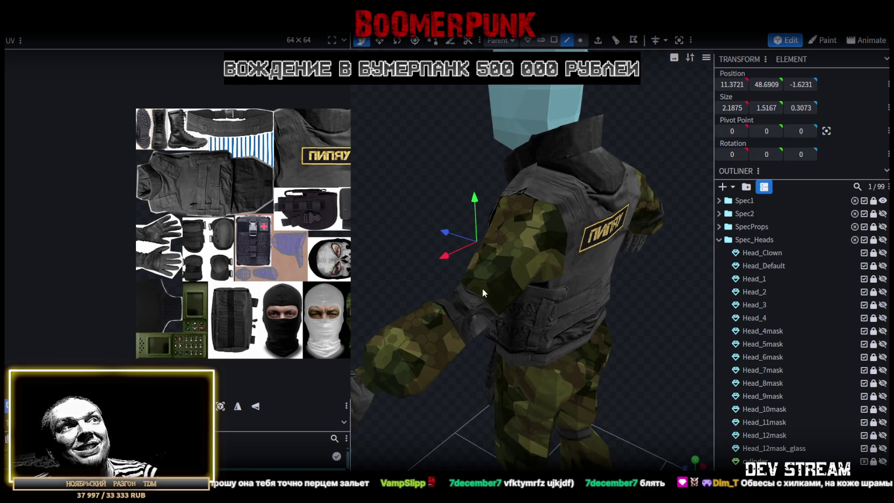
{"action": "mouse_move", "coordinate": [424, 330]}
{"action": "left_mouse_down"}
{"action": "mouse_move", "coordinate": [485, 281]}
{"action": "mouse_move", "coordinate": [458, 183]}
{"action": "left_mouse_up"}
{"action": "scroll", "coordinate": [632, 197], "scroll_direction": "up", "scroll_amount": 4}
{"action": "left_click_drag", "start_coordinate": [632, 198], "coordinate": [601, 226]}
{"action": "scroll", "coordinate": [601, 226], "scroll_direction": "down", "scroll_amount": 4}
{"action": "left_click_drag", "start_coordinate": [605, 320], "coordinate": [621, 298]}
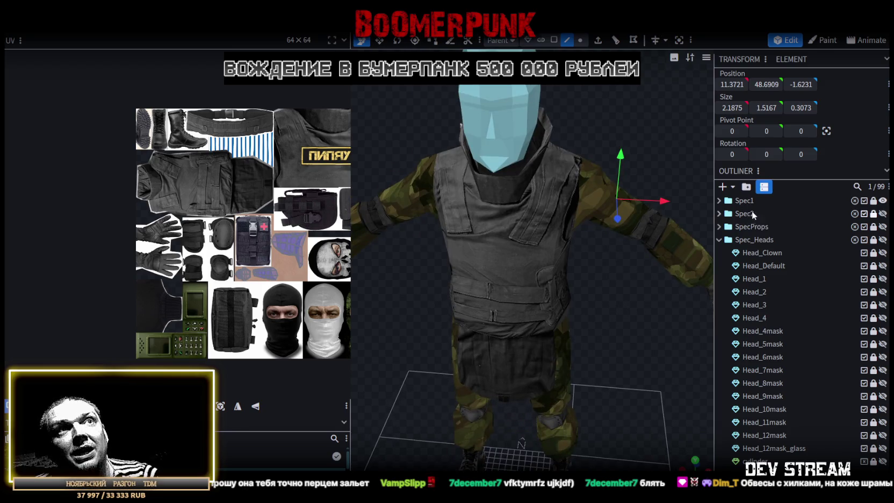
Hide Spec1, show the Spec2 striped-shirt outfit, and view it from front and back
{"action": "left_click", "coordinate": [883, 200]}
{"action": "left_click", "coordinate": [882, 213]}
{"action": "scroll", "coordinate": [590, 215], "scroll_direction": "down", "scroll_amount": 3}
{"action": "mouse_move", "coordinate": [537, 226]}
{"action": "left_mouse_down"}
{"action": "mouse_move", "coordinate": [589, 170]}
{"action": "mouse_move", "coordinate": [645, 143]}
{"action": "mouse_move", "coordinate": [619, 126]}
{"action": "left_mouse_up"}
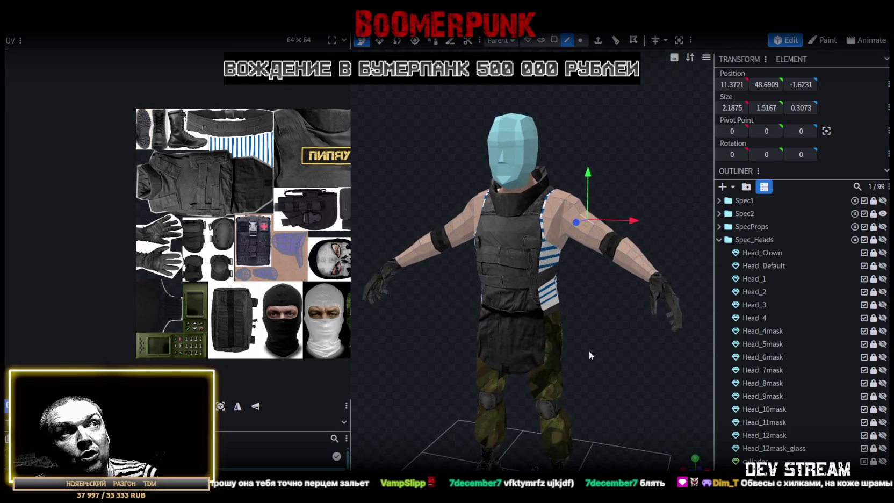
{"action": "right_click_drag", "start_coordinate": [588, 346], "coordinate": [607, 276]}
{"action": "left_click_drag", "start_coordinate": [607, 276], "coordinate": [394, 276]}
{"action": "left_click_drag", "start_coordinate": [542, 264], "coordinate": [444, 304]}
{"action": "scroll", "coordinate": [494, 272], "scroll_direction": "up", "scroll_amount": 2}
{"action": "left_click_drag", "start_coordinate": [494, 272], "coordinate": [695, 270]}
{"action": "scroll", "coordinate": [607, 211], "scroll_direction": "up", "scroll_amount": 2}
{"action": "scroll", "coordinate": [606, 215], "scroll_direction": "up", "scroll_amount": 1}
{"action": "right_click_drag", "start_coordinate": [605, 218], "coordinate": [564, 371]}
{"action": "left_click_drag", "start_coordinate": [564, 372], "coordinate": [533, 237]}
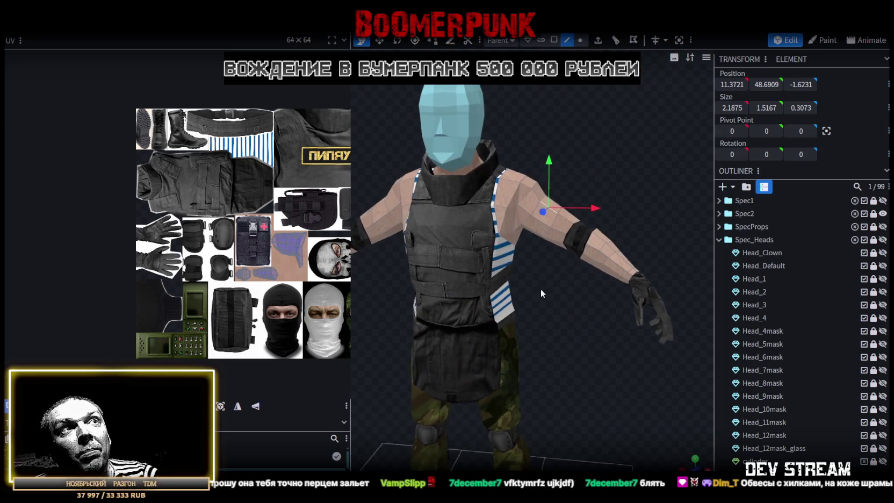
{"action": "scroll", "coordinate": [550, 295], "scroll_direction": "up", "scroll_amount": 2}
{"action": "left_click_drag", "start_coordinate": [550, 295], "coordinate": [603, 296]}
{"action": "scroll", "coordinate": [461, 311], "scroll_direction": "up", "scroll_amount": 2}
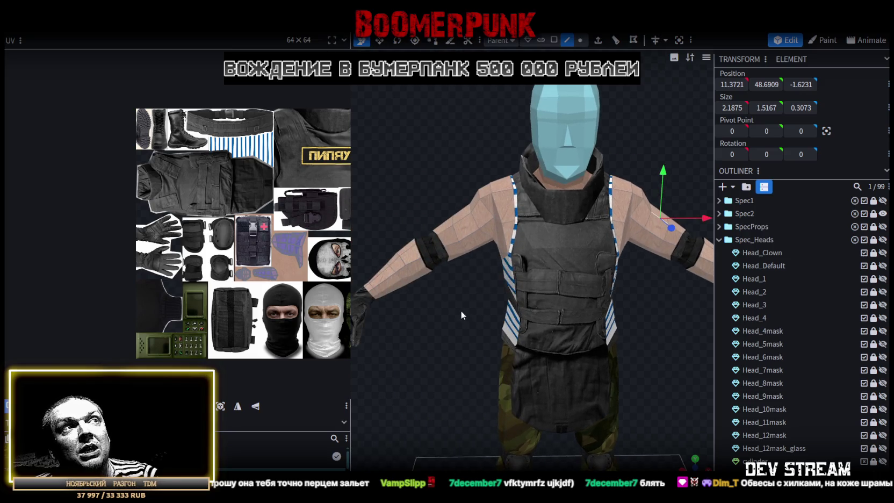
{"action": "mouse_move", "coordinate": [465, 277]}
{"action": "left_mouse_down"}
{"action": "mouse_move", "coordinate": [453, 276]}
{"action": "mouse_move", "coordinate": [516, 283]}
{"action": "left_mouse_up"}
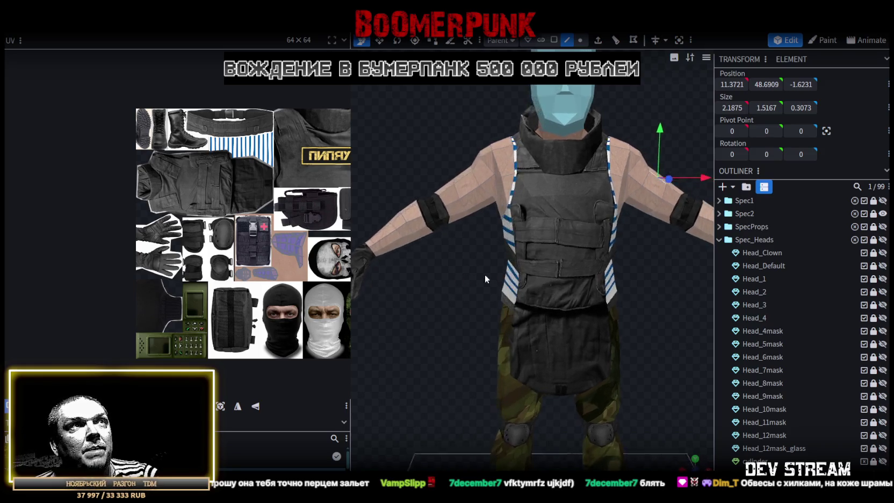
{"action": "left_click_drag", "start_coordinate": [516, 283], "coordinate": [648, 325]}
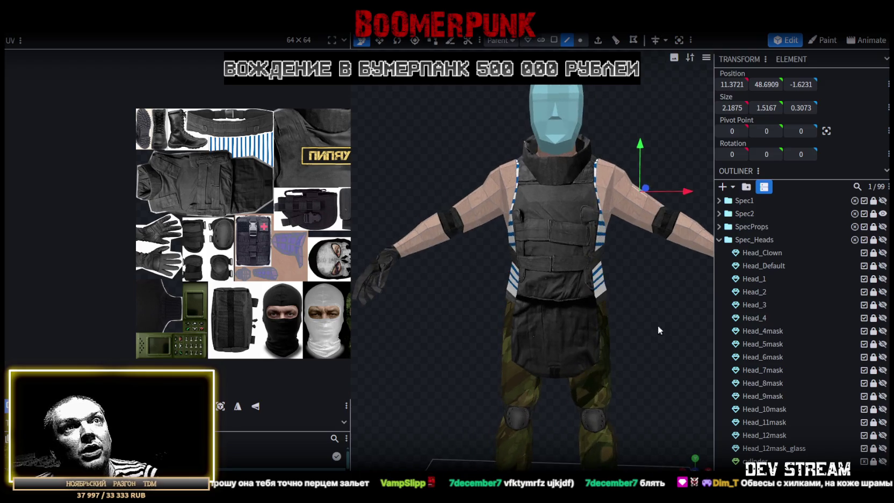
Orbit closer around the Spec2 soldier's torso, right arm and legs
{"action": "right_click_drag", "start_coordinate": [648, 324], "coordinate": [675, 210]}
{"action": "mouse_move", "coordinate": [569, 290]}
{"action": "left_mouse_down"}
{"action": "mouse_move", "coordinate": [407, 294]}
{"action": "mouse_move", "coordinate": [636, 273]}
{"action": "mouse_move", "coordinate": [554, 215]}
{"action": "left_mouse_up"}
{"action": "mouse_move", "coordinate": [434, 260]}
{"action": "left_mouse_down"}
{"action": "mouse_move", "coordinate": [486, 230]}
{"action": "mouse_move", "coordinate": [522, 249]}
{"action": "left_mouse_up"}
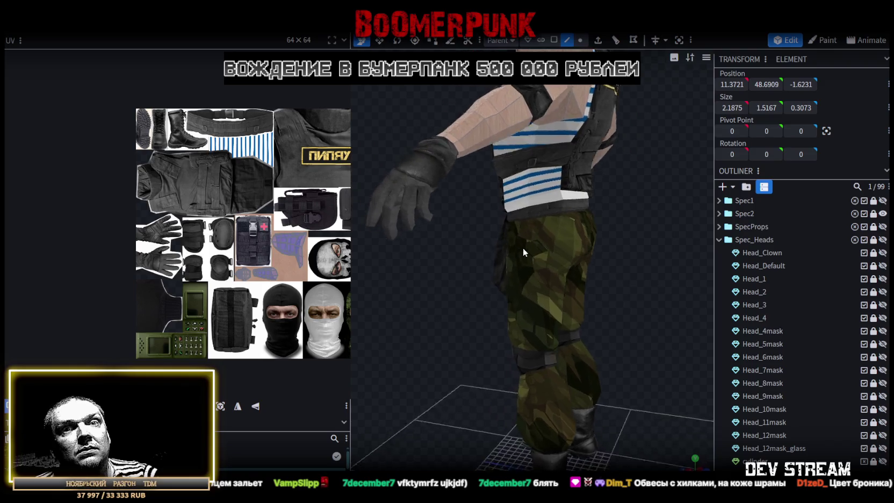
{"action": "scroll", "coordinate": [521, 248], "scroll_direction": "down", "scroll_amount": 5}
{"action": "mouse_move", "coordinate": [606, 255]}
{"action": "left_mouse_down"}
{"action": "mouse_move", "coordinate": [614, 227]}
{"action": "mouse_move", "coordinate": [592, 251]}
{"action": "mouse_move", "coordinate": [620, 221]}
{"action": "left_mouse_up"}
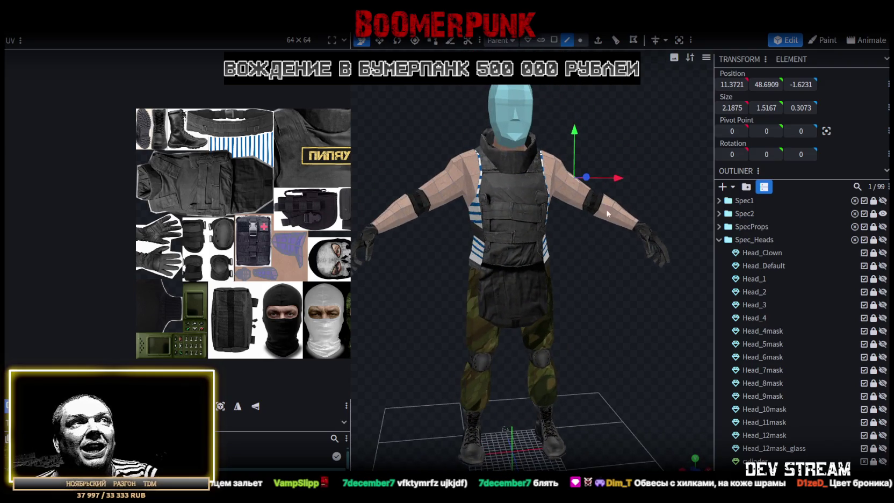
{"action": "mouse_move", "coordinate": [598, 112]}
{"action": "left_mouse_down"}
{"action": "mouse_move", "coordinate": [562, 146]}
{"action": "mouse_move", "coordinate": [628, 129]}
{"action": "mouse_move", "coordinate": [514, 230]}
{"action": "mouse_move", "coordinate": [517, 282]}
{"action": "mouse_move", "coordinate": [495, 278]}
{"action": "mouse_move", "coordinate": [511, 252]}
{"action": "mouse_move", "coordinate": [547, 257]}
{"action": "mouse_move", "coordinate": [560, 281]}
{"action": "left_mouse_up"}
{"action": "scroll", "coordinate": [561, 146], "scroll_direction": "up", "scroll_amount": 3}
{"action": "scroll", "coordinate": [629, 129], "scroll_direction": "down", "scroll_amount": 2}
{"action": "scroll", "coordinate": [581, 348], "scroll_direction": "up", "scroll_amount": 2}
{"action": "left_click_drag", "start_coordinate": [581, 347], "coordinate": [564, 325]}
{"action": "scroll", "coordinate": [591, 237], "scroll_direction": "up", "scroll_amount": 2}
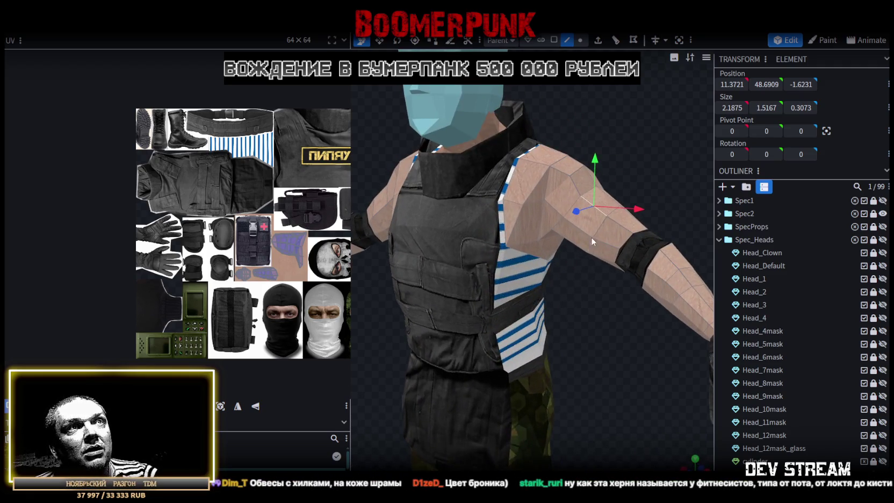
{"action": "mouse_move", "coordinate": [572, 332]}
{"action": "left_mouse_down"}
{"action": "mouse_move", "coordinate": [421, 262]}
{"action": "mouse_move", "coordinate": [485, 289]}
{"action": "left_mouse_up"}
{"action": "mouse_move", "coordinate": [395, 248]}
{"action": "left_mouse_down"}
{"action": "mouse_move", "coordinate": [451, 291]}
{"action": "mouse_move", "coordinate": [453, 302]}
{"action": "mouse_move", "coordinate": [473, 288]}
{"action": "mouse_move", "coordinate": [459, 270]}
{"action": "mouse_move", "coordinate": [415, 269]}
{"action": "mouse_move", "coordinate": [623, 302]}
{"action": "mouse_move", "coordinate": [573, 326]}
{"action": "mouse_move", "coordinate": [566, 341]}
{"action": "mouse_move", "coordinate": [561, 325]}
{"action": "mouse_move", "coordinate": [579, 329]}
{"action": "mouse_move", "coordinate": [590, 145]}
{"action": "left_mouse_up"}
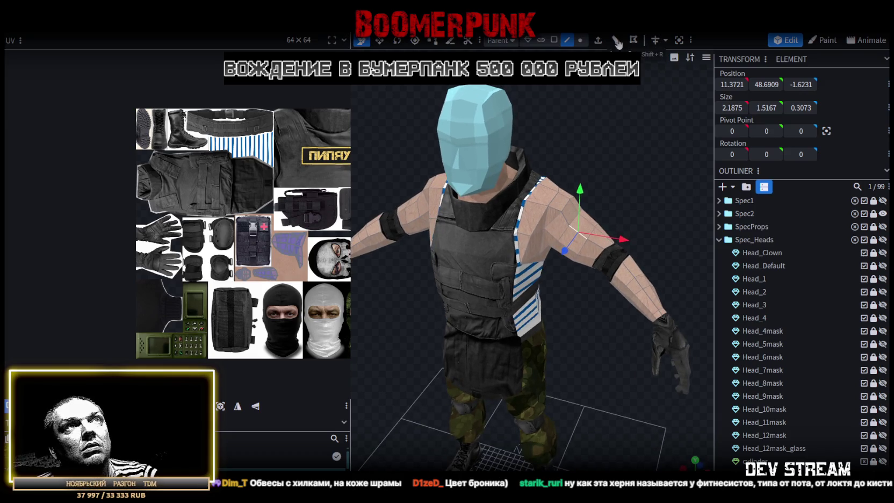
Loop-cut the arm mesh and nudge the cut's offset down, then back up
{"action": "left_click", "coordinate": [617, 41]}
{"action": "scroll", "coordinate": [621, 297], "scroll_direction": "up", "scroll_amount": 1}
{"action": "scroll", "coordinate": [621, 297], "scroll_direction": "up", "scroll_amount": 3}
{"action": "left_click", "coordinate": [518, 463]}
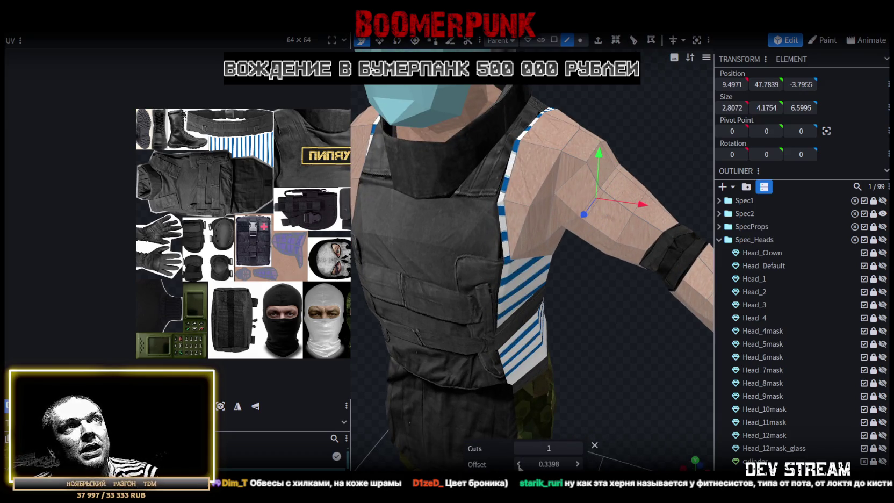
{"action": "left_click", "coordinate": [578, 464]}
{"action": "scroll", "coordinate": [582, 388], "scroll_direction": "down", "scroll_amount": 3}
{"action": "mouse_move", "coordinate": [615, 402]}
{"action": "left_mouse_down"}
{"action": "mouse_move", "coordinate": [446, 372]}
{"action": "mouse_move", "coordinate": [459, 323]}
{"action": "left_mouse_up"}
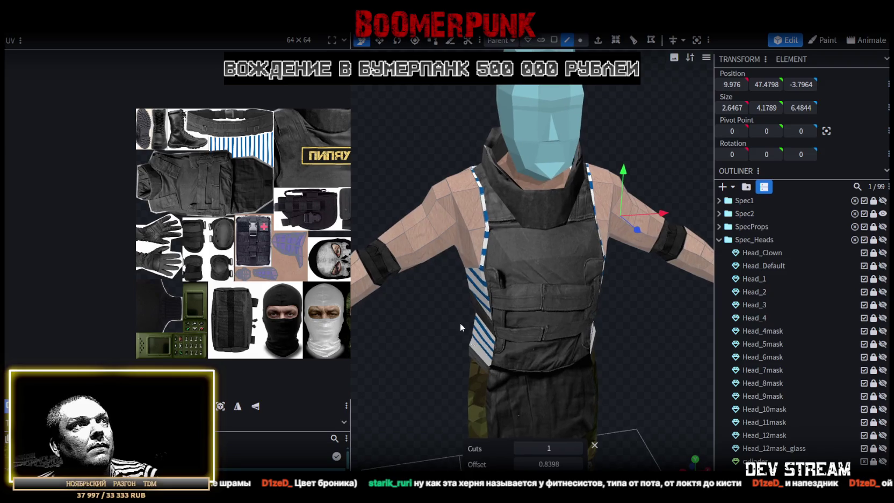
Select the arm element and loop-cut it again with a single cut, offset 1.504
{"action": "left_click", "coordinate": [427, 242]}
{"action": "left_click", "coordinate": [614, 40]}
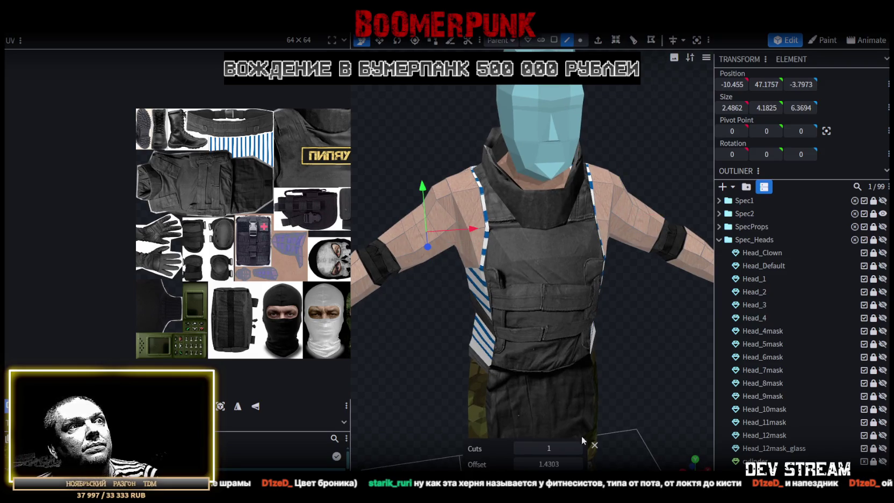
{"action": "left_click", "coordinate": [519, 464]}
{"action": "left_click", "coordinate": [519, 464]}
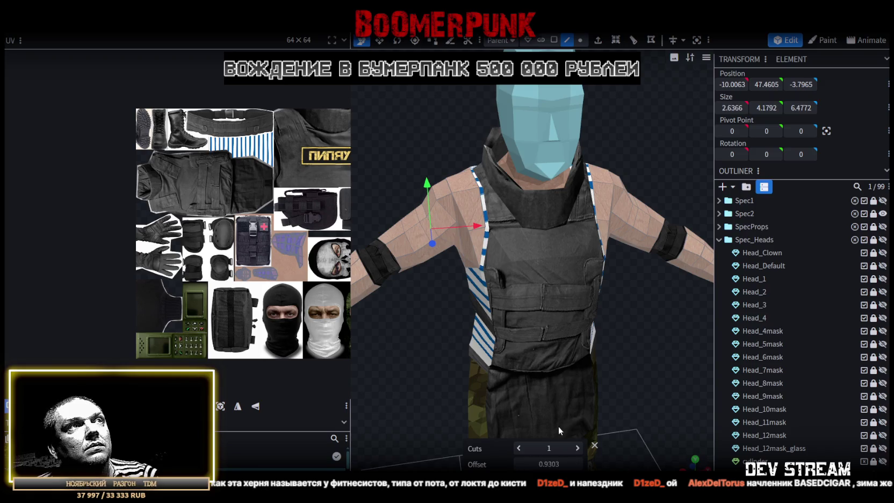
{"action": "mouse_move", "coordinate": [558, 426]}
{"action": "left_mouse_down"}
{"action": "mouse_move", "coordinate": [466, 356]}
{"action": "mouse_move", "coordinate": [476, 353]}
{"action": "left_mouse_up"}
{"action": "scroll", "coordinate": [472, 322], "scroll_direction": "up", "scroll_amount": 1}
Select the forearm of Spec1_Kurtka
{"action": "left_click", "coordinate": [464, 262]}
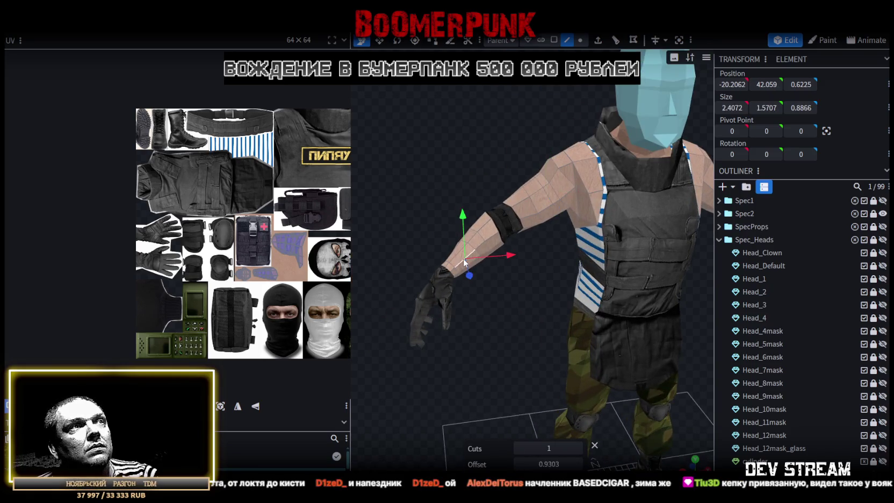
{"action": "scroll", "coordinate": [551, 113], "scroll_direction": "up", "scroll_amount": 3}
{"action": "scroll", "coordinate": [490, 307], "scroll_direction": "down", "scroll_amount": 2}
{"action": "left_click_drag", "start_coordinate": [490, 307], "coordinate": [397, 281]}
{"action": "left_click", "coordinate": [671, 207]}
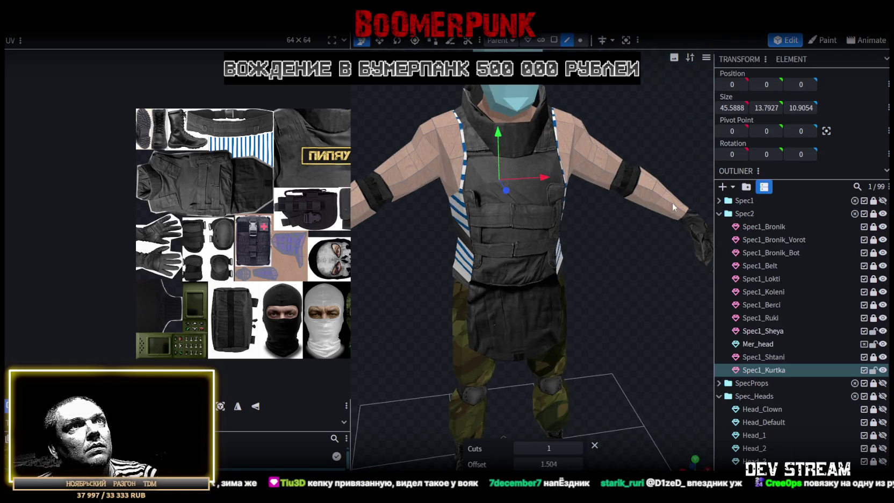
Select Spec1_Kurtka in face selection mode and bring its upper arm into view
{"action": "left_click", "coordinate": [667, 200]}
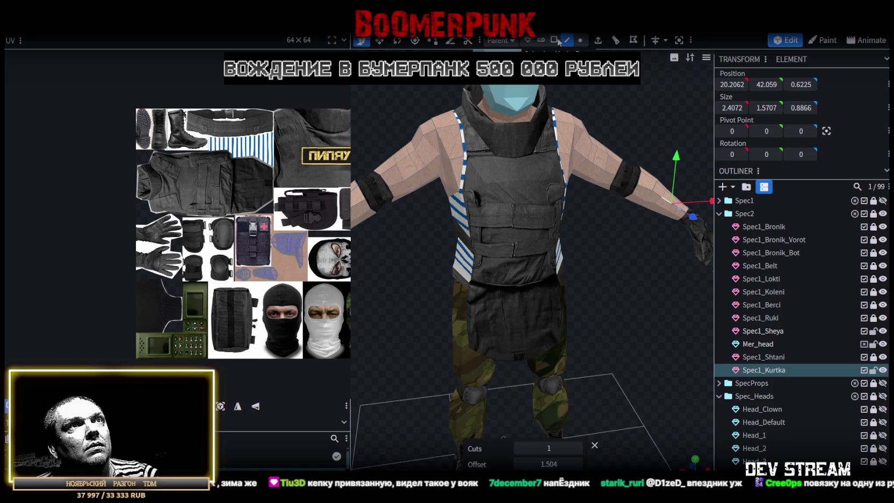
{"action": "left_click", "coordinate": [553, 39]}
{"action": "mouse_move", "coordinate": [625, 265]}
{"action": "left_mouse_down"}
{"action": "mouse_move", "coordinate": [676, 283]}
{"action": "mouse_move", "coordinate": [659, 282]}
{"action": "left_mouse_up"}
{"action": "scroll", "coordinate": [637, 282], "scroll_direction": "up", "scroll_amount": 3}
{"action": "scroll", "coordinate": [545, 278], "scroll_direction": "up", "scroll_amount": 3}
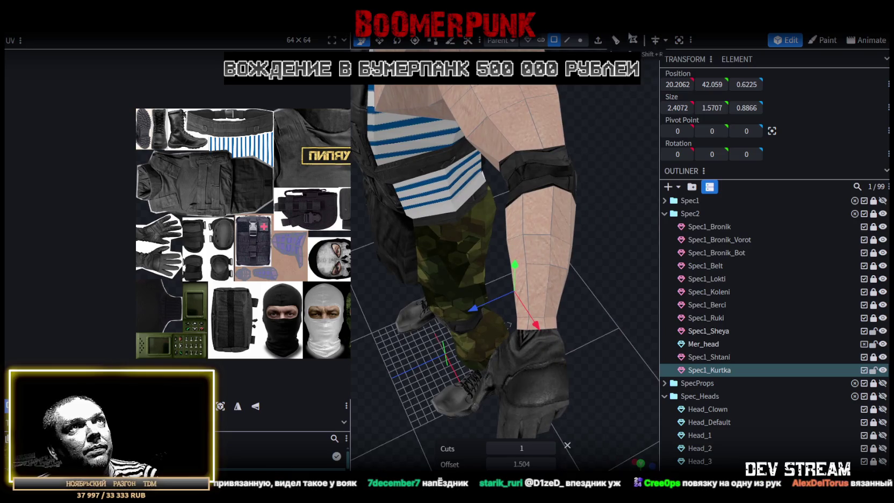
{"action": "mouse_move", "coordinate": [616, 261]}
{"action": "left_mouse_down"}
{"action": "mouse_move", "coordinate": [590, 226]}
{"action": "mouse_move", "coordinate": [637, 224]}
{"action": "left_mouse_up"}
{"action": "scroll", "coordinate": [636, 219], "scroll_direction": "down", "scroll_amount": 5}
{"action": "left_click_drag", "start_coordinate": [458, 279], "coordinate": [506, 260]}
{"action": "mouse_move", "coordinate": [487, 231]}
{"action": "left_mouse_down"}
{"action": "mouse_move", "coordinate": [526, 216]}
{"action": "mouse_move", "coordinate": [678, 252]}
{"action": "left_mouse_up"}
{"action": "mouse_move", "coordinate": [598, 272]}
{"action": "left_mouse_down"}
{"action": "mouse_move", "coordinate": [503, 256]}
{"action": "mouse_move", "coordinate": [463, 281]}
{"action": "mouse_move", "coordinate": [525, 318]}
{"action": "mouse_move", "coordinate": [531, 161]}
{"action": "left_mouse_up"}
{"action": "scroll", "coordinate": [527, 204], "scroll_direction": "up", "scroll_amount": 4}
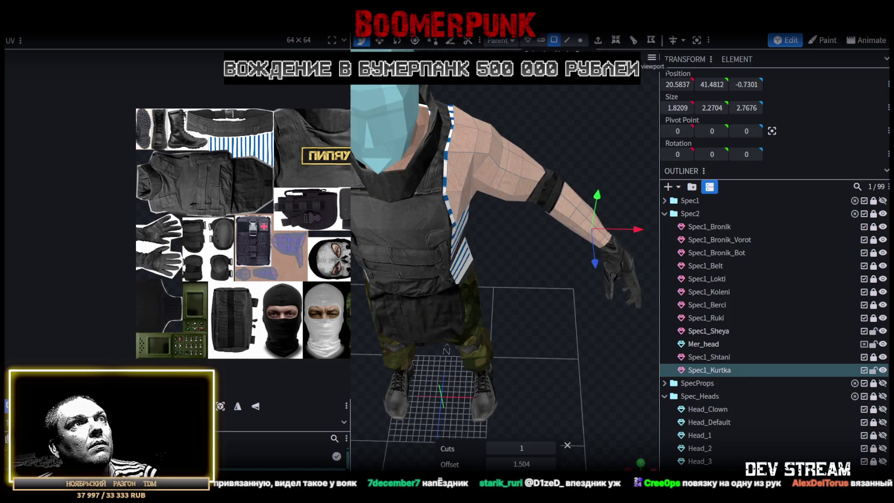
{"action": "scroll", "coordinate": [510, 186], "scroll_direction": "up", "scroll_amount": 3}
{"action": "left_click_drag", "start_coordinate": [535, 140], "coordinate": [540, 282]}
Select an edge loop across the vest and scale it slightly wider sideways
{"action": "left_click", "coordinate": [548, 201]}
{"action": "left_click", "coordinate": [566, 40]}
{"action": "scroll", "coordinate": [519, 263], "scroll_direction": "down", "scroll_amount": 3}
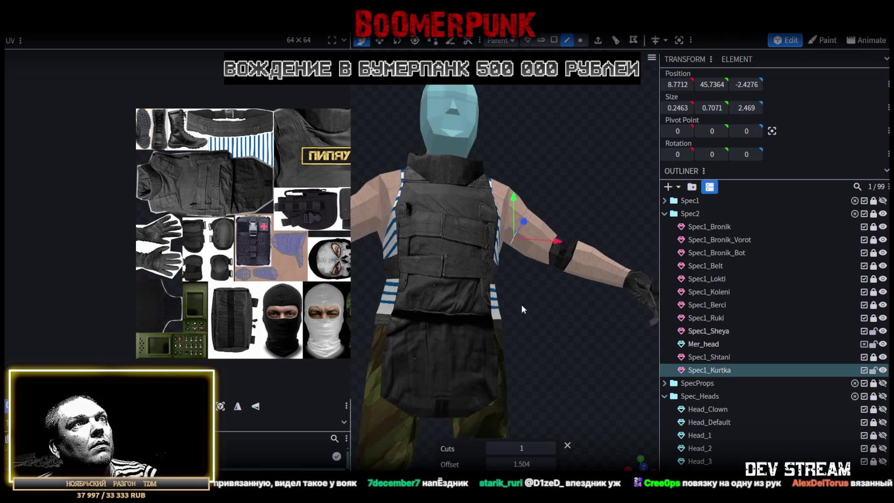
{"action": "left_click_drag", "start_coordinate": [521, 304], "coordinate": [456, 248]}
{"action": "left_click", "coordinate": [445, 224]}
{"action": "key", "text": "s"}
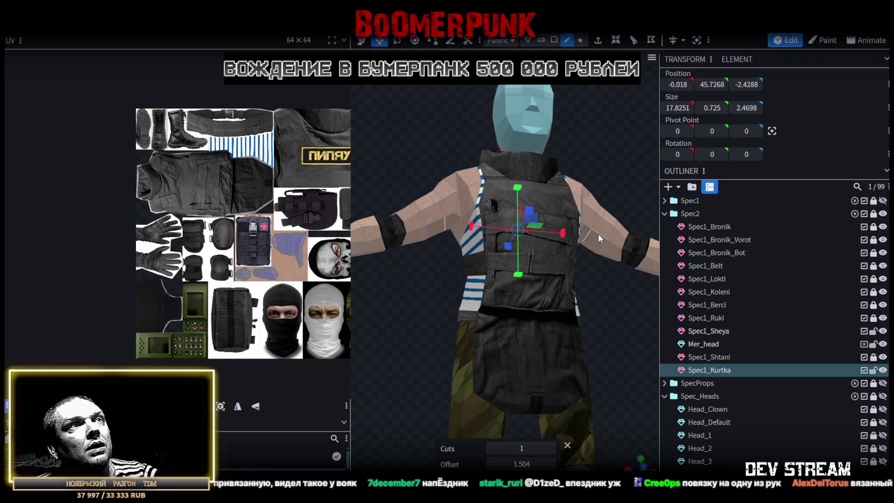
{"action": "left_click_drag", "start_coordinate": [562, 234], "coordinate": [569, 238]}
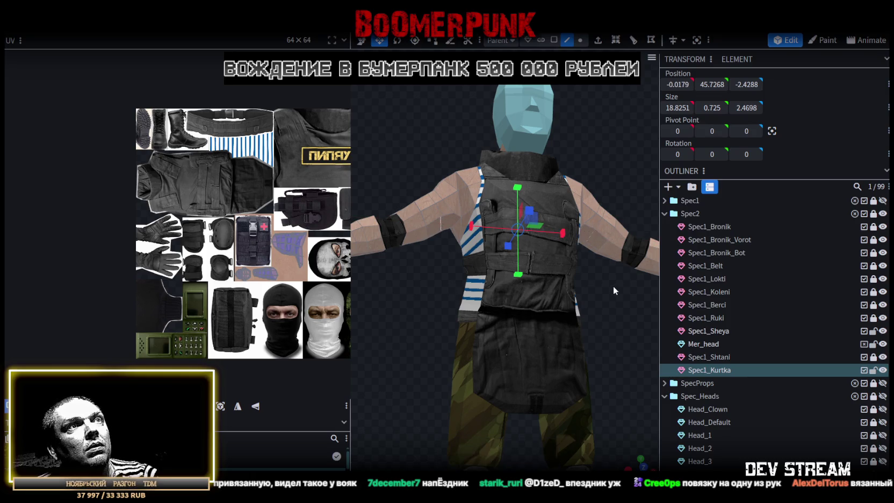
{"action": "left_click_drag", "start_coordinate": [612, 286], "coordinate": [579, 336]}
{"action": "left_click_drag", "start_coordinate": [589, 298], "coordinate": [601, 286]}
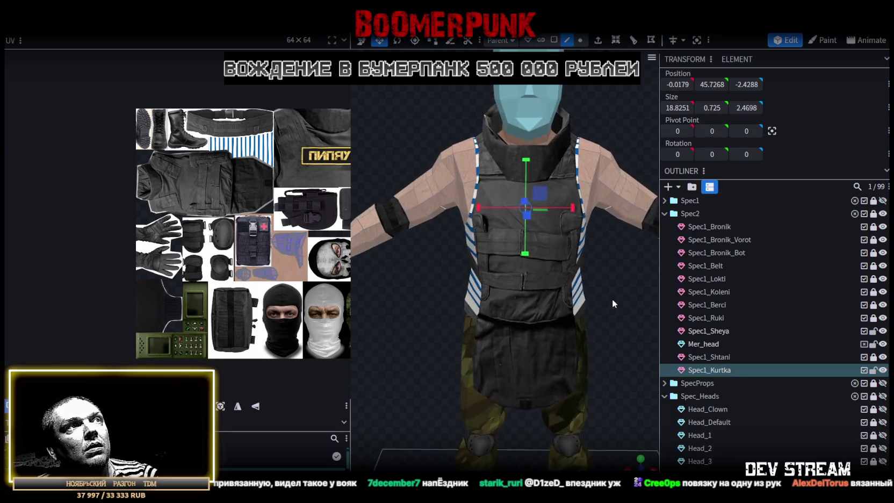
{"action": "scroll", "coordinate": [601, 287], "scroll_direction": "down", "scroll_amount": 3}
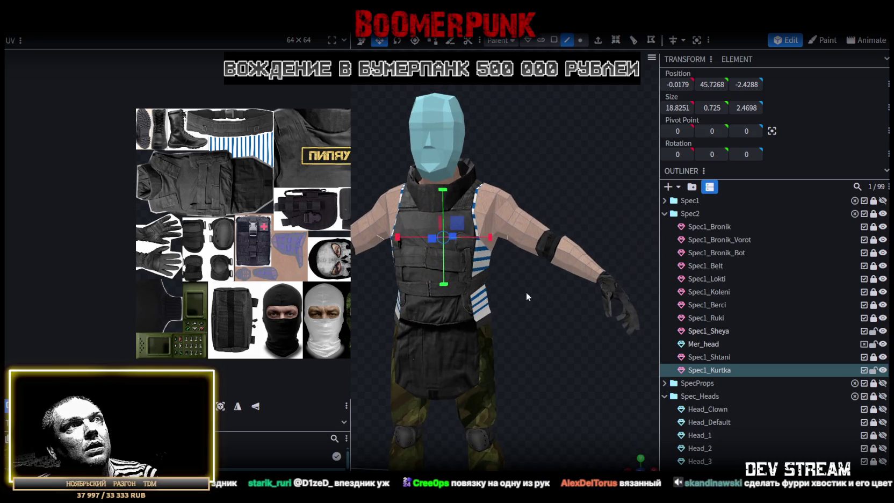
In face mode, select several upper-arm faces around the shoulder and elbow
{"action": "left_click", "coordinate": [554, 39]}
{"action": "scroll", "coordinate": [522, 229], "scroll_direction": "up", "scroll_amount": 5}
{"action": "left_click", "coordinate": [521, 228]}
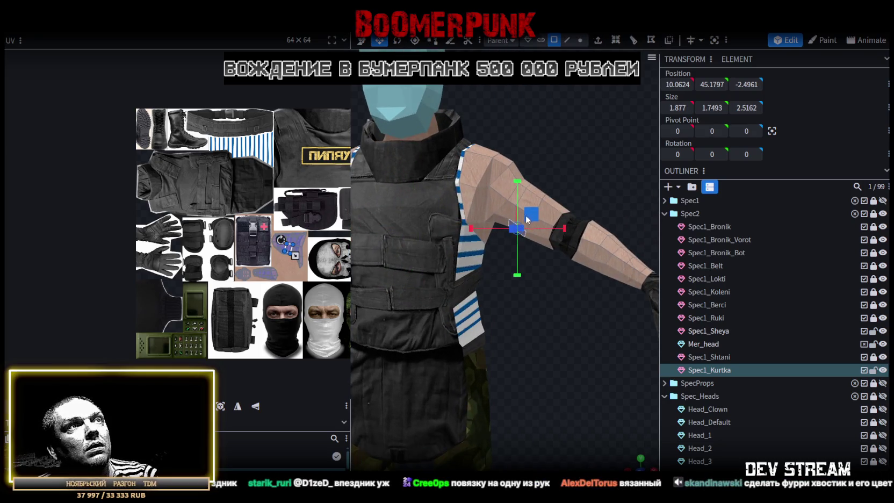
{"action": "scroll", "coordinate": [600, 156], "scroll_direction": "up", "scroll_amount": 3}
{"action": "left_click_drag", "start_coordinate": [599, 156], "coordinate": [569, 197]}
{"action": "left_click", "coordinate": [569, 197]}
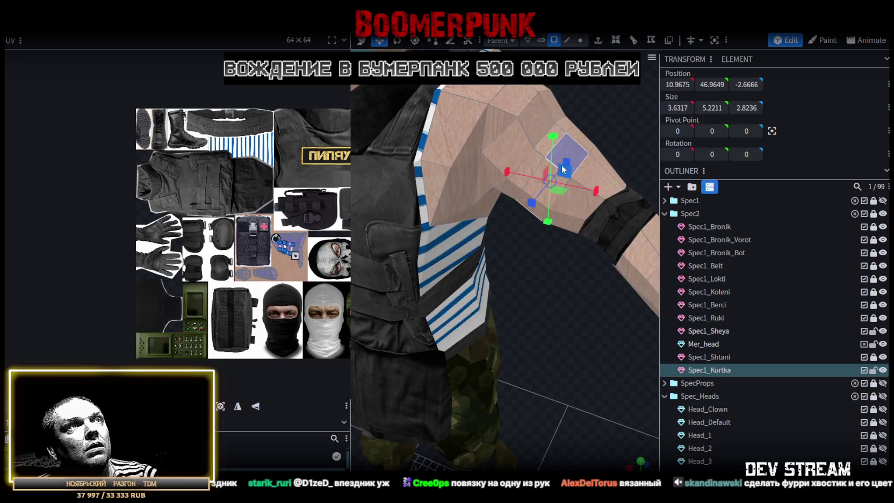
{"action": "left_click", "coordinate": [529, 194], "text": "shift"}
{"action": "mouse_move", "coordinate": [617, 123]}
{"action": "left_mouse_down"}
{"action": "mouse_move", "coordinate": [376, 87]}
{"action": "mouse_move", "coordinate": [462, 114]}
{"action": "mouse_move", "coordinate": [564, 222]}
{"action": "left_mouse_up"}
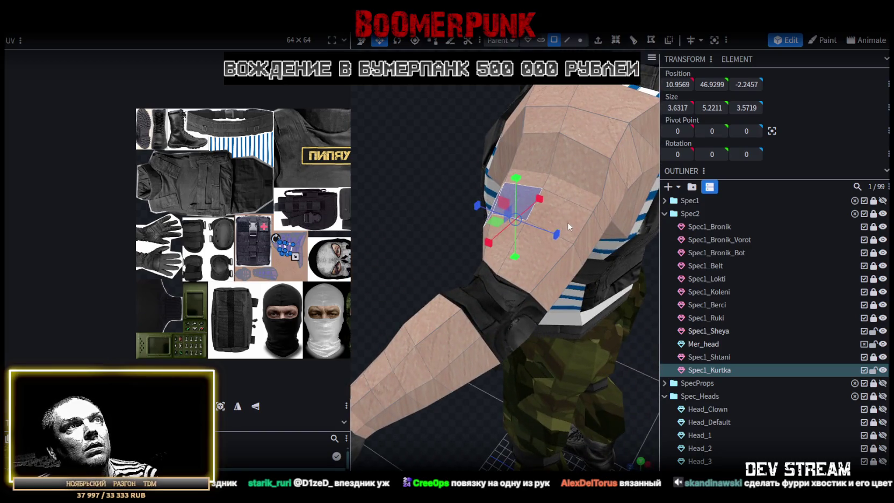
{"action": "left_click", "coordinate": [564, 222], "text": "shift"}
{"action": "left_click", "coordinate": [588, 236], "text": "shift"}
{"action": "mouse_move", "coordinate": [436, 196]}
{"action": "left_mouse_down"}
{"action": "mouse_move", "coordinate": [376, 130]}
{"action": "mouse_move", "coordinate": [516, 198]}
{"action": "left_mouse_up"}
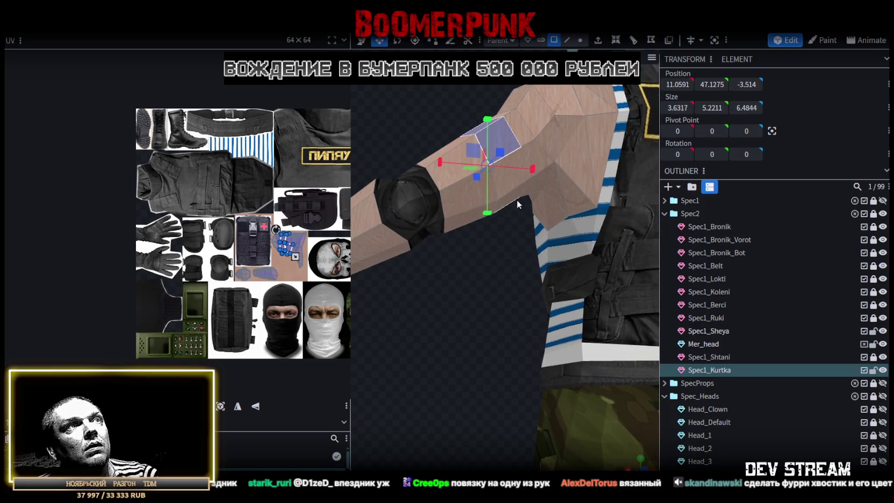
{"action": "left_click", "coordinate": [511, 199], "text": "shift"}
{"action": "scroll", "coordinate": [435, 125], "scroll_direction": "down", "scroll_amount": 5}
{"action": "mouse_move", "coordinate": [434, 125]}
{"action": "left_mouse_down"}
{"action": "mouse_move", "coordinate": [603, 159]}
{"action": "mouse_move", "coordinate": [533, 332]}
{"action": "mouse_move", "coordinate": [472, 275]}
{"action": "mouse_move", "coordinate": [528, 316]}
{"action": "left_mouse_up"}
{"action": "scroll", "coordinate": [465, 294], "scroll_direction": "up", "scroll_amount": 3}
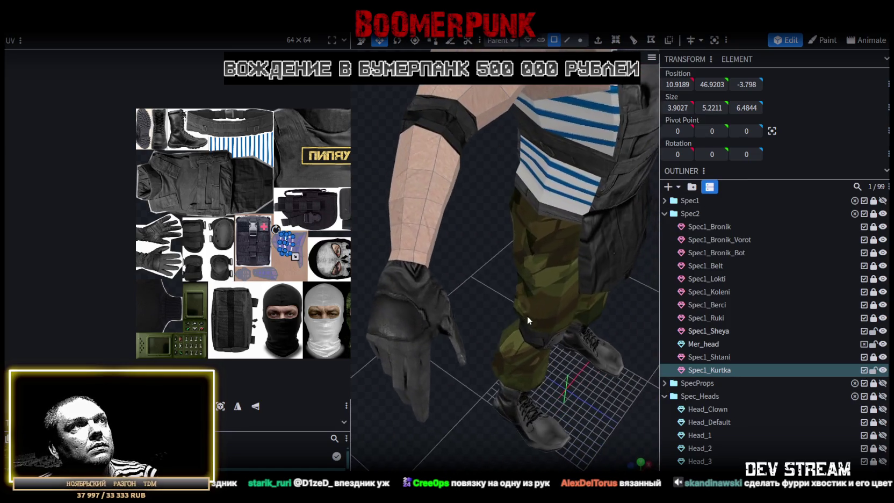
Select the ring of wrist and forearm faces just above the glove
{"action": "left_click", "coordinate": [425, 240], "text": "shift"}
{"action": "left_click", "coordinate": [422, 258], "text": "shift"}
{"action": "left_click", "coordinate": [397, 239], "text": "shift"}
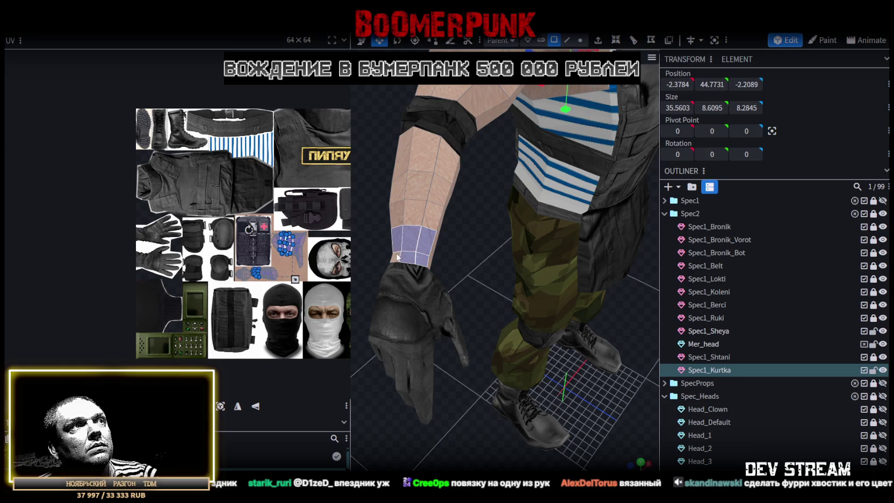
{"action": "left_click", "coordinate": [395, 257], "text": "shift"}
{"action": "mouse_move", "coordinate": [395, 257]}
{"action": "left_mouse_down"}
{"action": "mouse_move", "coordinate": [463, 240]}
{"action": "mouse_move", "coordinate": [427, 216]}
{"action": "mouse_move", "coordinate": [498, 270]}
{"action": "mouse_move", "coordinate": [469, 235]}
{"action": "left_mouse_up"}
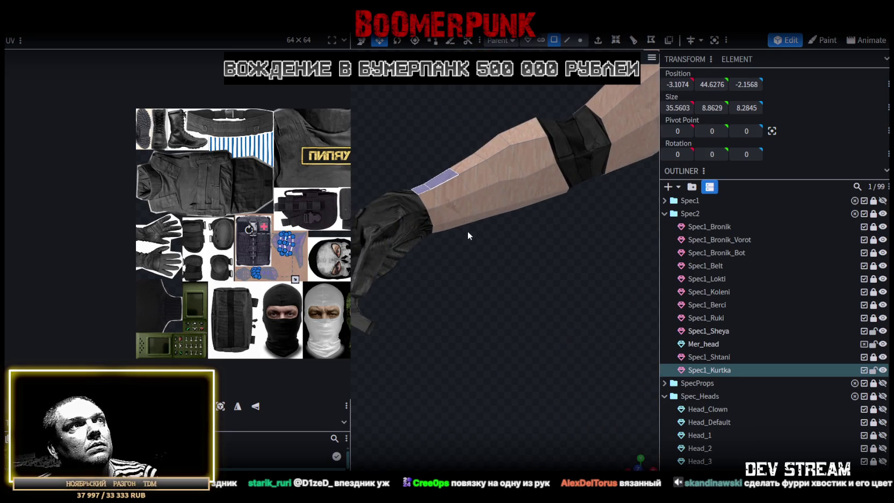
{"action": "left_click", "coordinate": [456, 209], "text": "shift"}
{"action": "left_click", "coordinate": [440, 217], "text": "shift"}
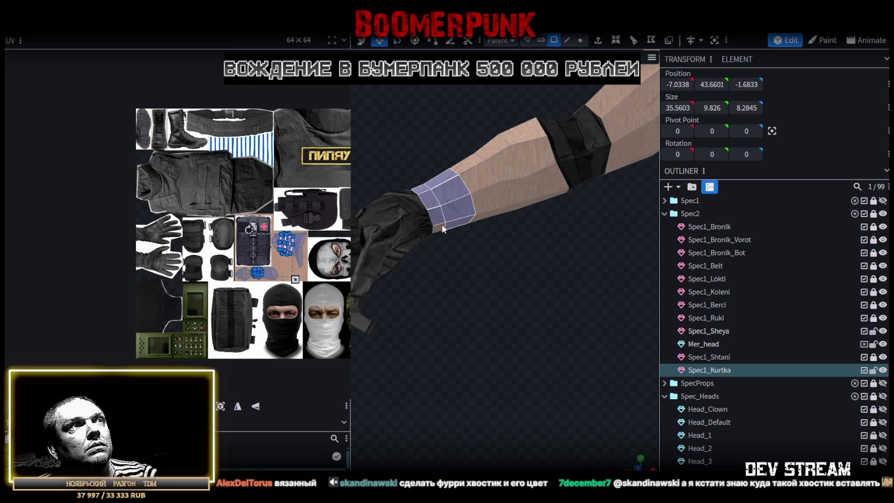
{"action": "mouse_move", "coordinate": [439, 283]}
{"action": "left_mouse_down"}
{"action": "mouse_move", "coordinate": [634, 272]}
{"action": "mouse_move", "coordinate": [628, 227]}
{"action": "left_mouse_up"}
{"action": "left_click", "coordinate": [559, 180], "text": "shift"}
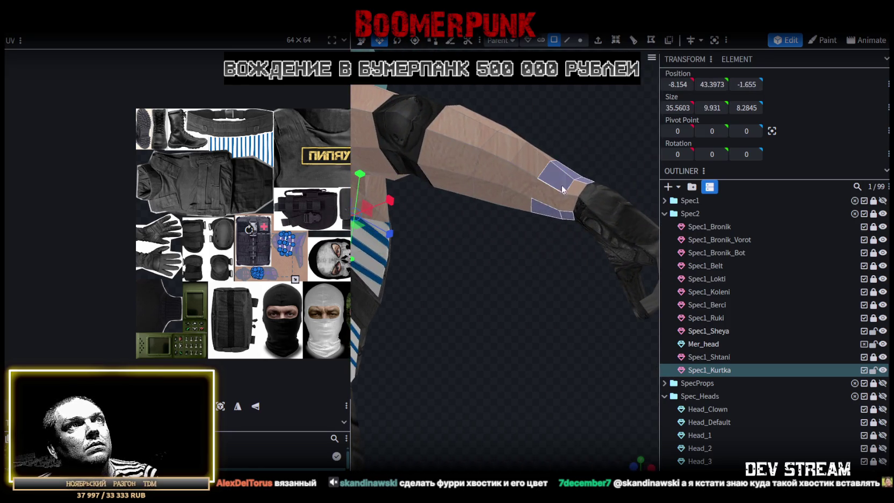
Split the selected forearm faces into a separate part, Spec1_Kurtka_selection
{"action": "right_click", "coordinate": [553, 194]}
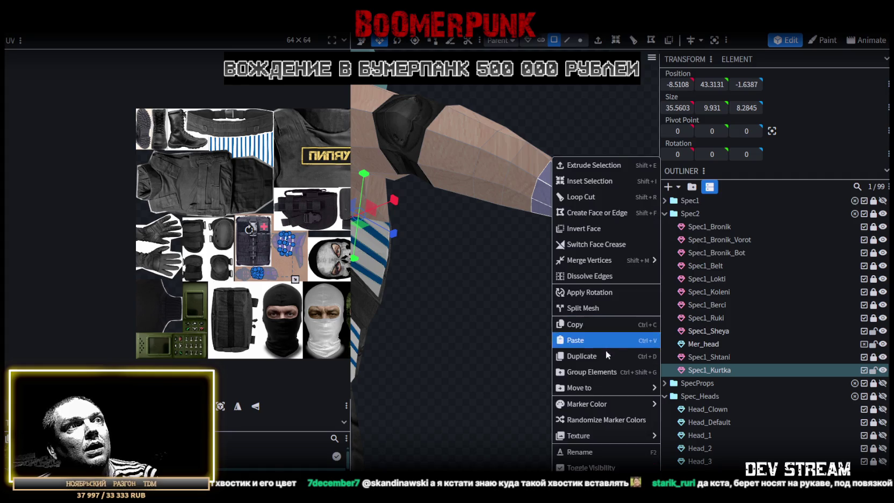
{"action": "left_click", "coordinate": [602, 307]}
{"action": "double_click", "coordinate": [728, 384]}
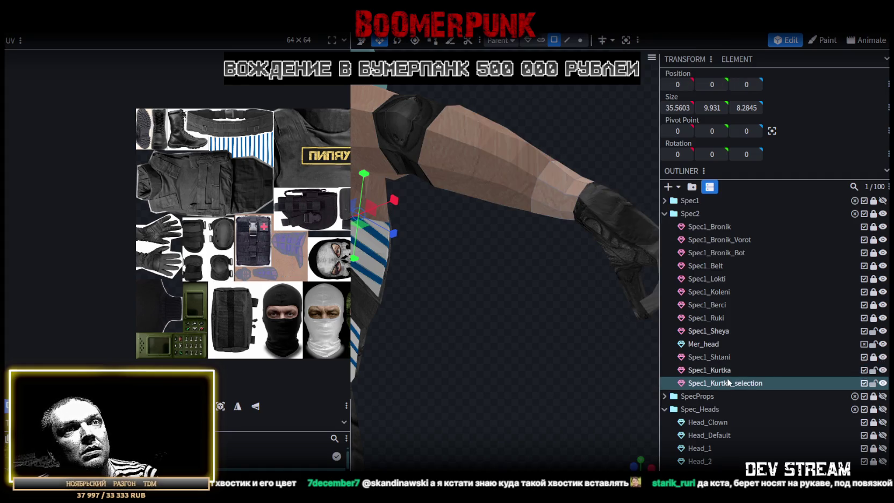
{"action": "mouse_move", "coordinate": [568, 377]}
{"action": "left_mouse_down"}
{"action": "mouse_move", "coordinate": [430, 440]}
{"action": "mouse_move", "coordinate": [388, 424]}
{"action": "mouse_move", "coordinate": [484, 371]}
{"action": "mouse_move", "coordinate": [600, 367]}
{"action": "left_mouse_up"}
Rename Spec1_Kurtka_selection to Spec2_Kurtka
{"action": "scroll", "coordinate": [601, 367], "scroll_direction": "down", "scroll_amount": 2}
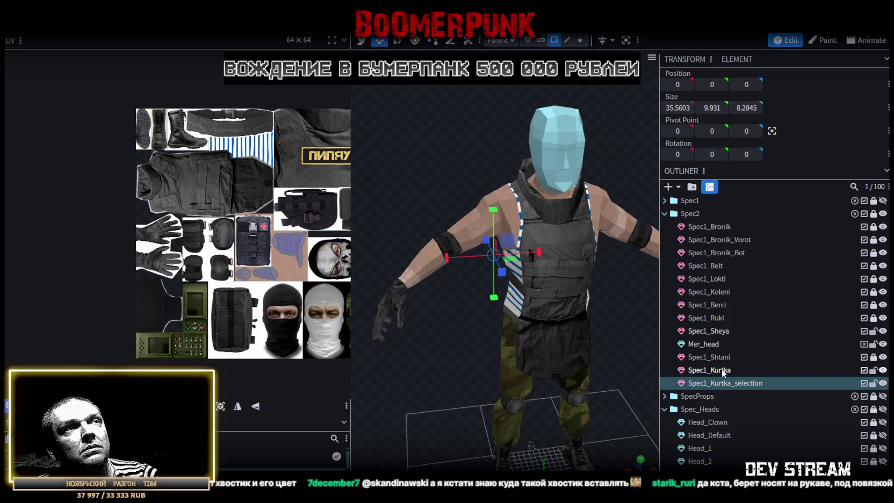
{"action": "double_click", "coordinate": [725, 382]}
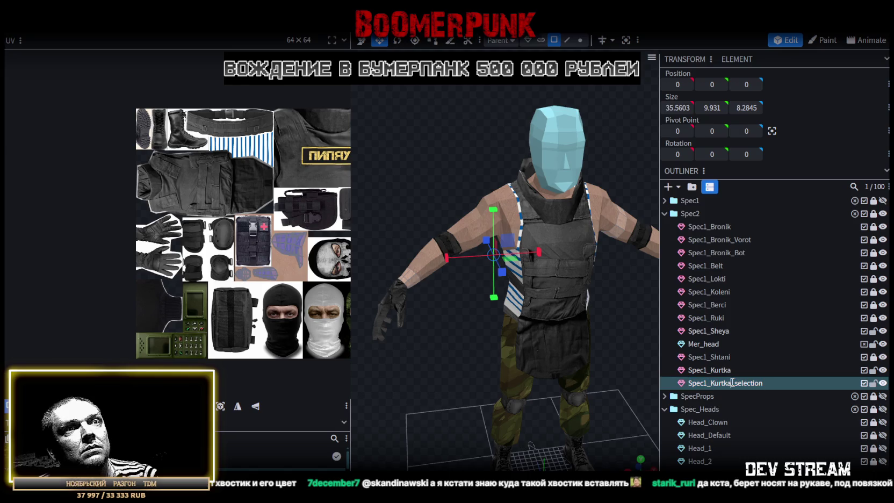
{"action": "left_click_drag", "start_coordinate": [732, 382], "coordinate": [805, 389]}
{"action": "key", "text": "BackSpace"}
{"action": "type", "text": "2"}
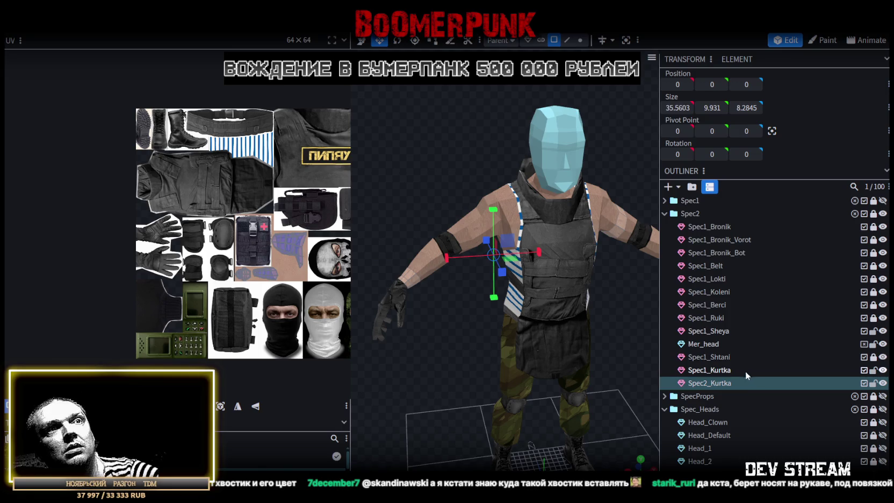
{"action": "key", "text": "Escape"}
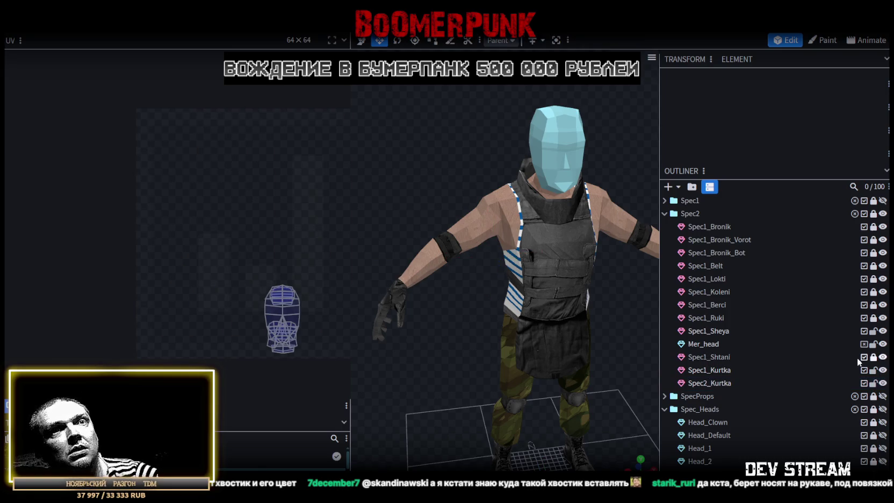
Rename the pants part from Spec1_Shtani to Spec2_Shtani
{"action": "left_click", "coordinate": [712, 358]}
{"action": "double_click", "coordinate": [704, 357]}
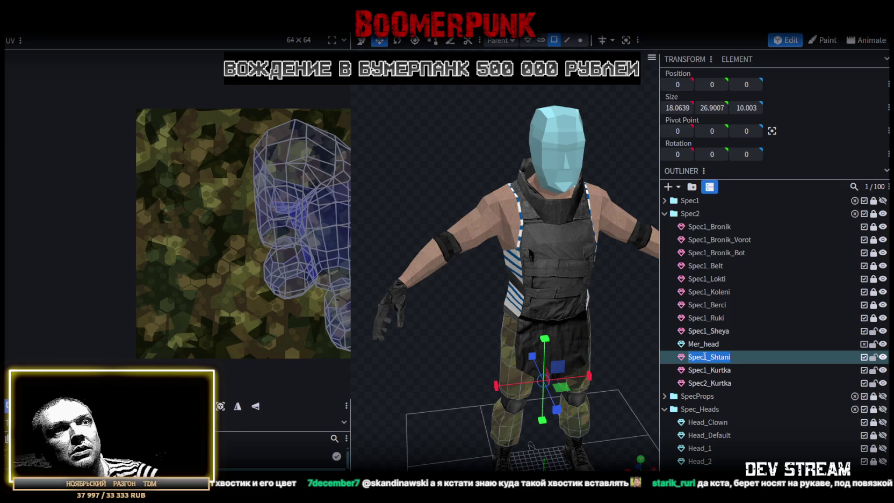
{"action": "left_click", "coordinate": [704, 357]}
{"action": "key", "text": "BackSpace"}
{"action": "type", "text": "2"}
{"action": "key", "text": "Return"}
Orbit and zoom around the soldier to inspect the camo pants from side, back and front
{"action": "left_click_drag", "start_coordinate": [609, 370], "coordinate": [449, 304]}
{"action": "mouse_move", "coordinate": [614, 326]}
{"action": "left_mouse_down"}
{"action": "mouse_move", "coordinate": [577, 366]}
{"action": "mouse_move", "coordinate": [595, 295]}
{"action": "left_mouse_up"}
{"action": "scroll", "coordinate": [622, 291], "scroll_direction": "up", "scroll_amount": 3}
{"action": "scroll", "coordinate": [619, 314], "scroll_direction": "up", "scroll_amount": 2}
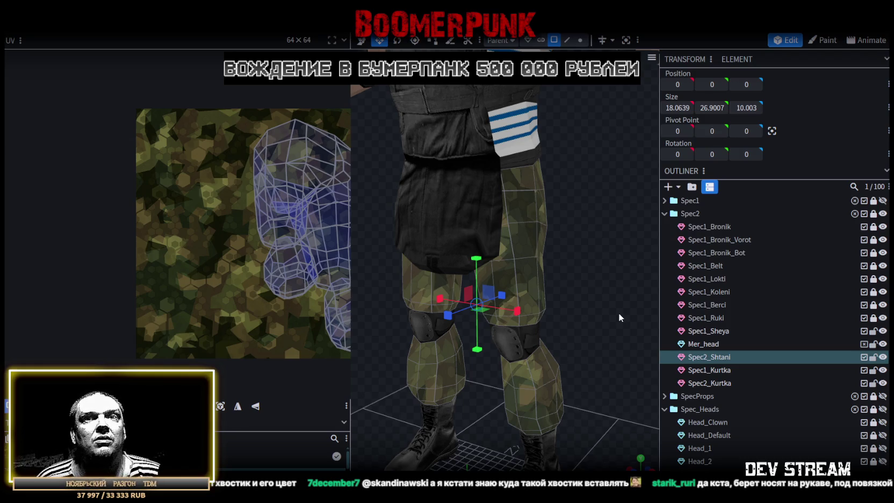
{"action": "left_click_drag", "start_coordinate": [618, 313], "coordinate": [421, 159]}
{"action": "scroll", "coordinate": [510, 188], "scroll_direction": "down", "scroll_amount": 5}
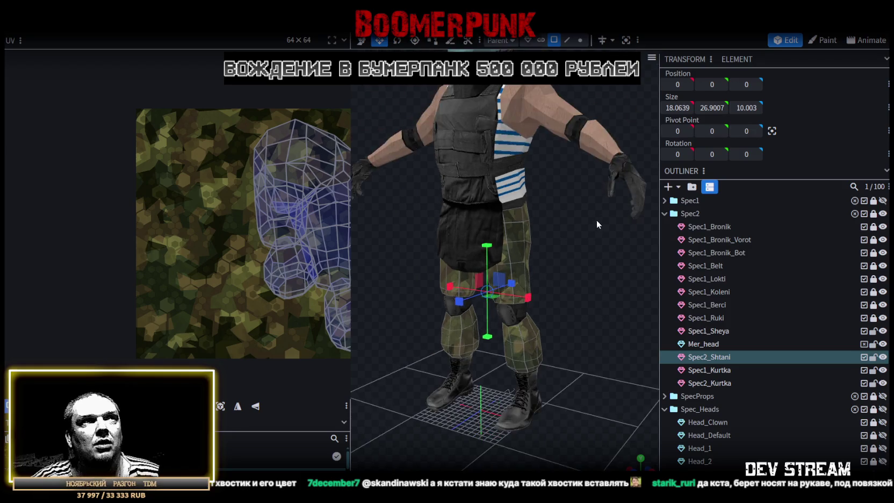
{"action": "left_click_drag", "start_coordinate": [598, 216], "coordinate": [557, 216]}
{"action": "mouse_move", "coordinate": [475, 250]}
{"action": "left_mouse_down"}
{"action": "mouse_move", "coordinate": [619, 237]}
{"action": "mouse_move", "coordinate": [536, 207]}
{"action": "mouse_move", "coordinate": [566, 235]}
{"action": "mouse_move", "coordinate": [458, 288]}
{"action": "mouse_move", "coordinate": [495, 267]}
{"action": "mouse_move", "coordinate": [567, 322]}
{"action": "mouse_move", "coordinate": [535, 296]}
{"action": "mouse_move", "coordinate": [602, 294]}
{"action": "left_mouse_up"}
{"action": "scroll", "coordinate": [619, 237], "scroll_direction": "down", "scroll_amount": 5}
{"action": "scroll", "coordinate": [614, 295], "scroll_direction": "up", "scroll_amount": 3}
{"action": "scroll", "coordinate": [614, 295], "scroll_direction": "down", "scroll_amount": 3}
{"action": "mouse_move", "coordinate": [561, 326]}
{"action": "left_mouse_down"}
{"action": "mouse_move", "coordinate": [571, 346]}
{"action": "mouse_move", "coordinate": [612, 329]}
{"action": "mouse_move", "coordinate": [570, 289]}
{"action": "left_mouse_up"}
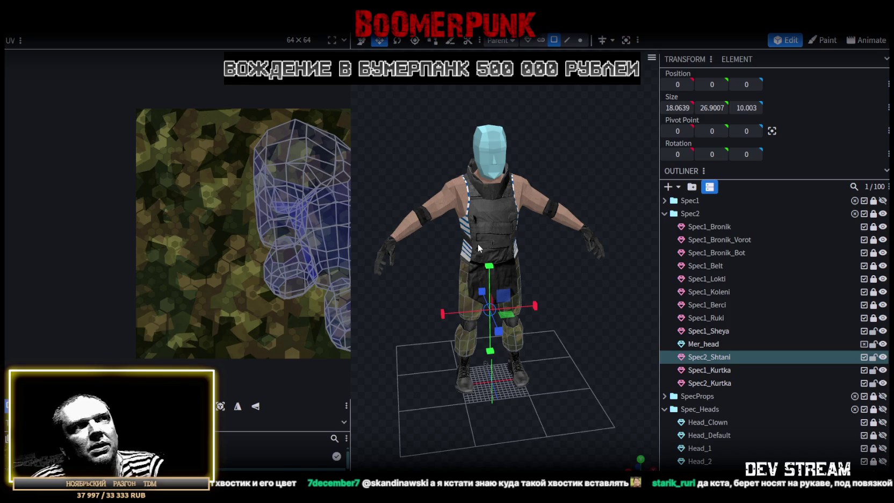
{"action": "scroll", "coordinate": [479, 248], "scroll_direction": "up", "scroll_amount": 2}
{"action": "mouse_move", "coordinate": [383, 289]}
{"action": "left_mouse_down"}
{"action": "mouse_move", "coordinate": [448, 313]}
{"action": "mouse_move", "coordinate": [415, 321]}
{"action": "left_mouse_up"}
Select the Spec1_Kurtka upper-body part and toggle the Spec1_Bronik vest's visibility to check underneath
{"action": "left_click", "coordinate": [432, 329]}
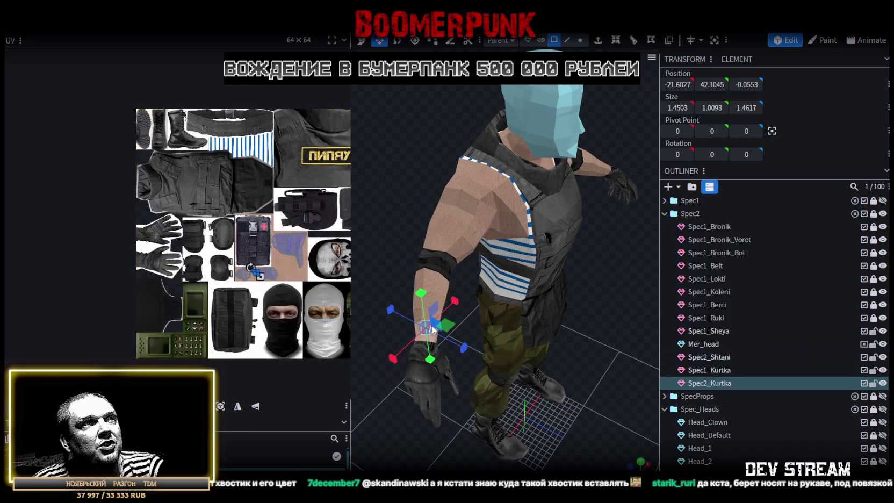
{"action": "left_click", "coordinate": [466, 229]}
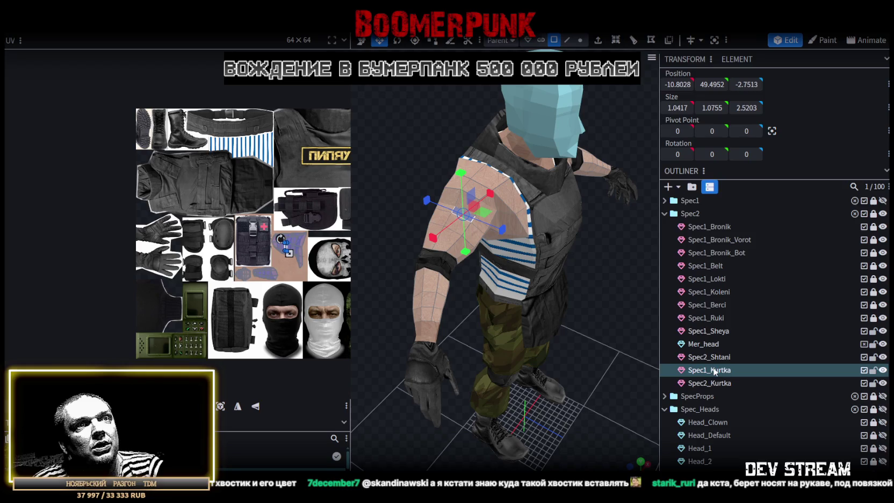
{"action": "left_click", "coordinate": [880, 227]}
{"action": "left_click", "coordinate": [881, 227]}
{"action": "left_click", "coordinate": [881, 227]}
{"action": "left_click", "coordinate": [880, 227]}
Move Spec1_Kurtka directly under Spec1_Bronik and rename it Spec2_PodBronik
{"action": "left_click_drag", "start_coordinate": [709, 370], "coordinate": [719, 239]}
{"action": "double_click", "coordinate": [719, 239]}
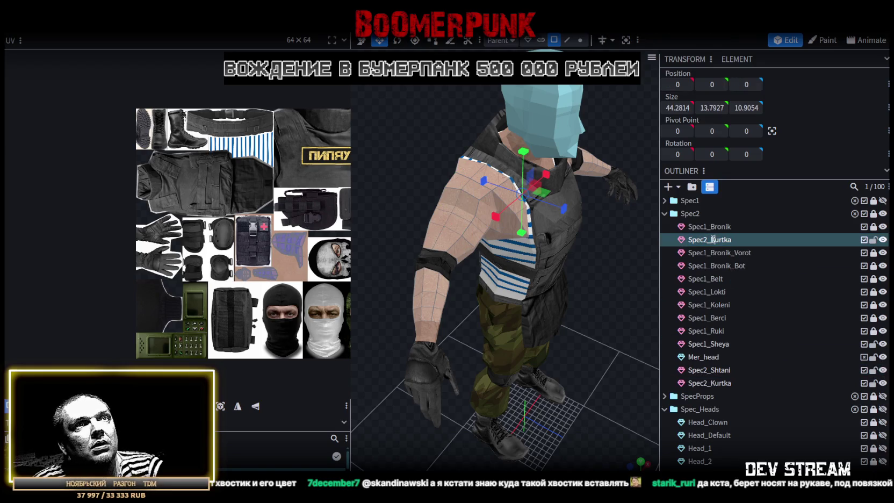
{"action": "type", "text": "Ще"}
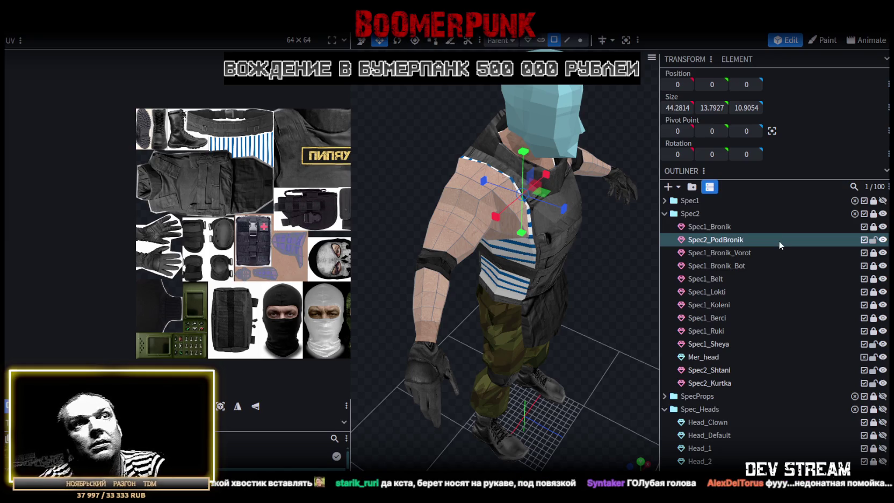
{"action": "left_click_drag", "start_coordinate": [592, 273], "coordinate": [716, 218]}
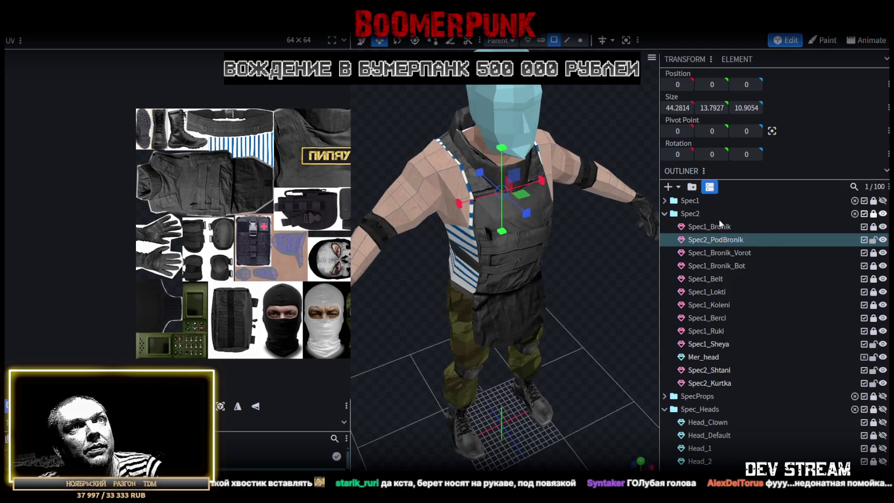
{"action": "key", "text": "Escape"}
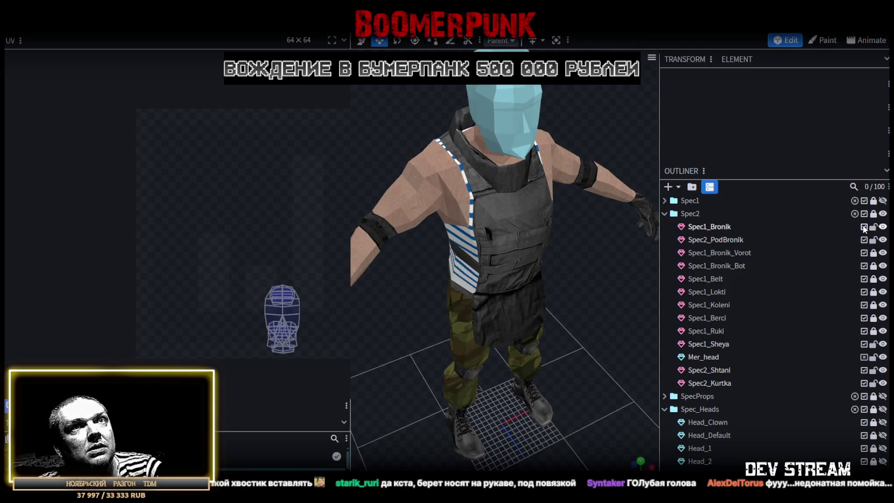
{"action": "left_click", "coordinate": [722, 229]}
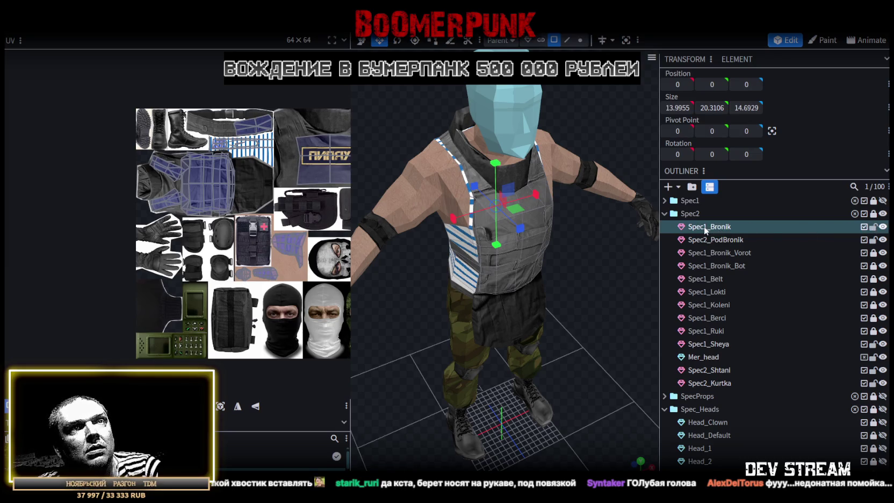
Rename the vest Spec1_Bronik to Spec2_Bronik
{"action": "left_click", "coordinate": [706, 226]}
{"action": "key", "text": "BackSpace"}
{"action": "type", "text": "2"}
{"action": "key", "text": "Return"}
{"action": "left_click", "coordinate": [883, 253]}
{"action": "left_click", "coordinate": [883, 252]}
{"action": "key", "text": "Escape"}
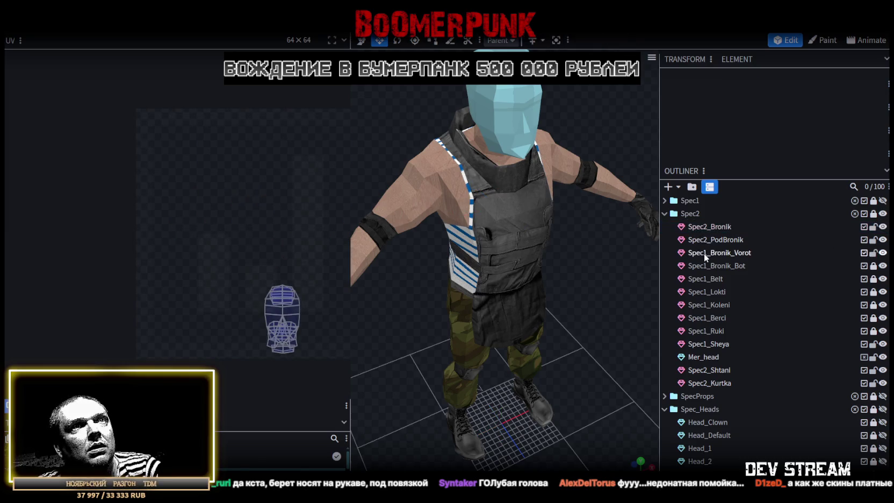
Change the collar, lower vest and belt parts to the Spec2_ prefix
{"action": "left_click", "coordinate": [703, 252]}
{"action": "left_click", "coordinate": [873, 213]}
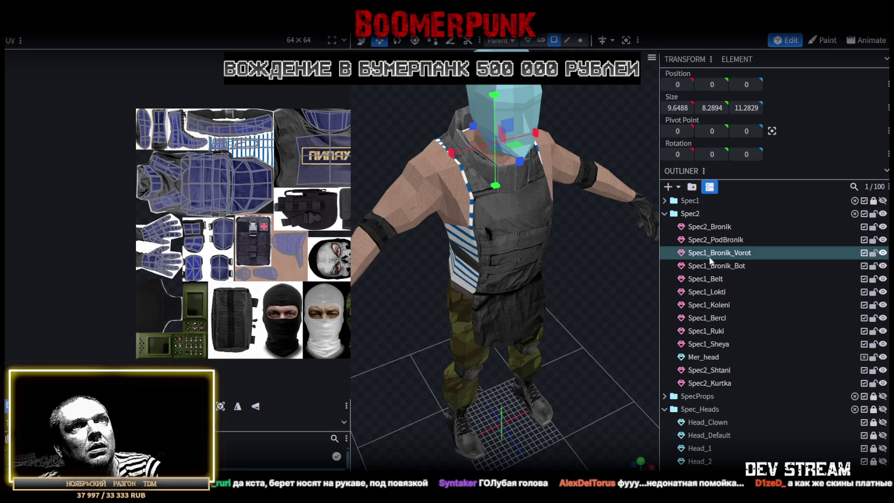
{"action": "type", "text": "2"}
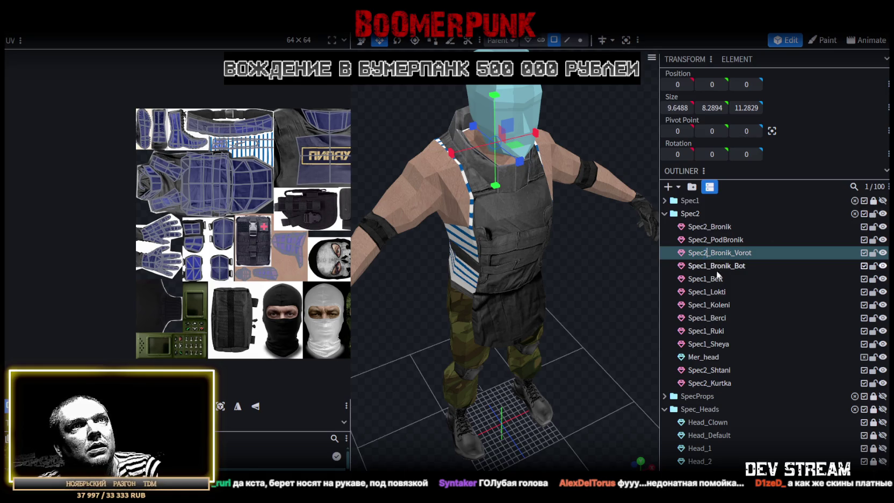
{"action": "left_click", "coordinate": [703, 265]}
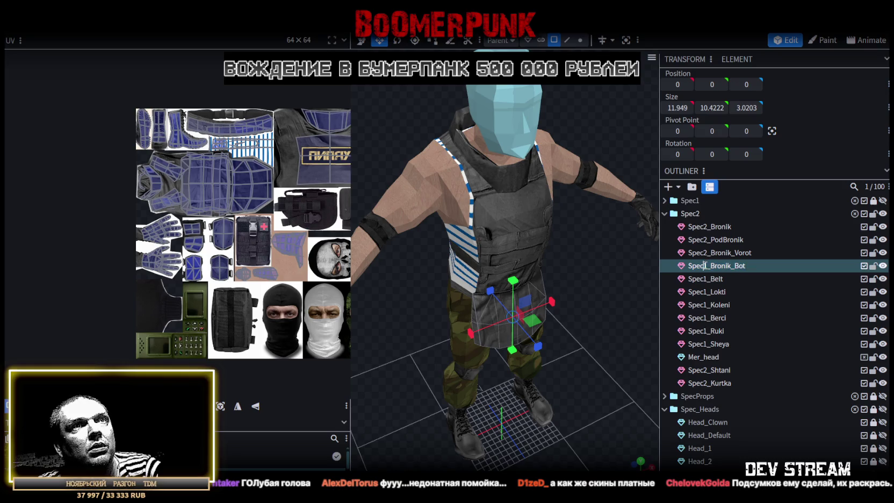
{"action": "type", "text": "2"}
{"action": "double_click", "coordinate": [707, 278]}
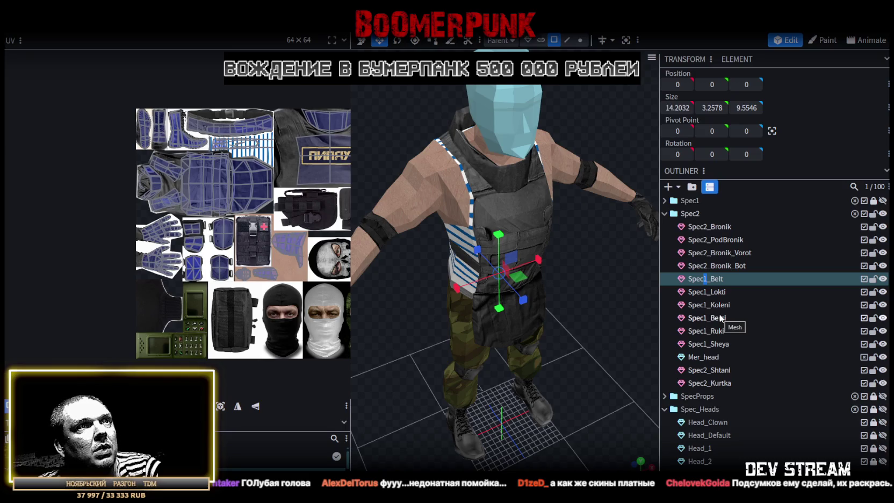
{"action": "type", "text": "2"}
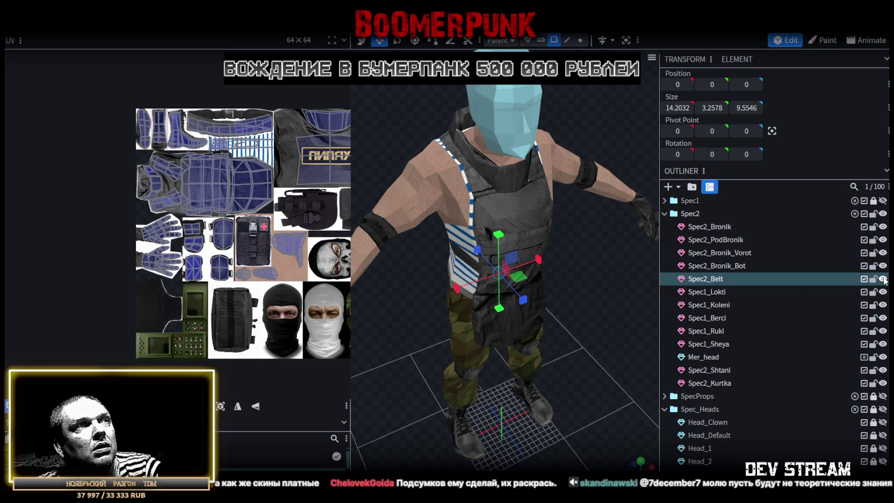
Rename the elbow, knee and boot parts to Spec2_Lokti, Spec2_Koleni and Spec2_Berci
{"action": "scroll", "coordinate": [421, 296], "scroll_direction": "up", "scroll_amount": 5}
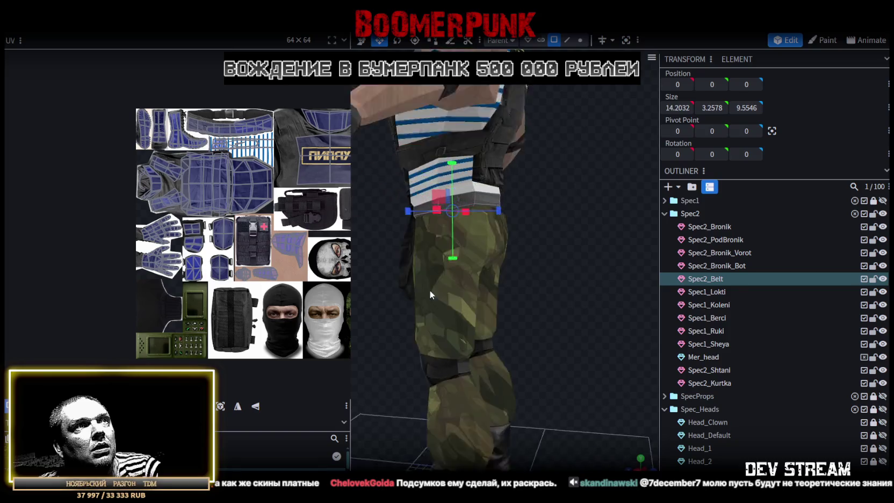
{"action": "scroll", "coordinate": [482, 294], "scroll_direction": "up", "scroll_amount": 3}
{"action": "mouse_move", "coordinate": [521, 280]}
{"action": "left_mouse_down"}
{"action": "mouse_move", "coordinate": [717, 325]}
{"action": "mouse_move", "coordinate": [792, 277]}
{"action": "left_mouse_up"}
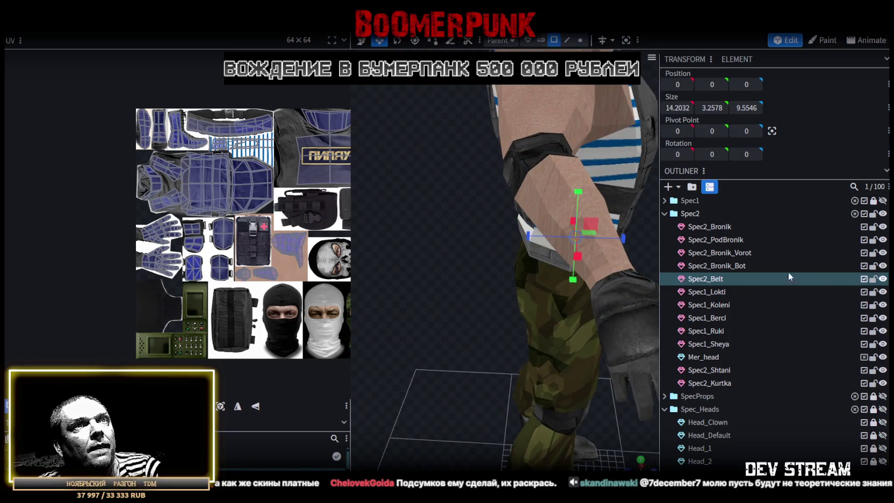
{"action": "double_click", "coordinate": [706, 293]}
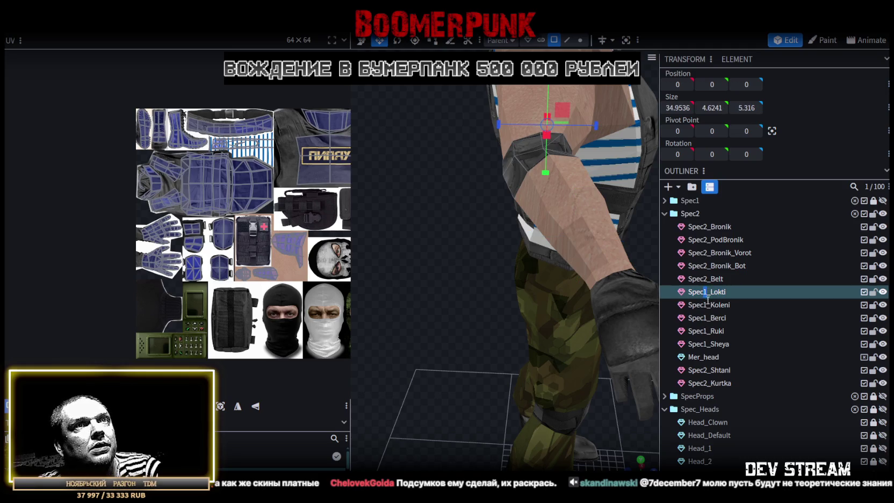
{"action": "type", "text": "2"}
{"action": "double_click", "coordinate": [704, 304]}
{"action": "type", "text": "2"}
{"action": "double_click", "coordinate": [704, 318]}
{"action": "type", "text": "2"}
Rename the hand and neck parts to Spec2_Ruki and Spec2_Sheya
{"action": "double_click", "coordinate": [705, 330]}
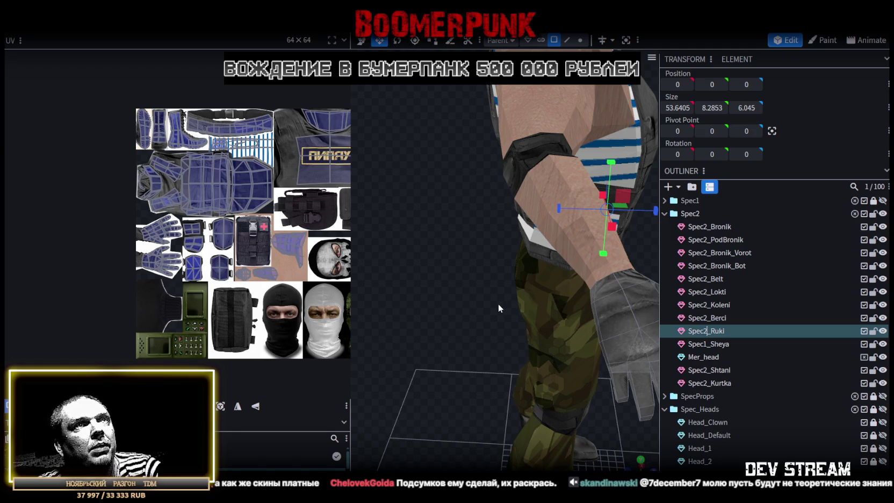
{"action": "scroll", "coordinate": [498, 304], "scroll_direction": "down", "scroll_amount": 3}
{"action": "left_click_drag", "start_coordinate": [616, 298], "coordinate": [550, 294]}
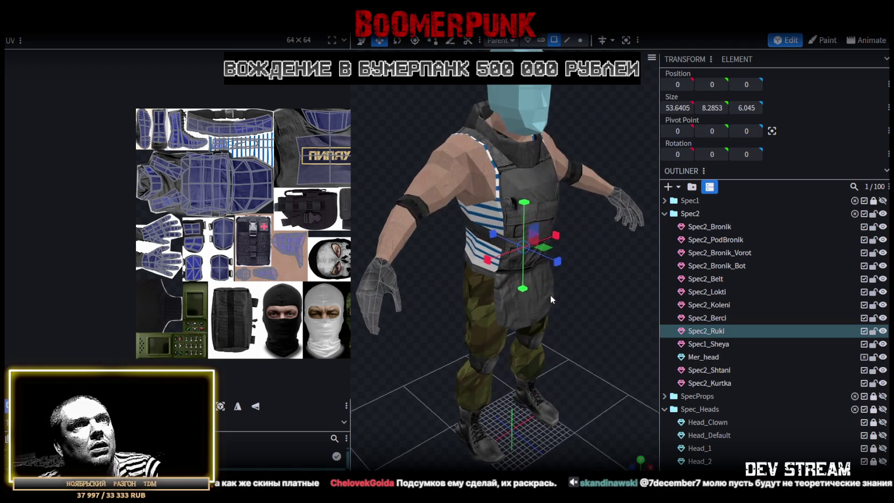
{"action": "left_click", "coordinate": [703, 344]}
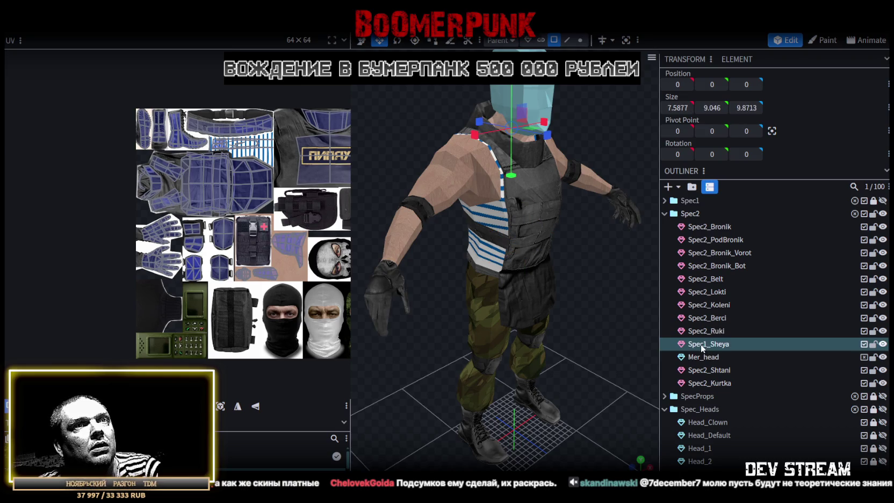
{"action": "double_click", "coordinate": [703, 345]}
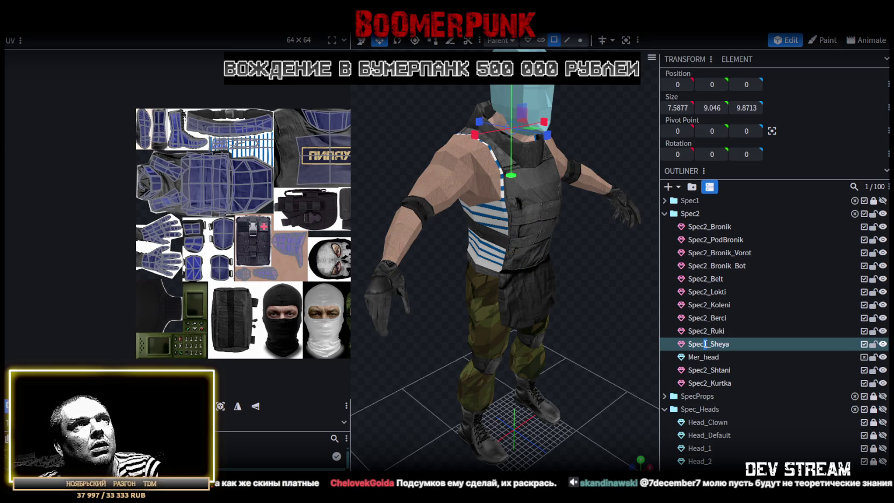
{"action": "key", "text": "BackSpace"}
{"action": "type", "text": "2"}
{"action": "left_click", "coordinate": [706, 356]}
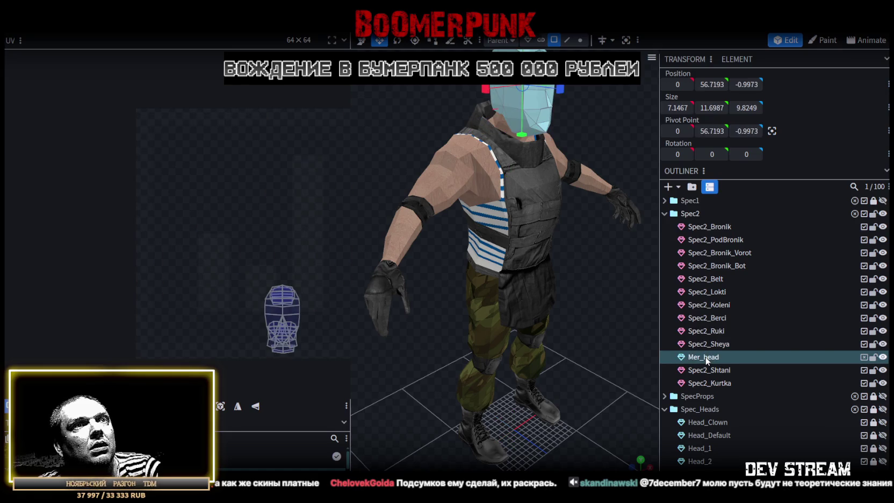
{"action": "left_click", "coordinate": [710, 370]}
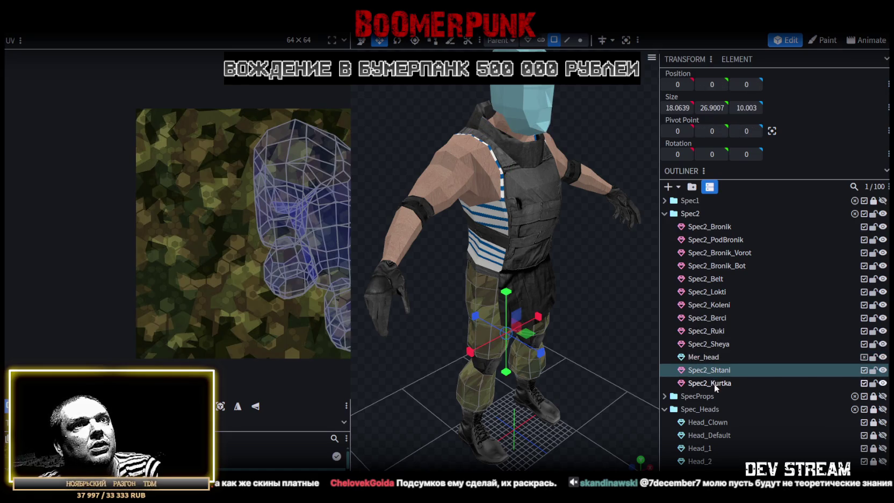
Save the model as CamShoters.bbmodel
{"action": "left_click_drag", "start_coordinate": [585, 318], "coordinate": [589, 318]}
{"action": "key", "text": "ctrl+s"}
{"action": "key", "text": "Escape"}
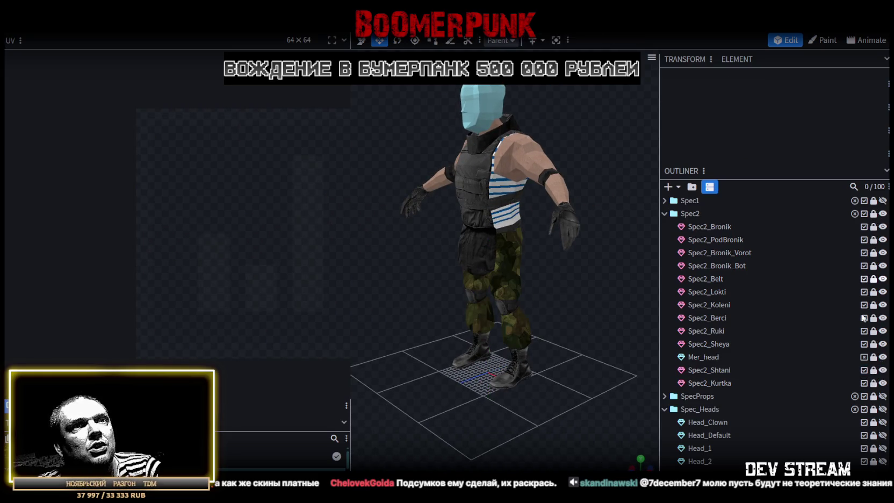
Reselect Spec2_Shtani and pick a face on the pants thigh
{"action": "left_click", "coordinate": [711, 370]}
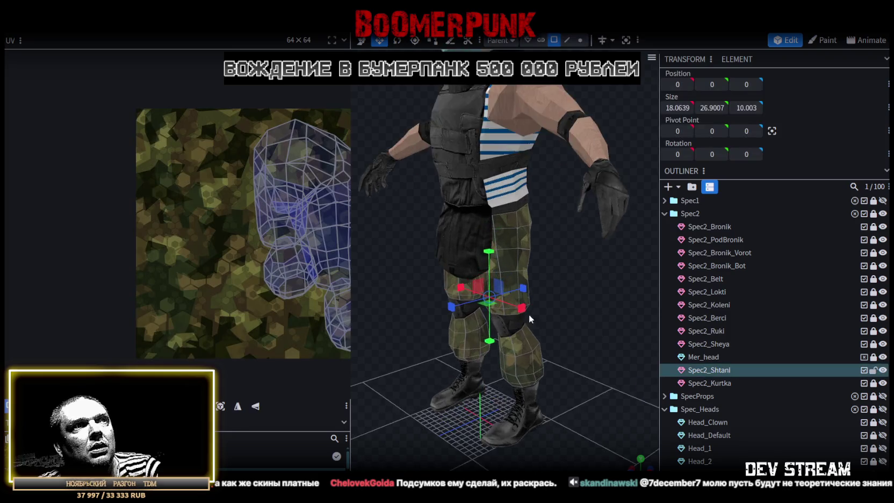
{"action": "scroll", "coordinate": [528, 314], "scroll_direction": "up", "scroll_amount": 5}
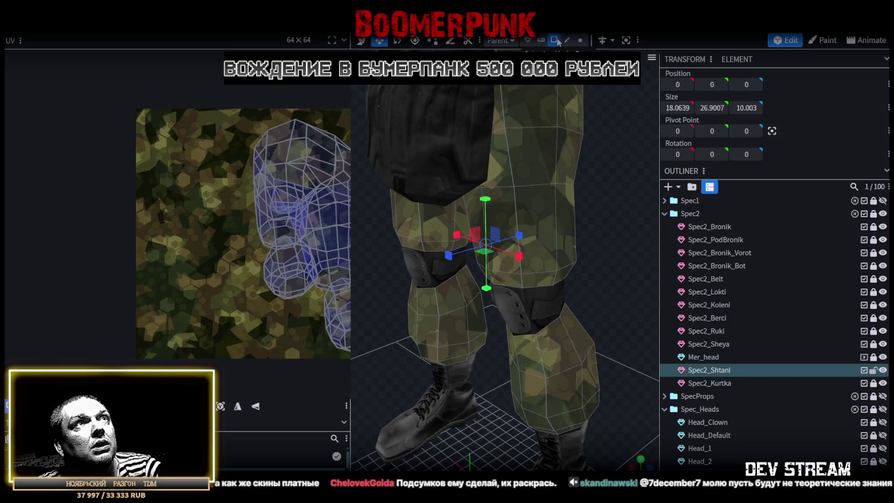
{"action": "left_click", "coordinate": [555, 237]}
{"action": "left_click", "coordinate": [566, 195]}
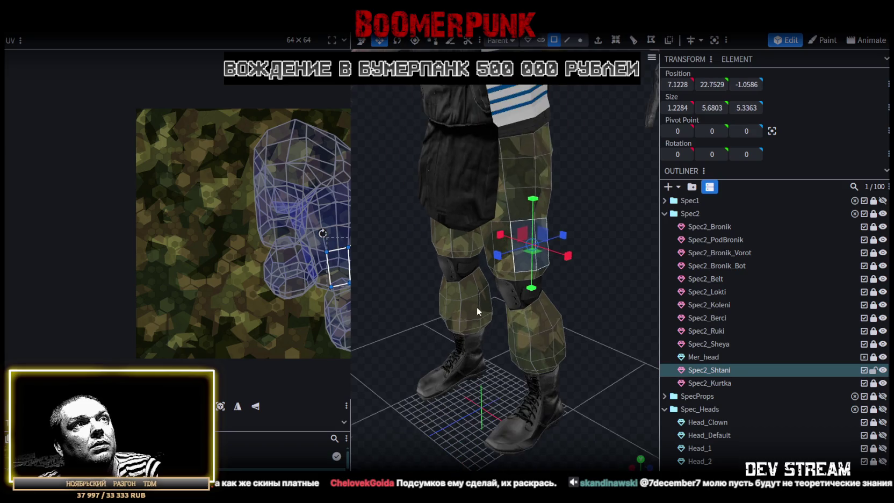
{"action": "left_click_drag", "start_coordinate": [476, 306], "coordinate": [513, 88]}
Add a loop cut around the thigh of the camo pants
{"action": "left_click", "coordinate": [566, 40]}
{"action": "left_click", "coordinate": [519, 236]}
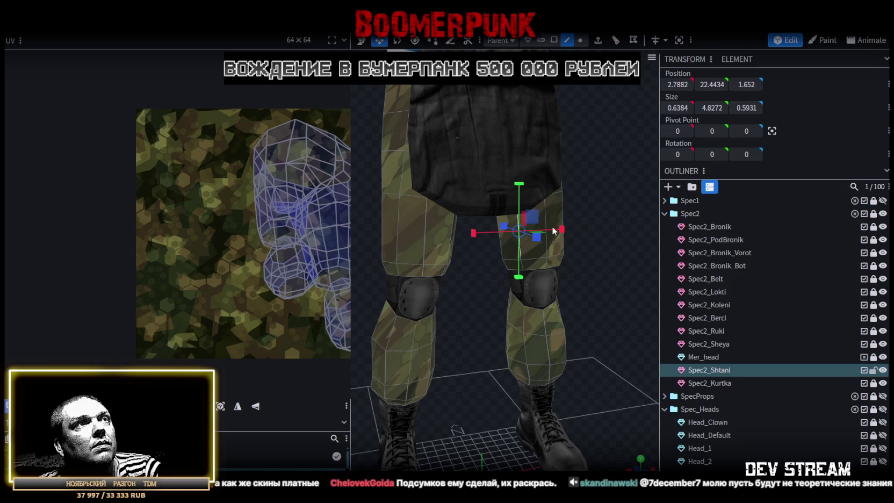
{"action": "left_click", "coordinate": [614, 42]}
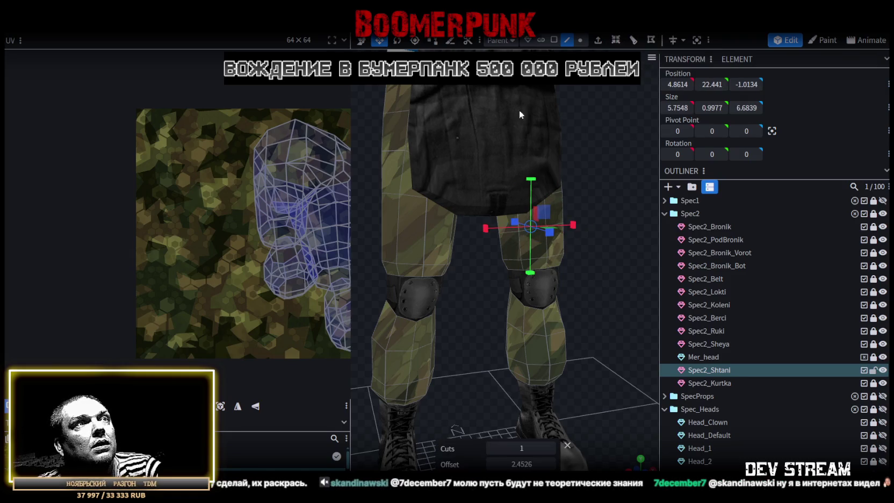
{"action": "left_click", "coordinate": [424, 242]}
{"action": "mouse_move", "coordinate": [473, 226]}
{"action": "left_mouse_down"}
{"action": "mouse_move", "coordinate": [542, 215]}
{"action": "mouse_move", "coordinate": [555, 250]}
{"action": "mouse_move", "coordinate": [532, 253]}
{"action": "left_mouse_up"}
{"action": "left_click", "coordinate": [543, 211]}
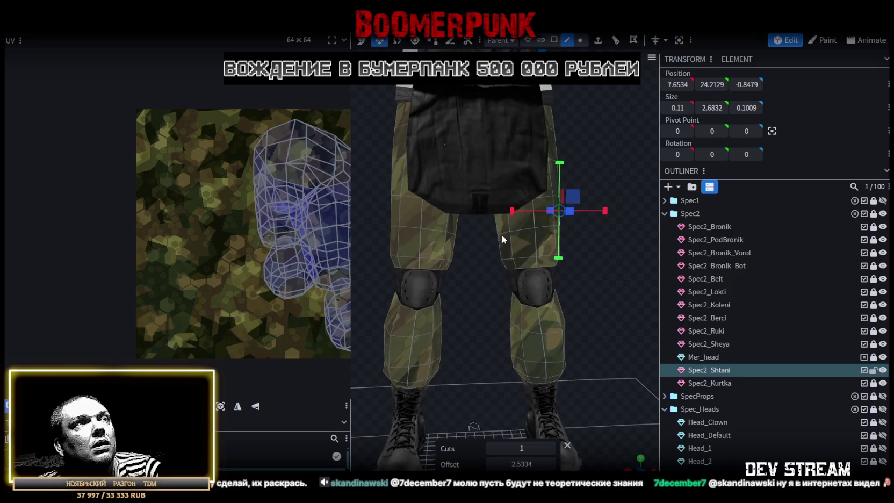
Select a block of thigh faces and extrude them to form the pocket
{"action": "left_click", "coordinate": [554, 40]}
{"action": "mouse_move", "coordinate": [537, 242]}
{"action": "left_mouse_down"}
{"action": "mouse_move", "coordinate": [510, 247]}
{"action": "mouse_move", "coordinate": [492, 213]}
{"action": "left_mouse_up"}
{"action": "left_click", "coordinate": [477, 215]}
{"action": "left_click", "coordinate": [461, 233], "text": "shift"}
{"action": "left_click", "coordinate": [488, 239], "text": "shift"}
{"action": "mouse_move", "coordinate": [615, 247]}
{"action": "left_mouse_down"}
{"action": "mouse_move", "coordinate": [605, 237]}
{"action": "mouse_move", "coordinate": [442, 256]}
{"action": "mouse_move", "coordinate": [527, 215]}
{"action": "left_mouse_up"}
{"action": "left_click", "coordinate": [539, 211]}
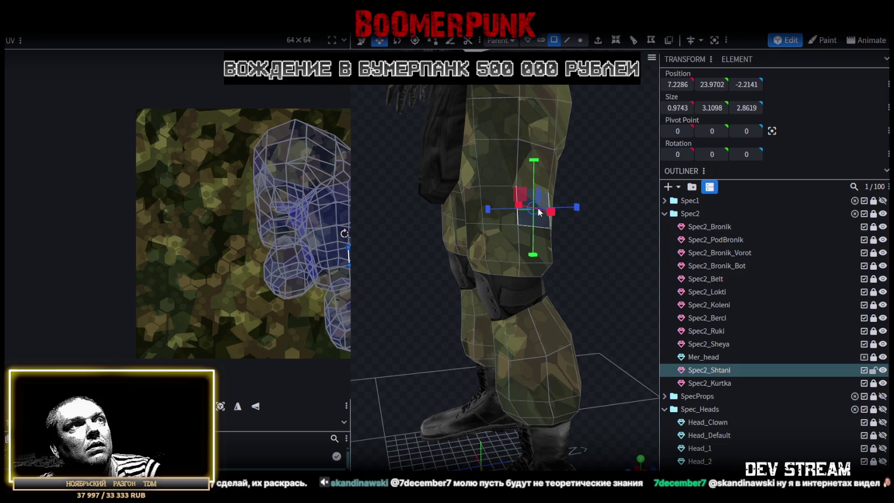
{"action": "left_click", "coordinate": [495, 196]}
{"action": "left_click", "coordinate": [510, 221], "text": "shift"}
{"action": "mouse_move", "coordinate": [599, 224]}
{"action": "left_mouse_down"}
{"action": "mouse_move", "coordinate": [635, 211]}
{"action": "mouse_move", "coordinate": [576, 176]}
{"action": "mouse_move", "coordinate": [633, 154]}
{"action": "mouse_move", "coordinate": [585, 106]}
{"action": "mouse_move", "coordinate": [454, 130]}
{"action": "mouse_move", "coordinate": [474, 128]}
{"action": "mouse_move", "coordinate": [506, 146]}
{"action": "left_mouse_up"}
{"action": "key", "text": "v"}
{"action": "left_click", "coordinate": [598, 41]}
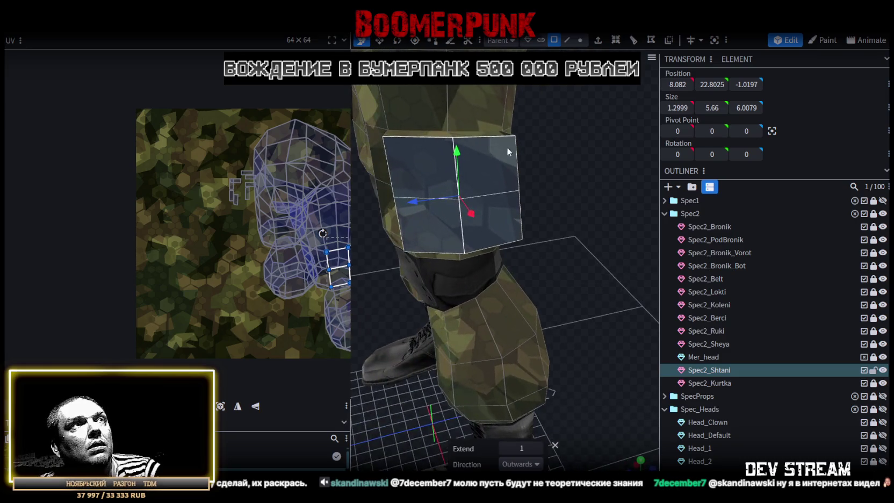
Extrude the pocket along X+ and shorten its face vertically by 1
{"action": "left_click", "coordinate": [535, 463]}
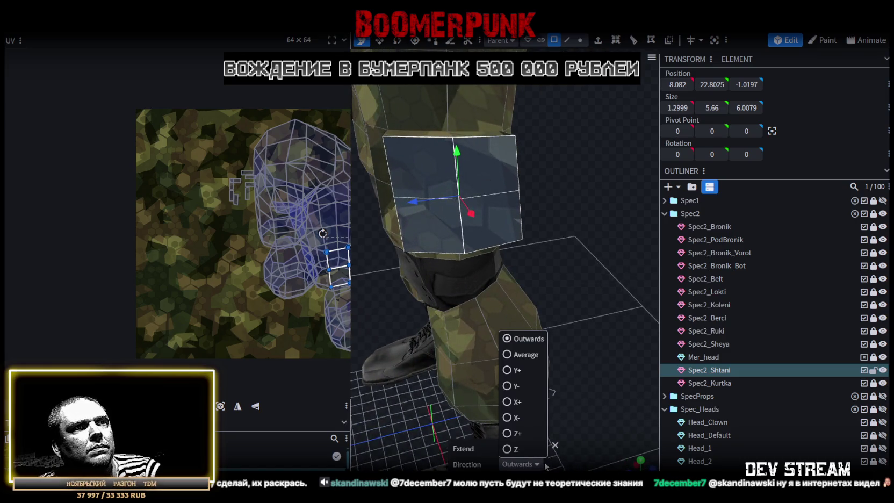
{"action": "left_click", "coordinate": [510, 404]}
{"action": "mouse_move", "coordinate": [549, 320]}
{"action": "left_mouse_down"}
{"action": "mouse_move", "coordinate": [628, 304]}
{"action": "mouse_move", "coordinate": [573, 182]}
{"action": "left_mouse_up"}
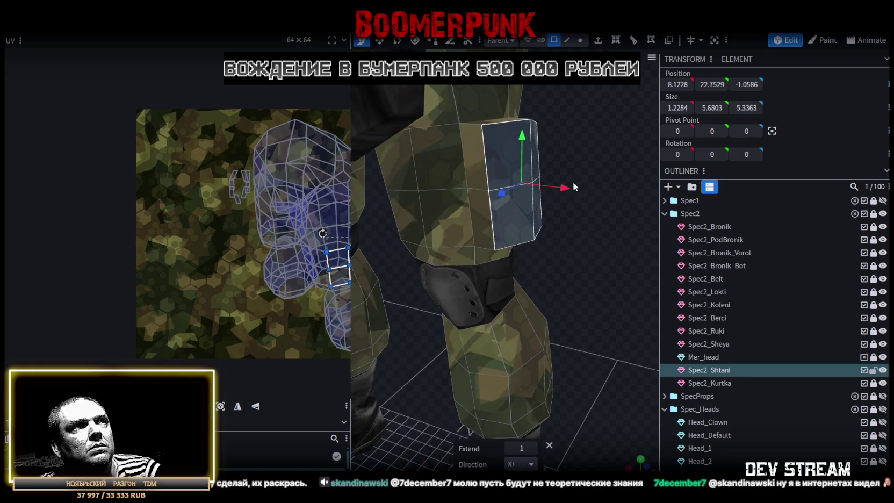
{"action": "mouse_move", "coordinate": [528, 143]}
{"action": "left_mouse_down"}
{"action": "mouse_move", "coordinate": [548, 177]}
{"action": "mouse_move", "coordinate": [547, 196]}
{"action": "mouse_move", "coordinate": [510, 219]}
{"action": "mouse_move", "coordinate": [562, 218]}
{"action": "mouse_move", "coordinate": [405, 194]}
{"action": "mouse_move", "coordinate": [373, 209]}
{"action": "mouse_move", "coordinate": [453, 295]}
{"action": "mouse_move", "coordinate": [513, 120]}
{"action": "left_mouse_up"}
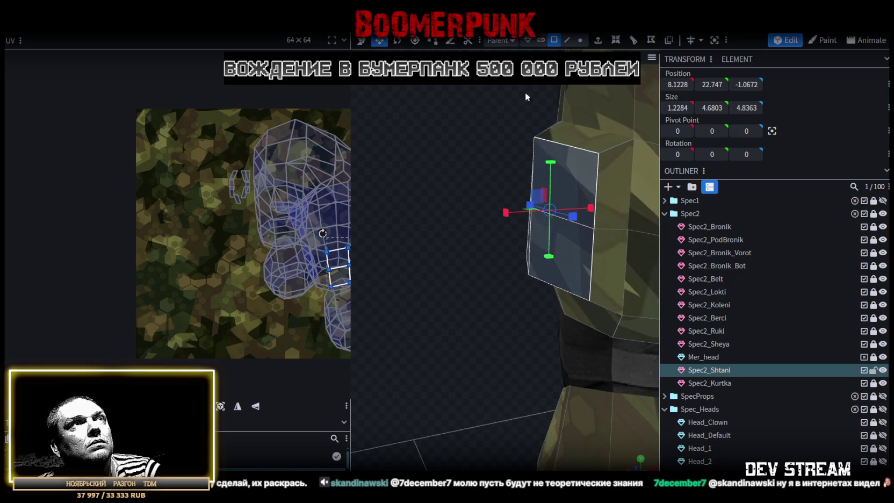
Adjust pocket edges, lowering one by 0.25 and raising another by 0.2
{"action": "left_click", "coordinate": [566, 41]}
{"action": "left_click", "coordinate": [601, 221]}
{"action": "mouse_move", "coordinate": [601, 221]}
{"action": "left_mouse_down"}
{"action": "mouse_move", "coordinate": [635, 192]}
{"action": "mouse_move", "coordinate": [537, 282]}
{"action": "mouse_move", "coordinate": [494, 221]}
{"action": "mouse_move", "coordinate": [471, 220]}
{"action": "left_mouse_up"}
{"action": "key", "text": "v"}
{"action": "left_click_drag", "start_coordinate": [591, 288], "coordinate": [544, 248]}
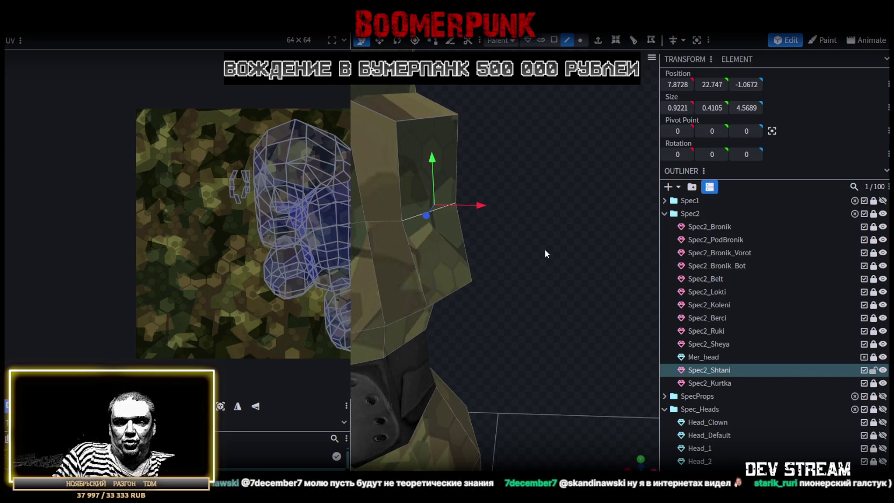
{"action": "mouse_move", "coordinate": [539, 249]}
{"action": "left_mouse_down"}
{"action": "mouse_move", "coordinate": [530, 172]}
{"action": "mouse_move", "coordinate": [510, 179]}
{"action": "mouse_move", "coordinate": [537, 273]}
{"action": "mouse_move", "coordinate": [487, 286]}
{"action": "left_mouse_up"}
{"action": "left_click", "coordinate": [505, 306]}
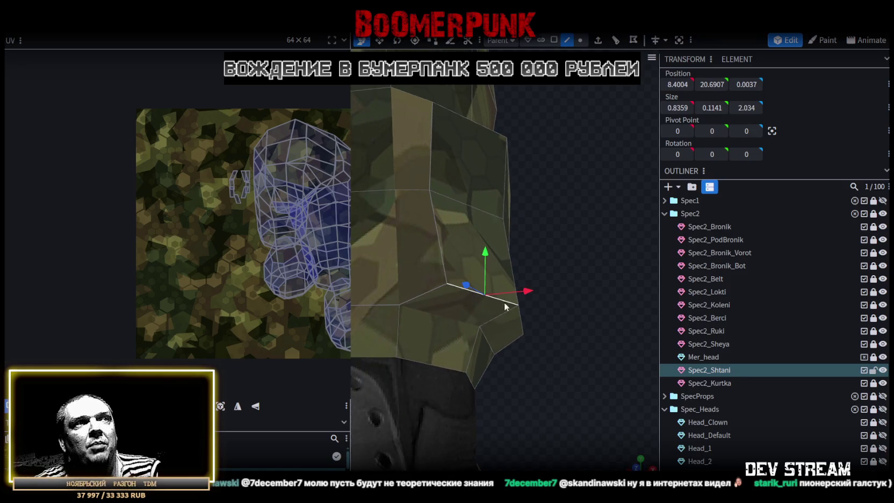
{"action": "left_click", "coordinate": [524, 322]}
{"action": "left_click_drag", "start_coordinate": [575, 309], "coordinate": [582, 335]}
{"action": "left_click_drag", "start_coordinate": [503, 263], "coordinate": [503, 250]}
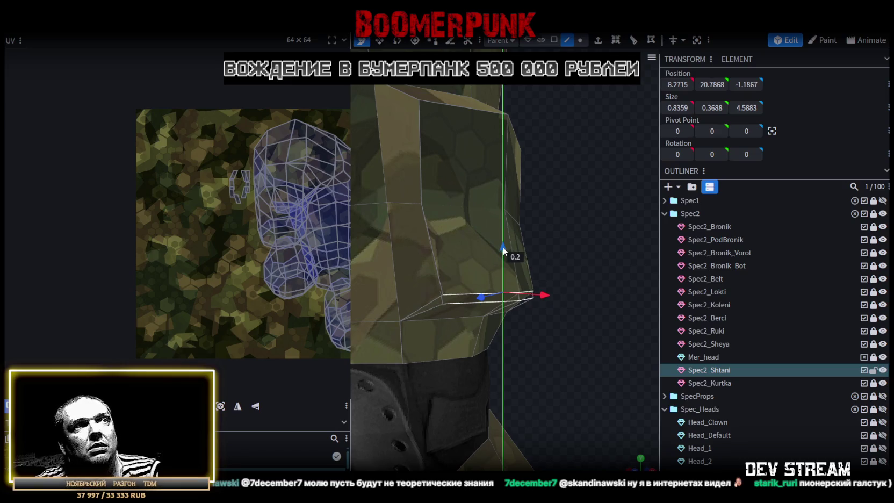
Extrude the pocket's top edge downward along Y- into a flap, pushed slightly outward
{"action": "mouse_move", "coordinate": [577, 240]}
{"action": "left_mouse_down"}
{"action": "mouse_move", "coordinate": [590, 336]}
{"action": "mouse_move", "coordinate": [510, 268]}
{"action": "mouse_move", "coordinate": [426, 268]}
{"action": "mouse_move", "coordinate": [449, 209]}
{"action": "left_mouse_up"}
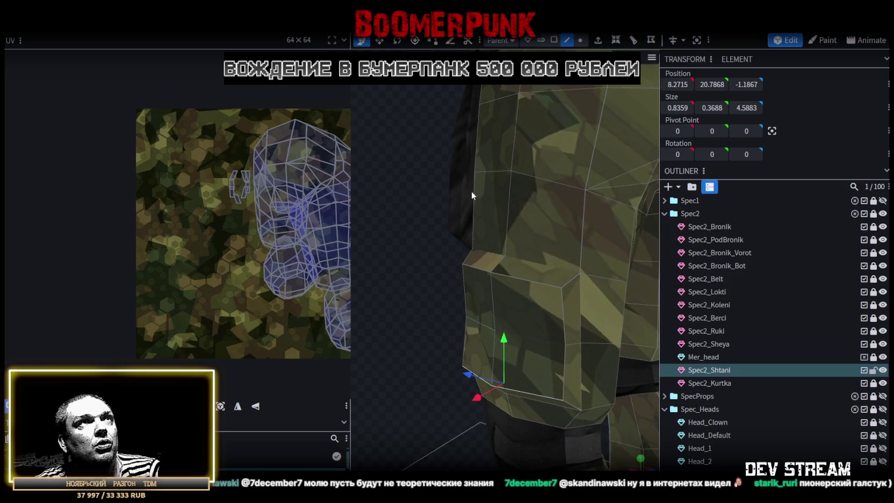
{"action": "left_click", "coordinate": [479, 273]}
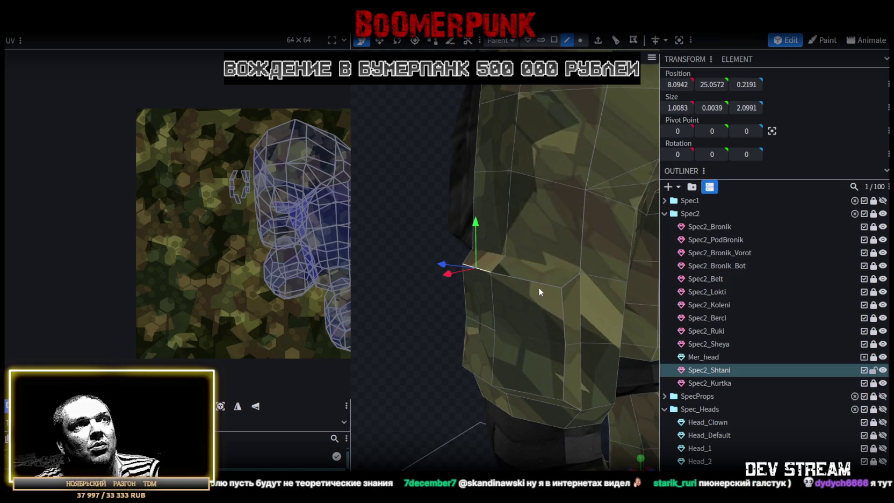
{"action": "left_click_drag", "start_coordinate": [480, 252], "coordinate": [374, 181]}
{"action": "left_click", "coordinate": [598, 41]}
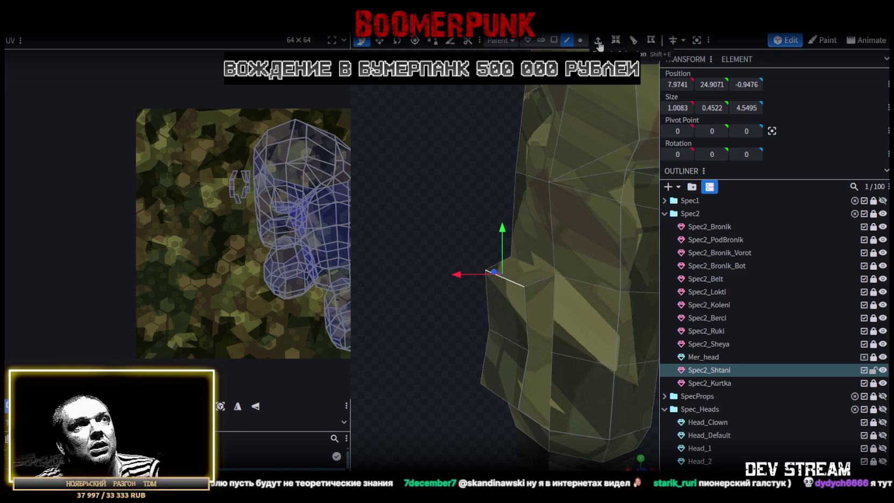
{"action": "left_click", "coordinate": [537, 464]}
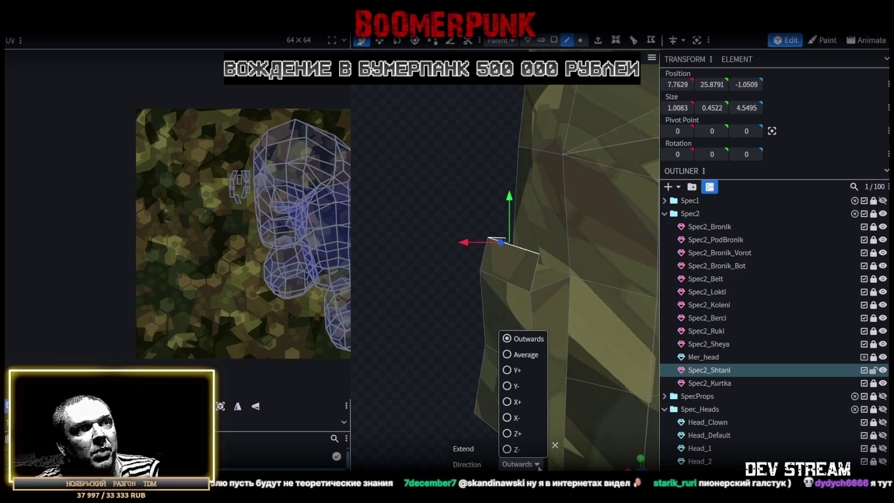
{"action": "left_click", "coordinate": [513, 386]}
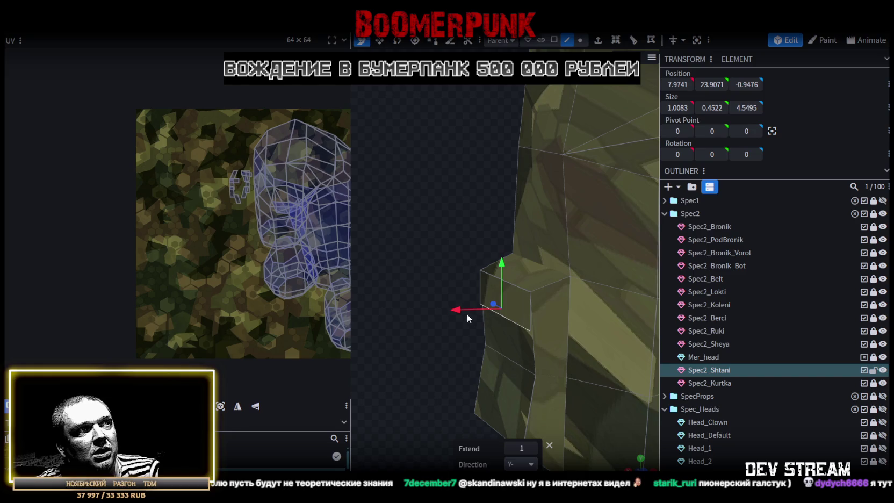
{"action": "mouse_move", "coordinate": [453, 310]}
{"action": "left_mouse_down"}
{"action": "mouse_move", "coordinate": [446, 306]}
{"action": "mouse_move", "coordinate": [559, 252]}
{"action": "mouse_move", "coordinate": [658, 244]}
{"action": "mouse_move", "coordinate": [659, 269]}
{"action": "mouse_move", "coordinate": [597, 276]}
{"action": "mouse_move", "coordinate": [637, 242]}
{"action": "mouse_move", "coordinate": [644, 270]}
{"action": "mouse_move", "coordinate": [561, 239]}
{"action": "left_mouse_up"}
Pull a flap corner vertex in by 0.3 and raise the flap face 0.5
{"action": "left_click", "coordinate": [580, 40]}
{"action": "left_click", "coordinate": [531, 281]}
{"action": "left_click_drag", "start_coordinate": [574, 296], "coordinate": [561, 289]}
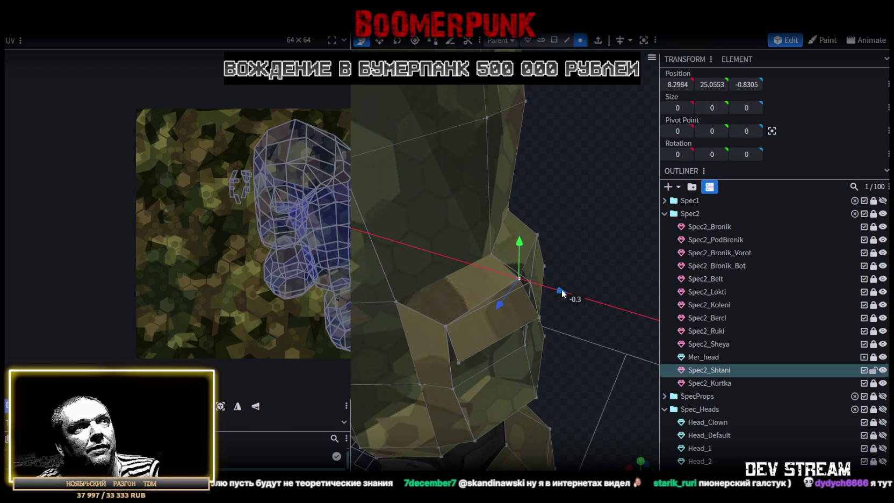
{"action": "mouse_move", "coordinate": [583, 344]}
{"action": "left_mouse_down"}
{"action": "mouse_move", "coordinate": [589, 272]}
{"action": "mouse_move", "coordinate": [579, 220]}
{"action": "mouse_move", "coordinate": [396, 291]}
{"action": "mouse_move", "coordinate": [381, 314]}
{"action": "mouse_move", "coordinate": [621, 303]}
{"action": "left_mouse_up"}
{"action": "mouse_move", "coordinate": [505, 345]}
{"action": "left_mouse_down"}
{"action": "mouse_move", "coordinate": [468, 367]}
{"action": "mouse_move", "coordinate": [333, 349]}
{"action": "left_mouse_up"}
{"action": "left_click", "coordinate": [514, 310]}
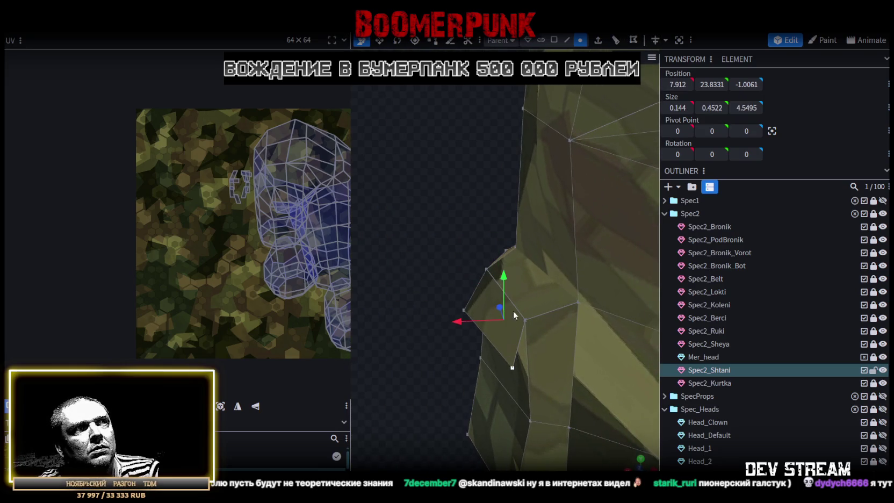
{"action": "left_click_drag", "start_coordinate": [503, 277], "coordinate": [504, 257]}
Check the leg from several angles and box-select all the cargo pocket faces
{"action": "mouse_move", "coordinate": [397, 227]}
{"action": "left_mouse_down"}
{"action": "mouse_move", "coordinate": [532, 212]}
{"action": "mouse_move", "coordinate": [415, 199]}
{"action": "mouse_move", "coordinate": [452, 260]}
{"action": "left_mouse_up"}
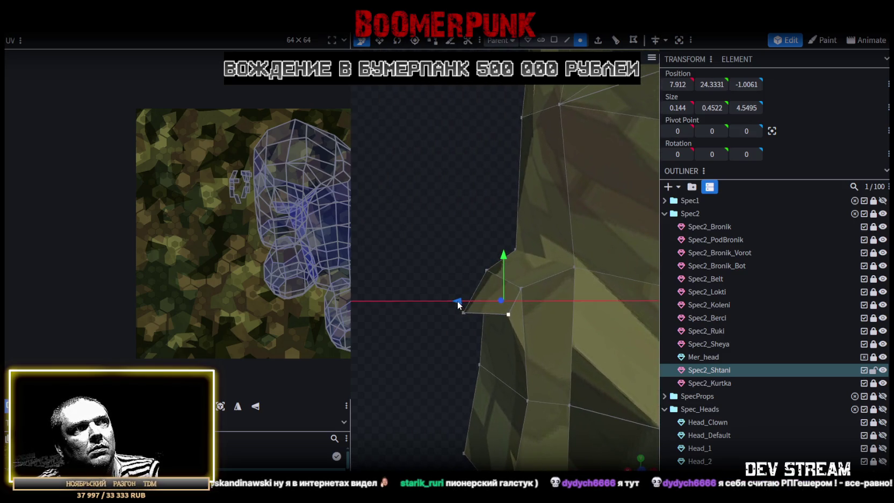
{"action": "scroll", "coordinate": [450, 288], "scroll_direction": "down", "scroll_amount": 5}
{"action": "mouse_move", "coordinate": [593, 262]}
{"action": "left_mouse_down"}
{"action": "mouse_move", "coordinate": [631, 267]}
{"action": "mouse_move", "coordinate": [581, 282]}
{"action": "mouse_move", "coordinate": [419, 246]}
{"action": "mouse_move", "coordinate": [597, 275]}
{"action": "mouse_move", "coordinate": [665, 262]}
{"action": "mouse_move", "coordinate": [583, 340]}
{"action": "mouse_move", "coordinate": [576, 307]}
{"action": "mouse_move", "coordinate": [533, 324]}
{"action": "mouse_move", "coordinate": [604, 307]}
{"action": "mouse_move", "coordinate": [481, 308]}
{"action": "left_mouse_up"}
{"action": "scroll", "coordinate": [419, 247], "scroll_direction": "down", "scroll_amount": 5}
{"action": "scroll", "coordinate": [619, 326], "scroll_direction": "up", "scroll_amount": 3}
{"action": "mouse_move", "coordinate": [619, 325]}
{"action": "left_mouse_down"}
{"action": "mouse_move", "coordinate": [541, 333]}
{"action": "mouse_move", "coordinate": [461, 321]}
{"action": "mouse_move", "coordinate": [394, 343]}
{"action": "mouse_move", "coordinate": [461, 343]}
{"action": "mouse_move", "coordinate": [391, 322]}
{"action": "left_mouse_up"}
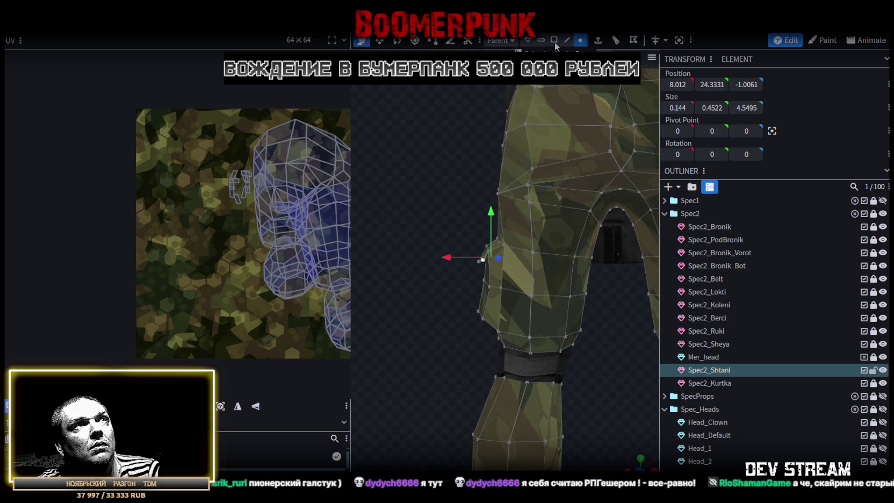
{"action": "left_click_drag", "start_coordinate": [404, 199], "coordinate": [489, 319]}
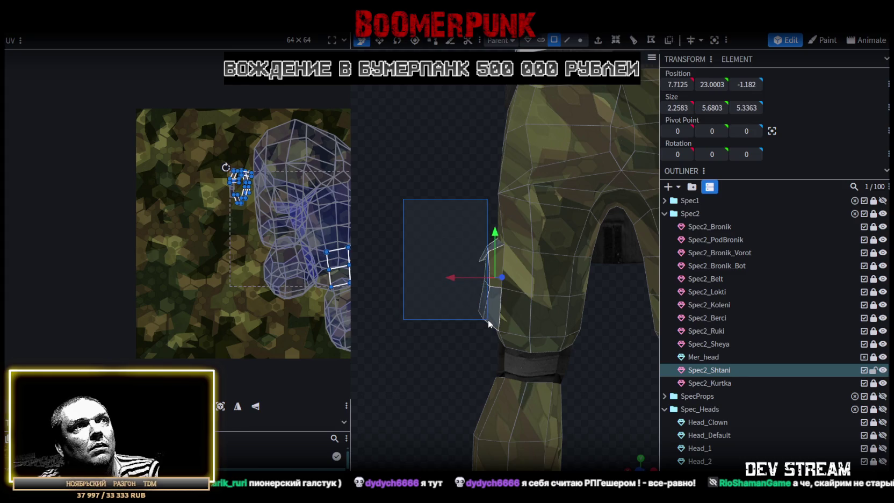
Copy the 14 pocket faces and paste them as a mesh selection
{"action": "mouse_move", "coordinate": [464, 305]}
{"action": "left_mouse_down"}
{"action": "mouse_move", "coordinate": [483, 269]}
{"action": "mouse_move", "coordinate": [618, 302]}
{"action": "mouse_move", "coordinate": [644, 349]}
{"action": "left_mouse_up"}
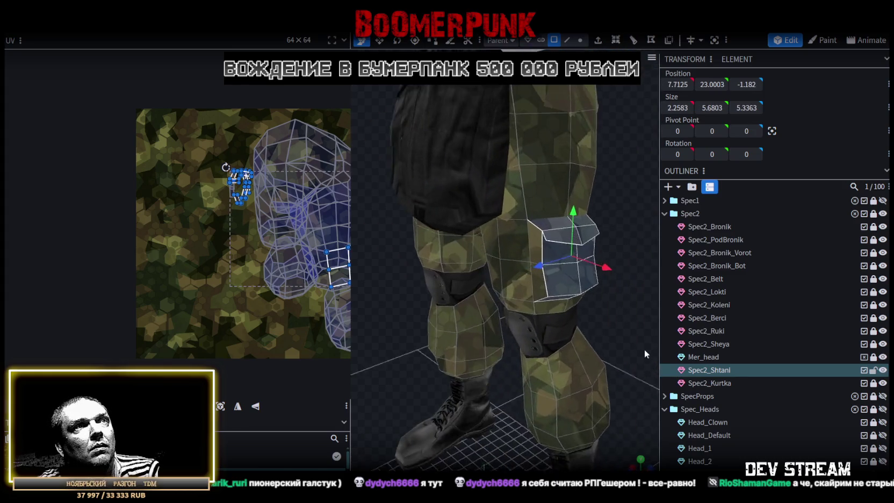
{"action": "right_click", "coordinate": [545, 278]}
{"action": "left_click", "coordinate": [568, 324]}
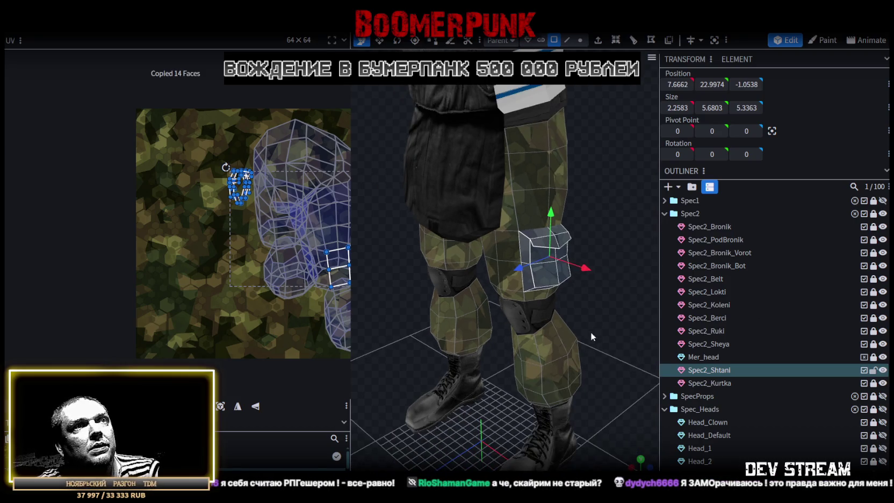
{"action": "right_click", "coordinate": [532, 277]}
{"action": "left_click", "coordinate": [554, 344]}
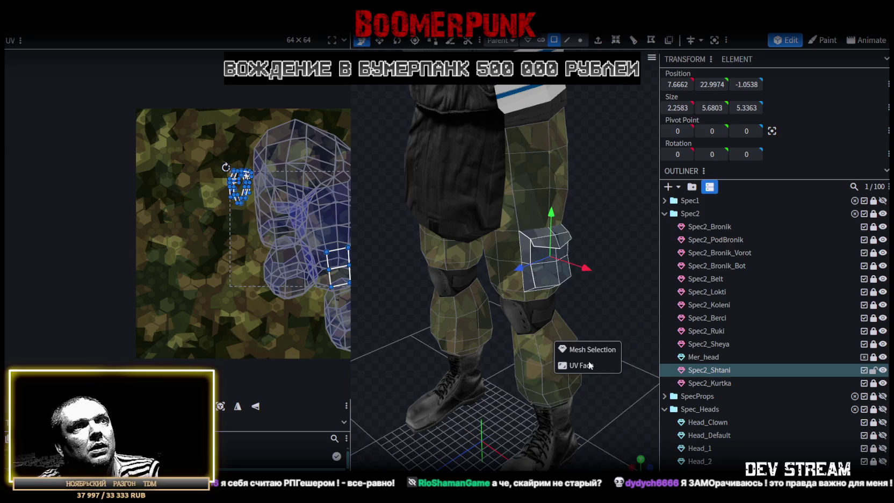
{"action": "left_click", "coordinate": [583, 348]}
Flip the pasted pocket on X onto the other thigh and merge overlapping vertices
{"action": "right_click", "coordinate": [113, 34]}
{"action": "mouse_move", "coordinate": [132, 53]}
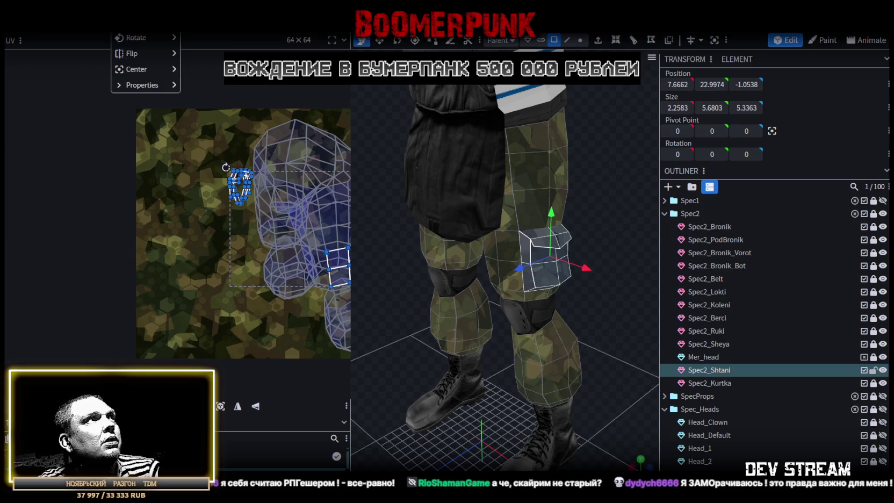
{"action": "left_click", "coordinate": [204, 54]}
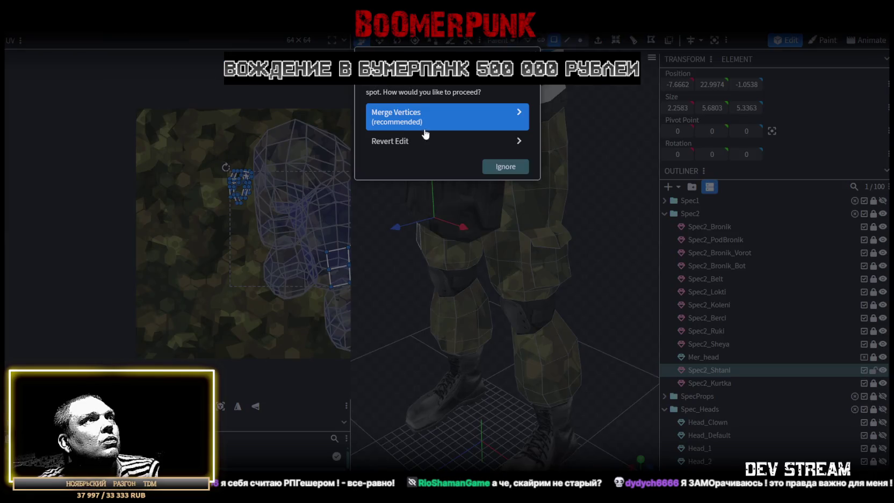
{"action": "left_click", "coordinate": [408, 118]}
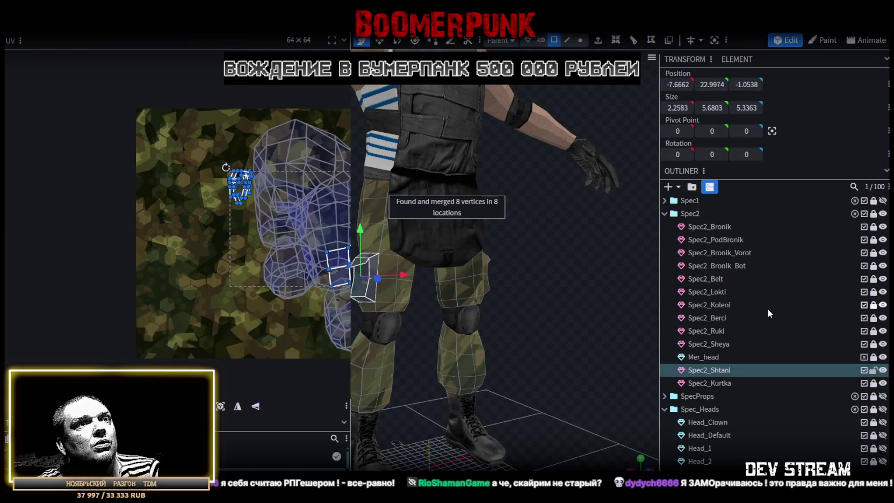
Collapse Spec2 and Spec_Heads, expand SpecProps, and make the Kobura holster visible
{"action": "left_click", "coordinate": [664, 214]}
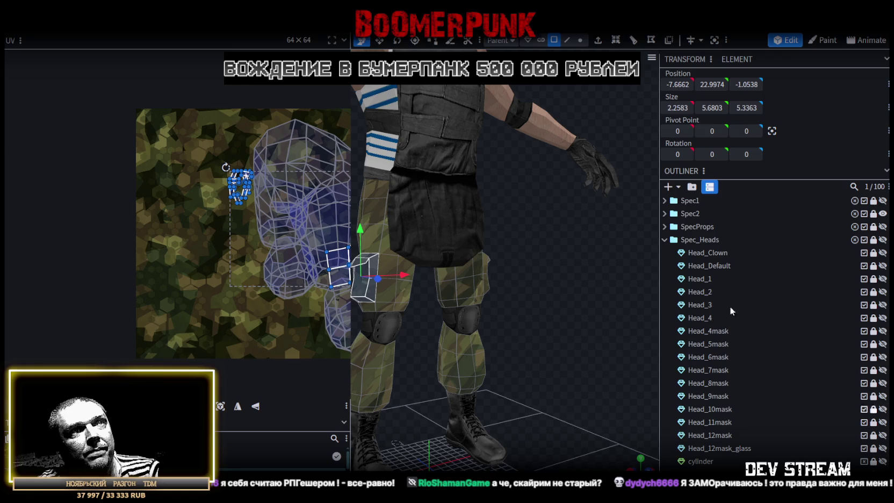
{"action": "left_click", "coordinate": [664, 240]}
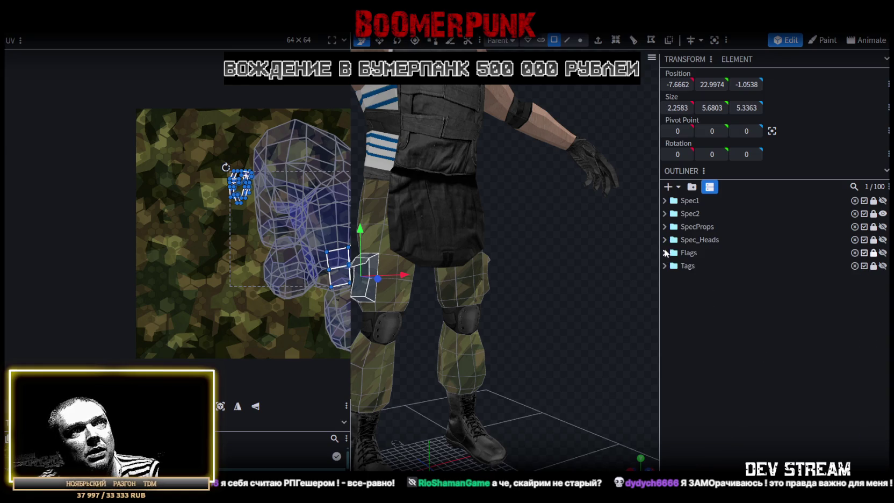
{"action": "left_click", "coordinate": [665, 226]}
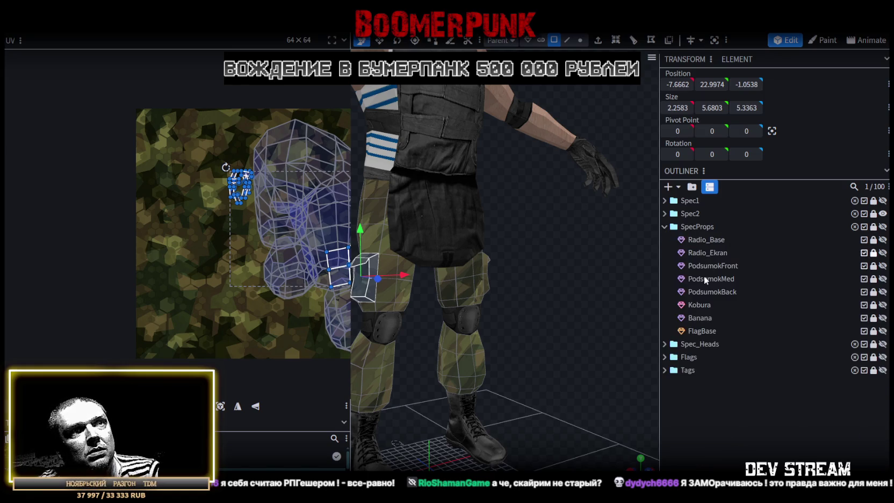
{"action": "left_click", "coordinate": [882, 304]}
Orbit around the thigh to inspect the Kobura holster, ending on a front view of the legs
{"action": "mouse_move", "coordinate": [563, 279]}
{"action": "left_mouse_down"}
{"action": "mouse_move", "coordinate": [459, 258]}
{"action": "mouse_move", "coordinate": [559, 277]}
{"action": "mouse_move", "coordinate": [564, 220]}
{"action": "mouse_move", "coordinate": [479, 255]}
{"action": "mouse_move", "coordinate": [459, 291]}
{"action": "mouse_move", "coordinate": [617, 303]}
{"action": "mouse_move", "coordinate": [577, 285]}
{"action": "mouse_move", "coordinate": [449, 294]}
{"action": "mouse_move", "coordinate": [435, 307]}
{"action": "mouse_move", "coordinate": [411, 288]}
{"action": "mouse_move", "coordinate": [446, 299]}
{"action": "mouse_move", "coordinate": [450, 290]}
{"action": "mouse_move", "coordinate": [447, 299]}
{"action": "mouse_move", "coordinate": [493, 291]}
{"action": "mouse_move", "coordinate": [627, 304]}
{"action": "mouse_move", "coordinate": [473, 293]}
{"action": "mouse_move", "coordinate": [424, 303]}
{"action": "mouse_move", "coordinate": [436, 314]}
{"action": "mouse_move", "coordinate": [450, 295]}
{"action": "mouse_move", "coordinate": [447, 283]}
{"action": "mouse_move", "coordinate": [433, 282]}
{"action": "mouse_move", "coordinate": [438, 276]}
{"action": "mouse_move", "coordinate": [440, 289]}
{"action": "left_mouse_up"}
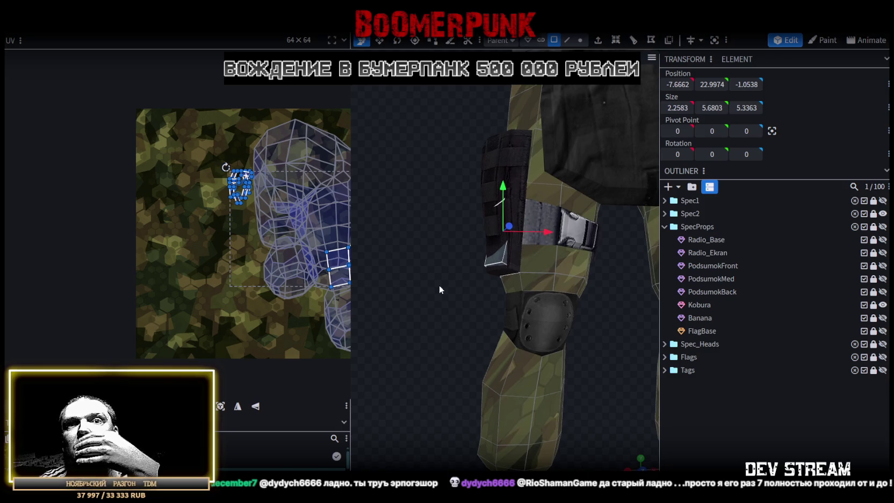
{"action": "left_click_drag", "start_coordinate": [439, 286], "coordinate": [471, 293]}
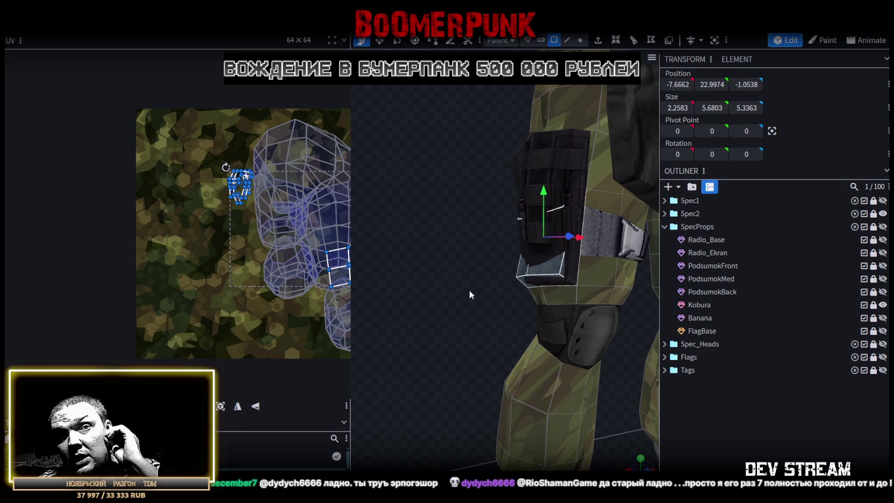
{"action": "left_click_drag", "start_coordinate": [465, 287], "coordinate": [464, 286]}
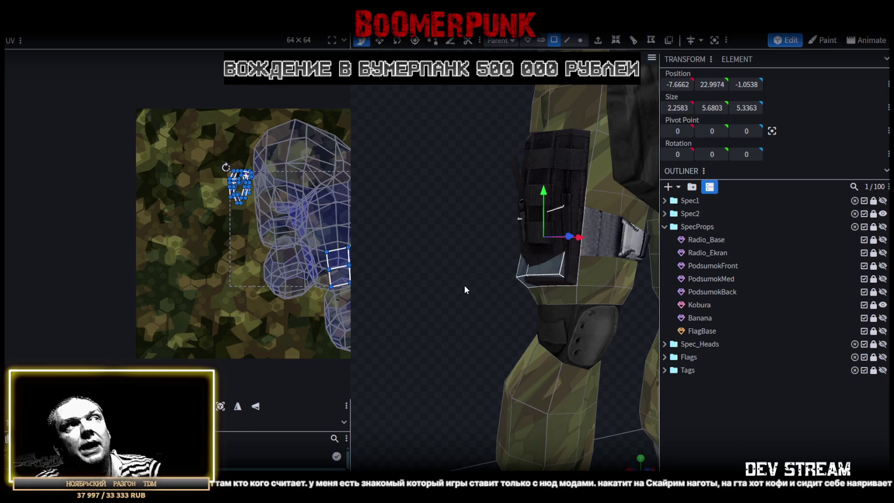
{"action": "mouse_move", "coordinate": [471, 287]}
{"action": "left_mouse_down"}
{"action": "mouse_move", "coordinate": [454, 280]}
{"action": "mouse_move", "coordinate": [536, 261]}
{"action": "mouse_move", "coordinate": [450, 281]}
{"action": "mouse_move", "coordinate": [440, 265]}
{"action": "mouse_move", "coordinate": [569, 290]}
{"action": "mouse_move", "coordinate": [550, 264]}
{"action": "mouse_move", "coordinate": [483, 274]}
{"action": "mouse_move", "coordinate": [584, 281]}
{"action": "mouse_move", "coordinate": [535, 295]}
{"action": "mouse_move", "coordinate": [600, 288]}
{"action": "mouse_move", "coordinate": [606, 278]}
{"action": "mouse_move", "coordinate": [633, 294]}
{"action": "mouse_move", "coordinate": [625, 304]}
{"action": "mouse_move", "coordinate": [539, 301]}
{"action": "mouse_move", "coordinate": [539, 253]}
{"action": "left_mouse_up"}
{"action": "left_click", "coordinate": [539, 253]}
{"action": "mouse_move", "coordinate": [549, 283]}
{"action": "left_mouse_down"}
{"action": "mouse_move", "coordinate": [578, 353]}
{"action": "mouse_move", "coordinate": [612, 318]}
{"action": "mouse_move", "coordinate": [606, 298]}
{"action": "mouse_move", "coordinate": [585, 301]}
{"action": "mouse_move", "coordinate": [593, 310]}
{"action": "left_mouse_up"}
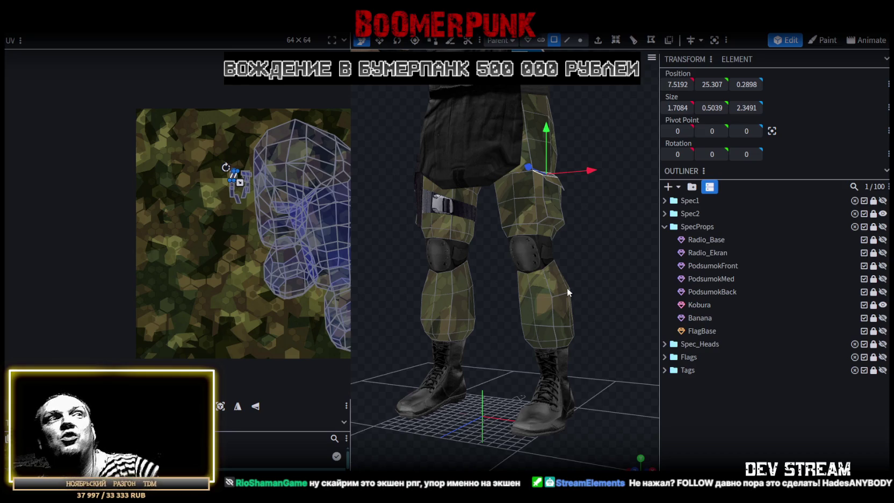
Zoom in and orbit closely around the leg, viewing it from behind and the front
{"action": "left_click_drag", "start_coordinate": [565, 287], "coordinate": [368, 296]}
{"action": "scroll", "coordinate": [370, 301], "scroll_direction": "up", "scroll_amount": 5}
{"action": "left_click_drag", "start_coordinate": [432, 357], "coordinate": [453, 346]}
{"action": "scroll", "coordinate": [454, 346], "scroll_direction": "up", "scroll_amount": 5}
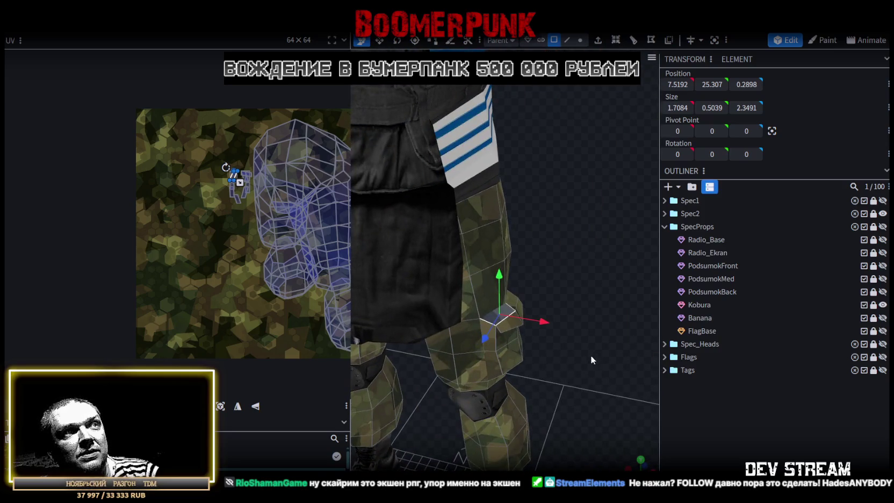
{"action": "mouse_move", "coordinate": [589, 354]}
{"action": "left_mouse_down"}
{"action": "mouse_move", "coordinate": [610, 318]}
{"action": "mouse_move", "coordinate": [609, 335]}
{"action": "mouse_move", "coordinate": [508, 458]}
{"action": "left_mouse_up"}
{"action": "scroll", "coordinate": [483, 430], "scroll_direction": "down", "scroll_amount": 5}
{"action": "mouse_move", "coordinate": [483, 430]}
{"action": "left_mouse_down"}
{"action": "mouse_move", "coordinate": [410, 391]}
{"action": "mouse_move", "coordinate": [411, 350]}
{"action": "left_mouse_up"}
{"action": "scroll", "coordinate": [461, 334], "scroll_direction": "up", "scroll_amount": 3}
{"action": "scroll", "coordinate": [454, 327], "scroll_direction": "up", "scroll_amount": 3}
Switch to Vertex selection mode, collapse SpecProps and expand Spec2 in the outliner
{"action": "left_click", "coordinate": [580, 40]}
{"action": "scroll", "coordinate": [576, 220], "scroll_direction": "down", "scroll_amount": 3}
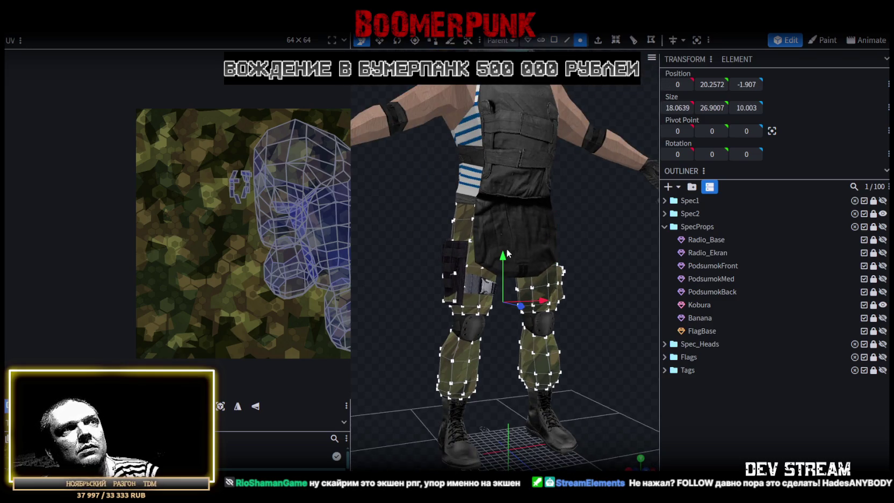
{"action": "mouse_move", "coordinate": [518, 212]}
{"action": "left_mouse_down"}
{"action": "mouse_move", "coordinate": [585, 234]}
{"action": "mouse_move", "coordinate": [427, 269]}
{"action": "mouse_move", "coordinate": [501, 280]}
{"action": "mouse_move", "coordinate": [667, 268]}
{"action": "left_mouse_up"}
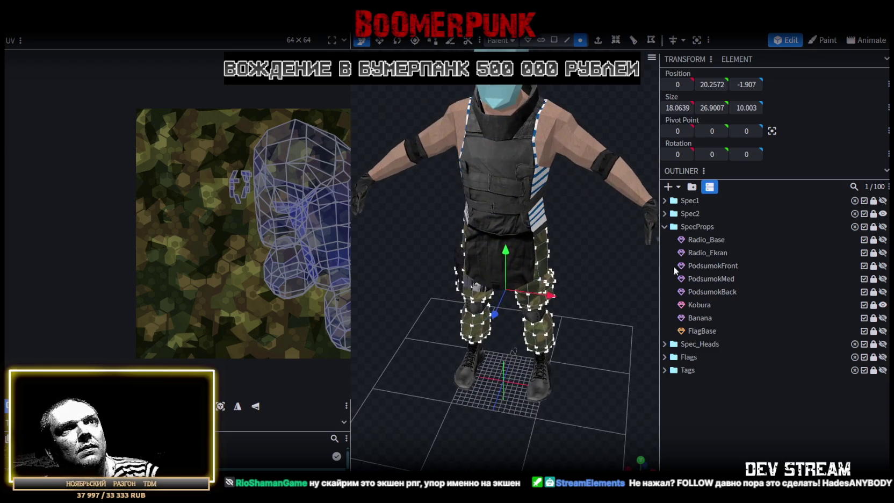
{"action": "left_click", "coordinate": [665, 226]}
{"action": "left_click", "coordinate": [665, 213]}
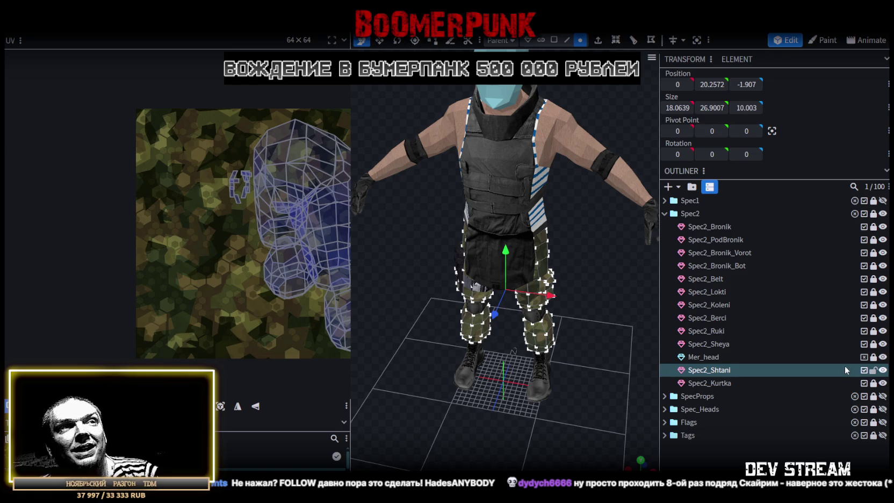
{"action": "scroll", "coordinate": [609, 324], "scroll_direction": "up", "scroll_amount": 3}
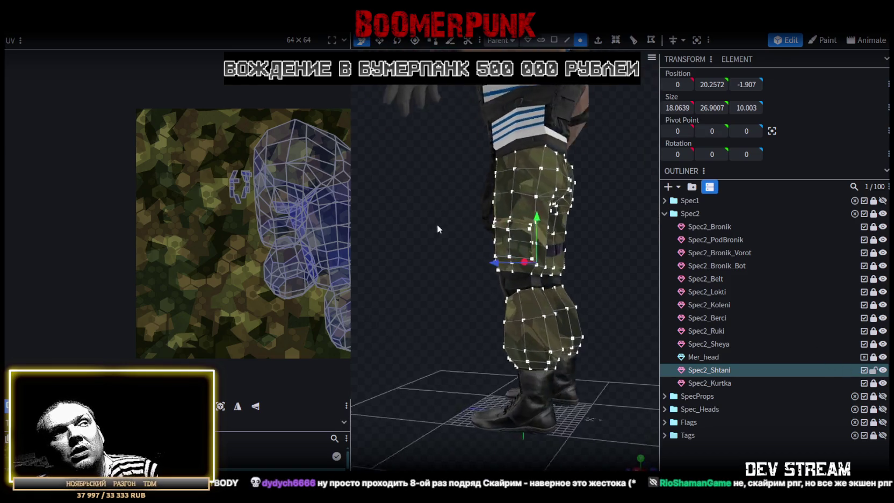
{"action": "left_click_drag", "start_coordinate": [591, 267], "coordinate": [524, 252]}
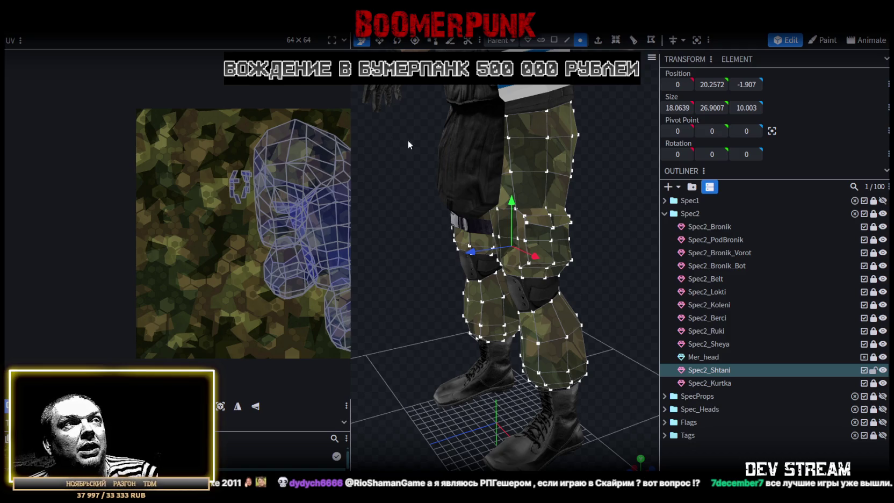
{"action": "left_click_drag", "start_coordinate": [408, 144], "coordinate": [544, 265]}
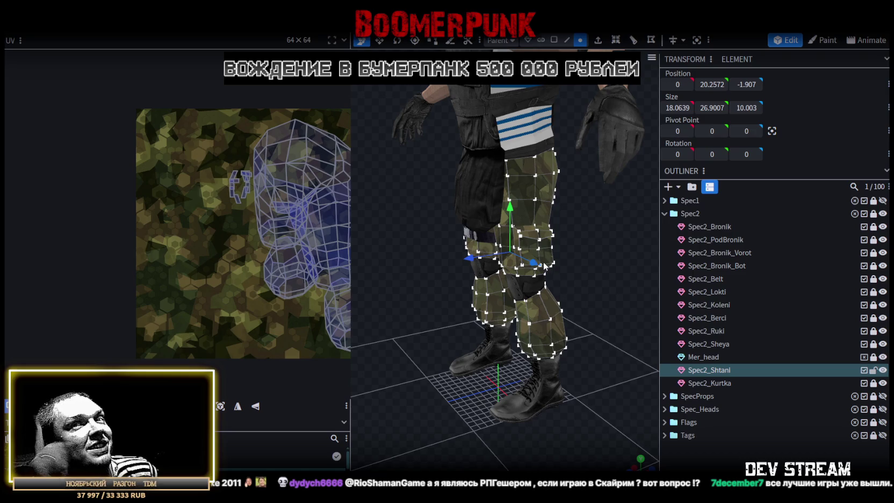
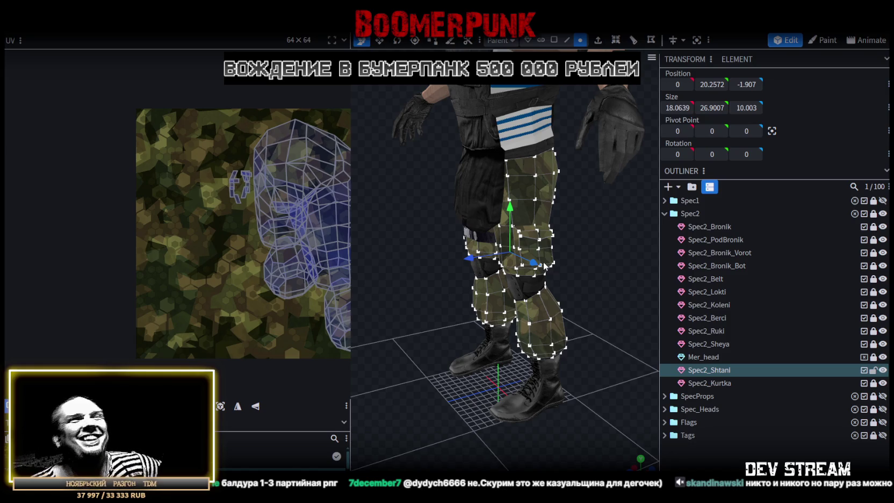
Orbit and zoom around the camo trouser legs to view them from the front and side
{"action": "mouse_move", "coordinate": [544, 265]}
{"action": "left_mouse_down"}
{"action": "mouse_move", "coordinate": [522, 259]}
{"action": "mouse_move", "coordinate": [578, 266]}
{"action": "mouse_move", "coordinate": [523, 264]}
{"action": "left_mouse_up"}
{"action": "scroll", "coordinate": [522, 260], "scroll_direction": "up", "scroll_amount": 2}
{"action": "scroll", "coordinate": [522, 259], "scroll_direction": "down", "scroll_amount": 2}
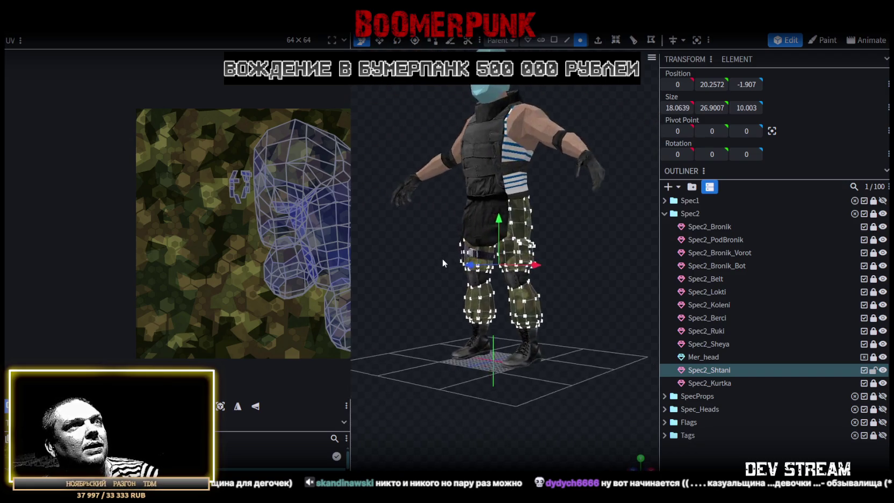
{"action": "scroll", "coordinate": [524, 263], "scroll_direction": "up", "scroll_amount": 4}
{"action": "left_click_drag", "start_coordinate": [464, 401], "coordinate": [593, 387]}
{"action": "scroll", "coordinate": [627, 405], "scroll_direction": "up", "scroll_amount": 3}
{"action": "left_click_drag", "start_coordinate": [653, 413], "coordinate": [525, 388]}
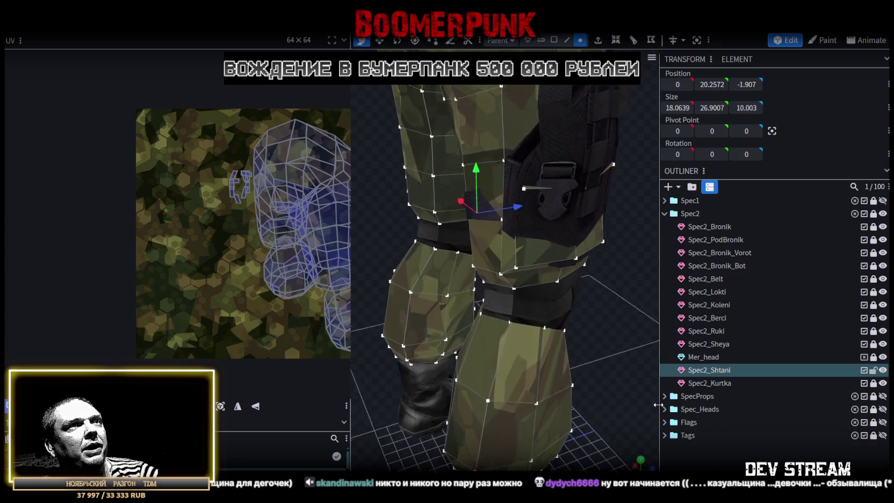
{"action": "mouse_move", "coordinate": [510, 373]}
{"action": "left_mouse_down"}
{"action": "mouse_move", "coordinate": [572, 365]}
{"action": "mouse_move", "coordinate": [460, 372]}
{"action": "mouse_move", "coordinate": [569, 383]}
{"action": "left_mouse_up"}
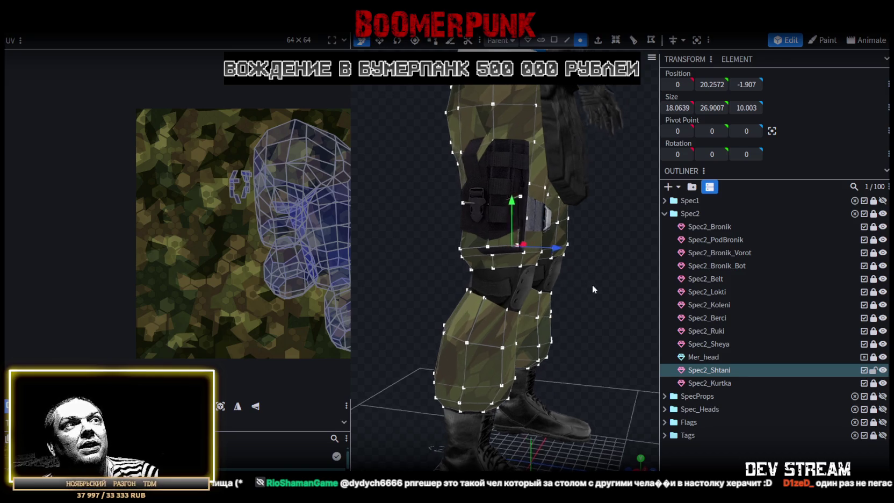
{"action": "left_click_drag", "start_coordinate": [589, 285], "coordinate": [568, 286]}
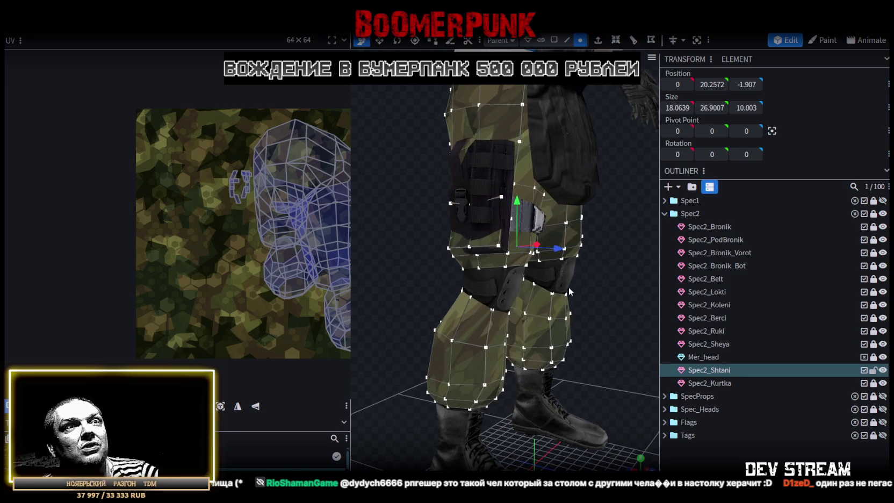
Hide the black pouch and knife props in the Outliner
{"action": "left_click", "coordinate": [882, 396]}
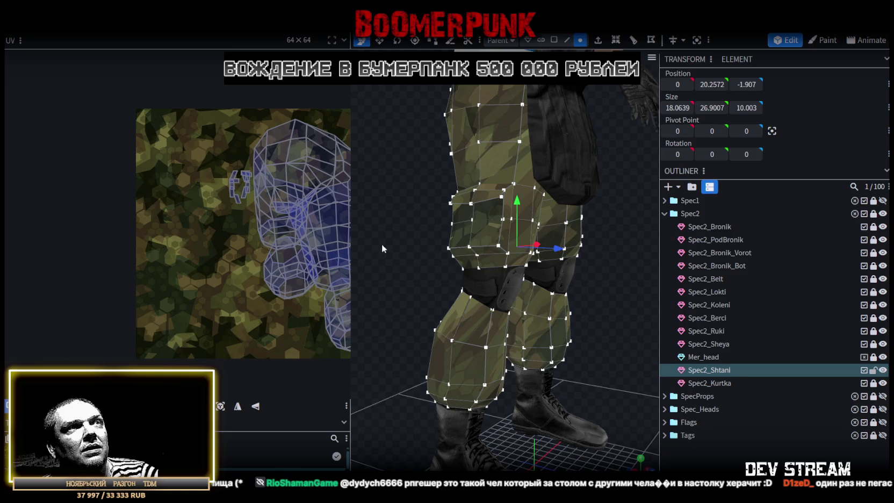
{"action": "scroll", "coordinate": [577, 282], "scroll_direction": "up", "scroll_amount": 3}
{"action": "mouse_move", "coordinate": [577, 282]}
{"action": "left_mouse_down"}
{"action": "mouse_move", "coordinate": [561, 336]}
{"action": "mouse_move", "coordinate": [579, 307]}
{"action": "mouse_move", "coordinate": [525, 296]}
{"action": "mouse_move", "coordinate": [302, 295]}
{"action": "mouse_move", "coordinate": [504, 288]}
{"action": "mouse_move", "coordinate": [611, 316]}
{"action": "left_mouse_up"}
{"action": "left_click", "coordinate": [553, 40]}
Select the thigh pocket faces on the camo trouser leg
{"action": "left_click", "coordinate": [546, 214]}
{"action": "left_click", "coordinate": [494, 233], "text": "shift"}
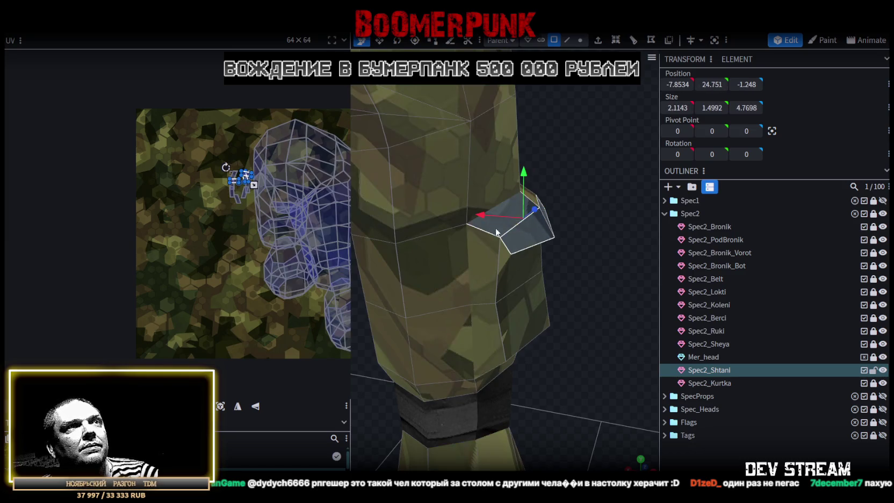
{"action": "left_click", "coordinate": [505, 242], "text": "shift"}
{"action": "left_click", "coordinate": [490, 300], "text": "shift"}
{"action": "left_click_drag", "start_coordinate": [491, 331], "coordinate": [431, 298]}
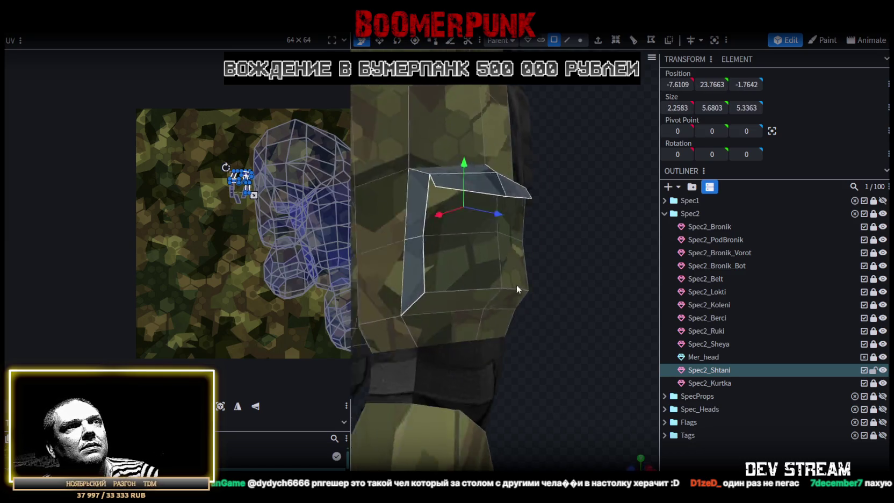
{"action": "left_click", "coordinate": [431, 294], "text": "shift"}
{"action": "left_click", "coordinate": [460, 297], "text": "shift"}
{"action": "left_click", "coordinate": [487, 256], "text": "shift"}
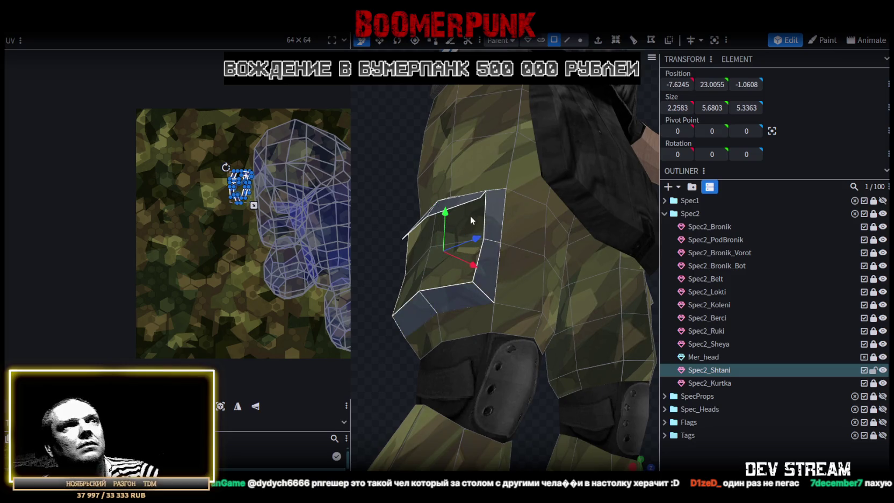
{"action": "left_click", "coordinate": [441, 199], "text": "shift"}
{"action": "left_click_drag", "start_coordinate": [440, 178], "coordinate": [585, 230]}
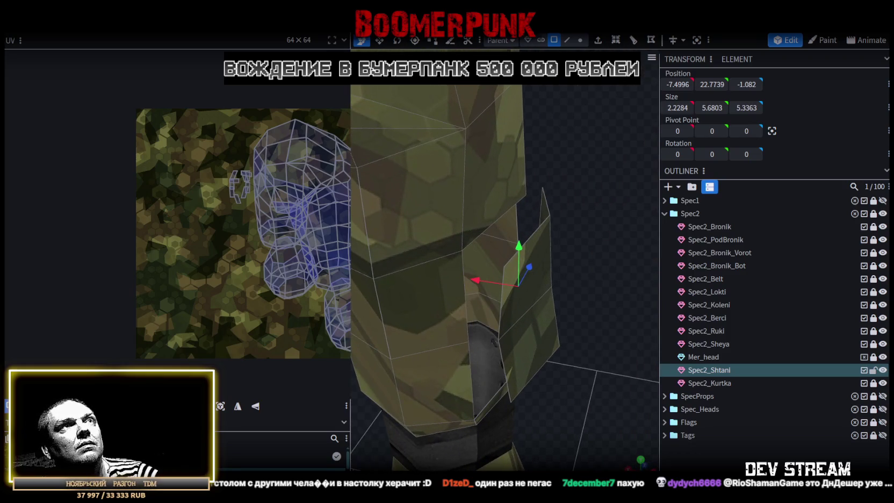
{"action": "left_click_drag", "start_coordinate": [472, 258], "coordinate": [462, 250]}
Merge the pocket's corner edge and lower-corner vertex pairs with Merge Vertices
{"action": "left_click", "coordinate": [499, 264]}
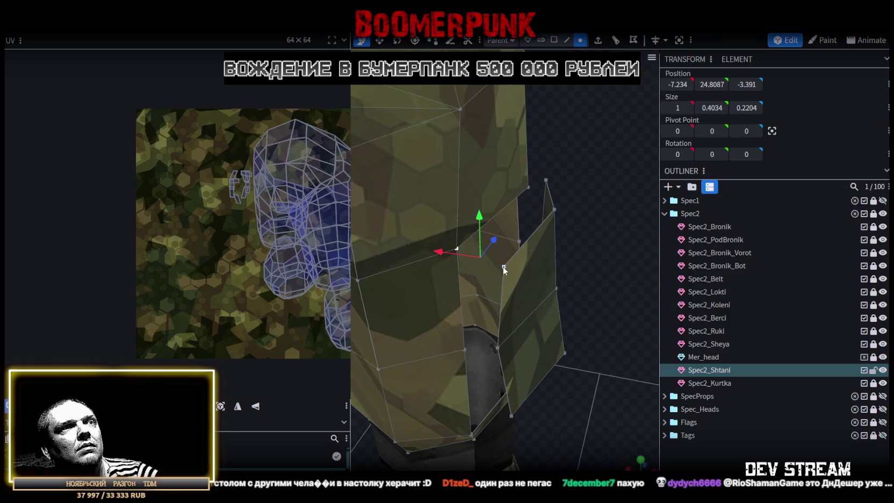
{"action": "right_click", "coordinate": [502, 267]}
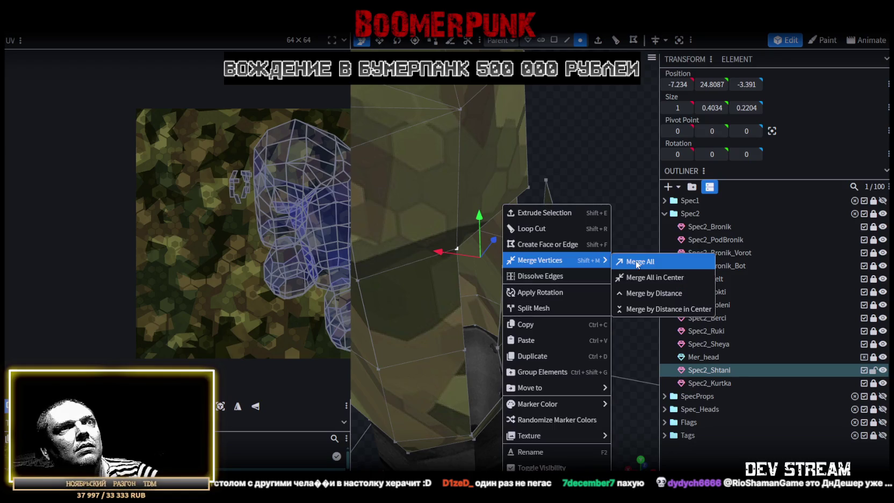
{"action": "left_click", "coordinate": [639, 263]}
{"action": "left_click", "coordinate": [497, 348], "text": "shift"}
{"action": "right_click", "coordinate": [498, 349]}
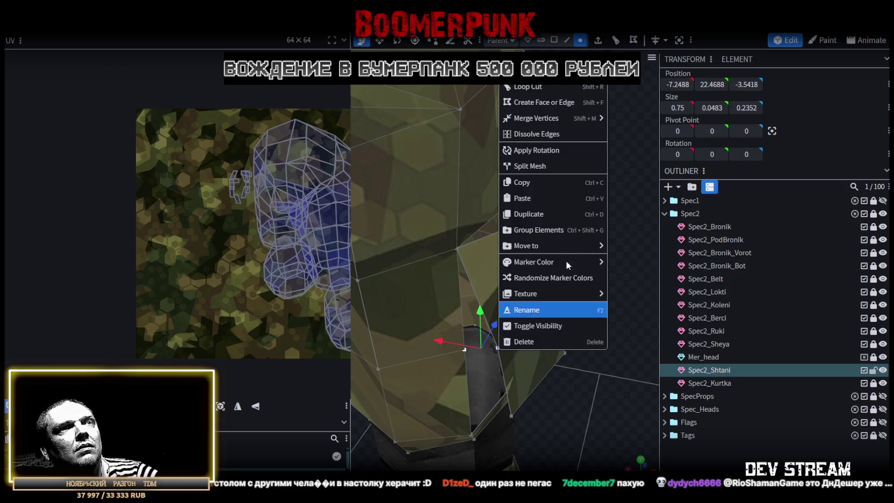
{"action": "left_click", "coordinate": [641, 123]}
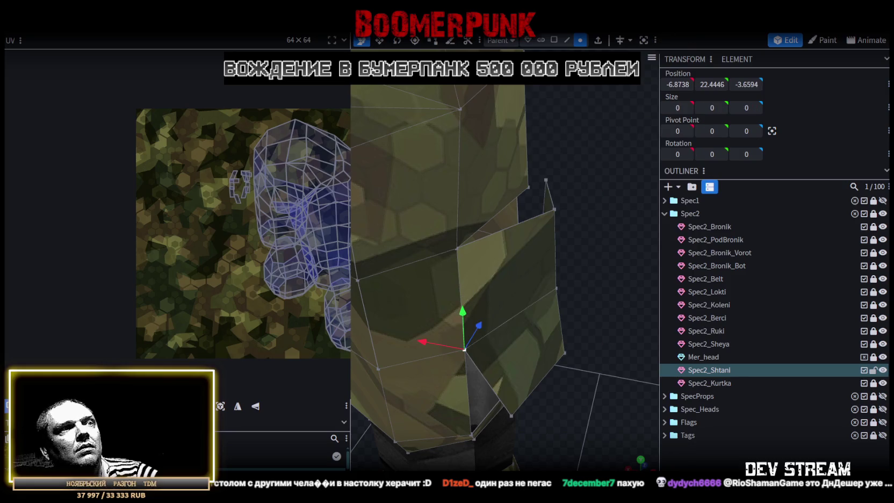
{"action": "left_click", "coordinate": [516, 423]}
{"action": "left_click", "coordinate": [473, 433]}
{"action": "left_click", "coordinate": [510, 416], "text": "shift"}
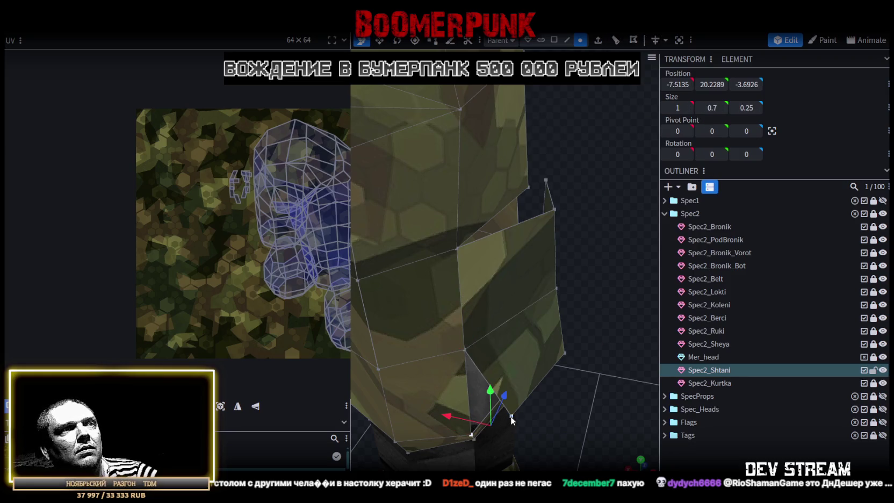
{"action": "right_click", "coordinate": [513, 415]}
{"action": "left_click", "coordinate": [650, 183]}
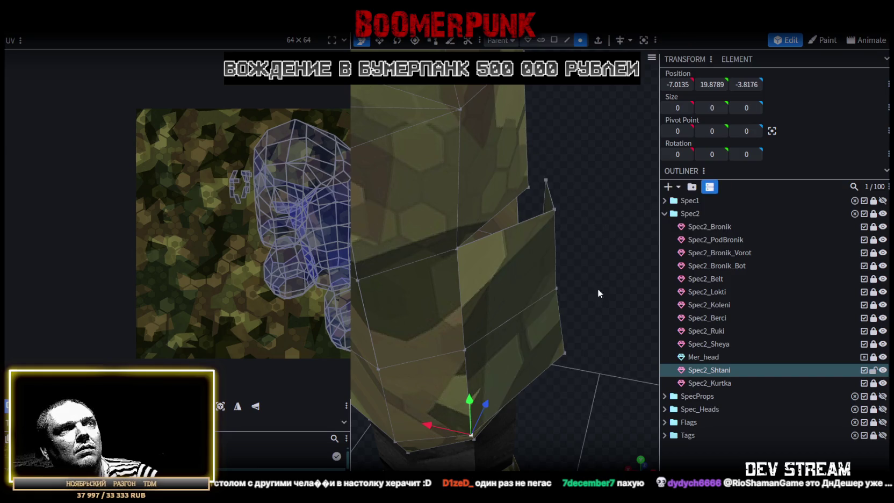
Merge the vertex pairs along the pocket's top edge
{"action": "left_click_drag", "start_coordinate": [598, 278], "coordinate": [434, 270]}
{"action": "scroll", "coordinate": [456, 248], "scroll_direction": "up", "scroll_amount": 3}
{"action": "mouse_move", "coordinate": [477, 229]}
{"action": "left_mouse_down"}
{"action": "mouse_move", "coordinate": [543, 224]}
{"action": "mouse_move", "coordinate": [443, 283]}
{"action": "left_mouse_up"}
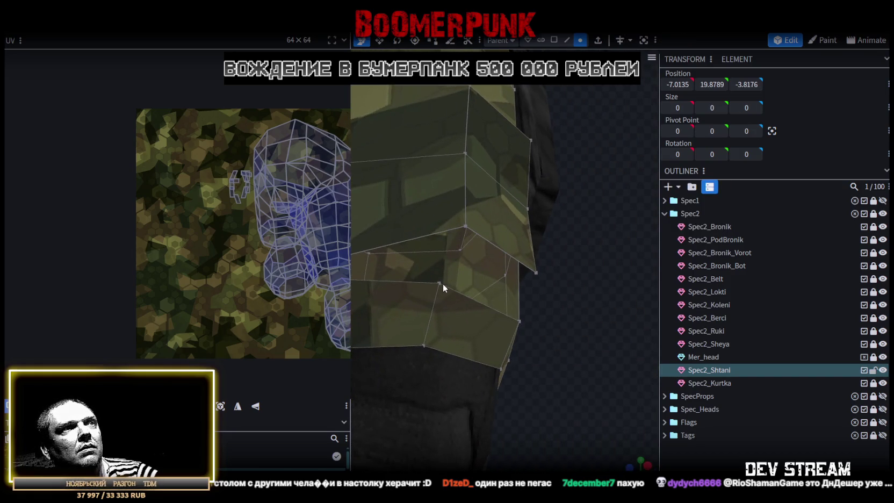
{"action": "left_click", "coordinate": [466, 226], "text": "shift"}
{"action": "right_click", "coordinate": [463, 231]}
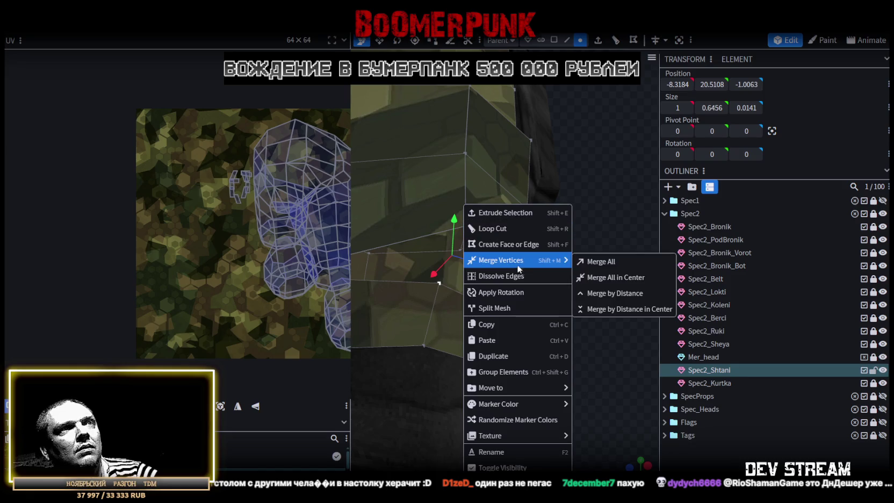
{"action": "left_click", "coordinate": [596, 257]}
{"action": "mouse_move", "coordinate": [604, 292]}
{"action": "left_mouse_down"}
{"action": "mouse_move", "coordinate": [502, 293]}
{"action": "mouse_move", "coordinate": [483, 340]}
{"action": "left_mouse_up"}
{"action": "left_click", "coordinate": [481, 342]}
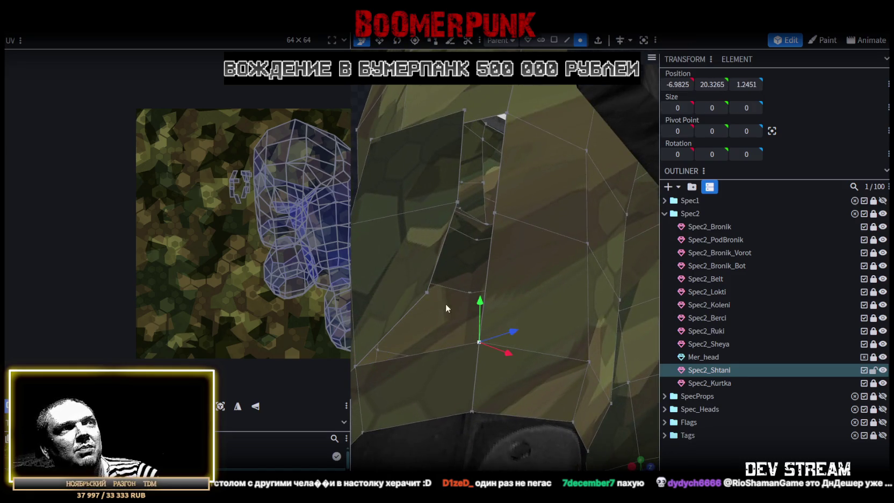
{"action": "left_click", "coordinate": [427, 293], "text": "shift"}
{"action": "right_click", "coordinate": [426, 293]}
{"action": "left_click", "coordinate": [559, 261]}
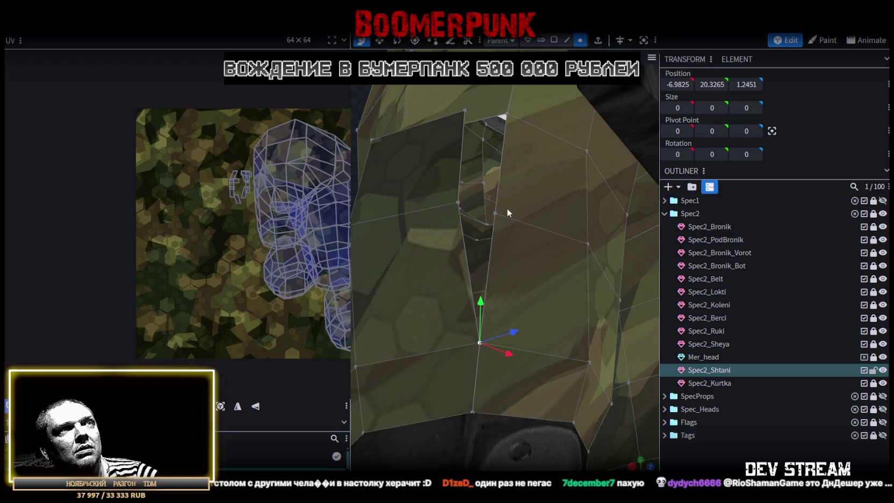
Merge the remaining vertices on the pocket's side so its edges join the leg
{"action": "left_click", "coordinate": [461, 202]}
{"action": "left_click", "coordinate": [457, 201], "text": "shift"}
{"action": "mouse_move", "coordinate": [432, 198]}
{"action": "left_mouse_down"}
{"action": "mouse_move", "coordinate": [393, 199]}
{"action": "mouse_move", "coordinate": [424, 223]}
{"action": "mouse_move", "coordinate": [419, 245]}
{"action": "left_mouse_up"}
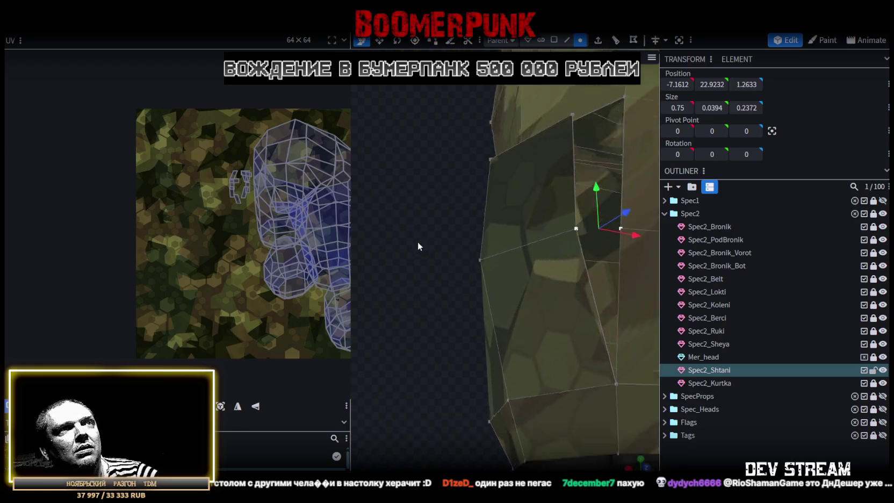
{"action": "right_click", "coordinate": [576, 231]}
{"action": "left_click", "coordinate": [709, 262]}
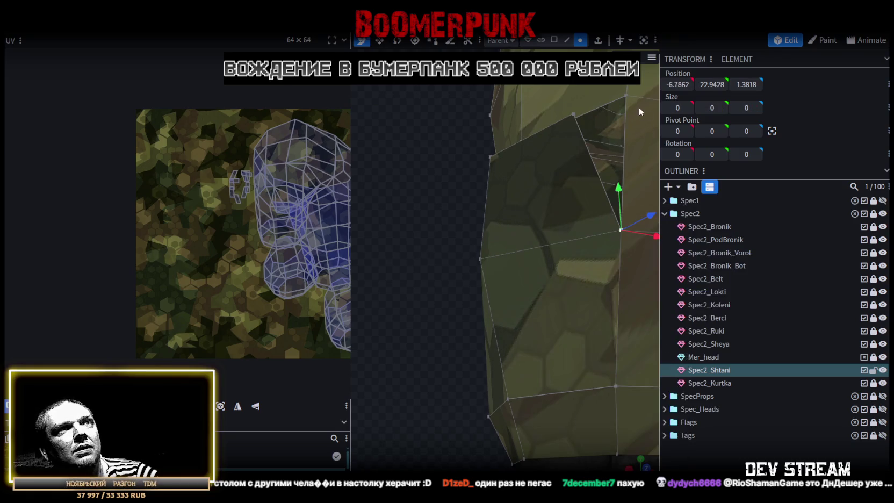
{"action": "right_click", "coordinate": [573, 114]}
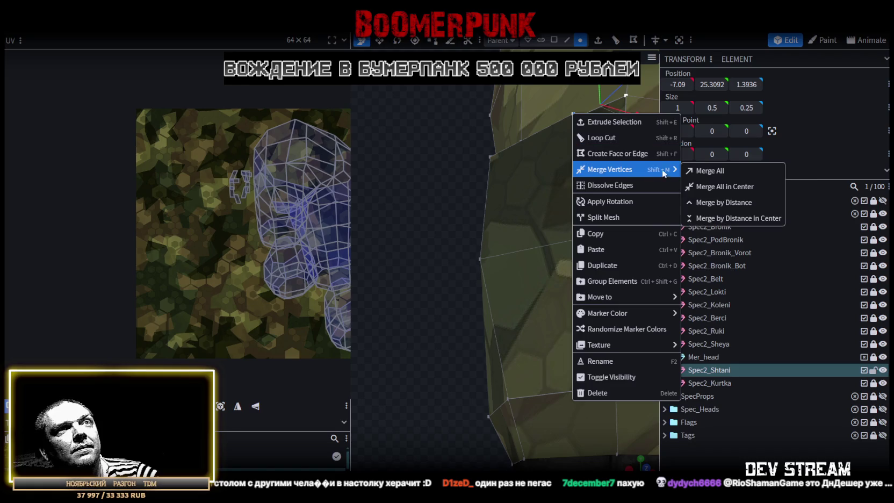
{"action": "left_click", "coordinate": [741, 169]}
{"action": "mouse_move", "coordinate": [489, 135]}
{"action": "left_mouse_down"}
{"action": "mouse_move", "coordinate": [533, 209]}
{"action": "mouse_move", "coordinate": [566, 192]}
{"action": "left_mouse_up"}
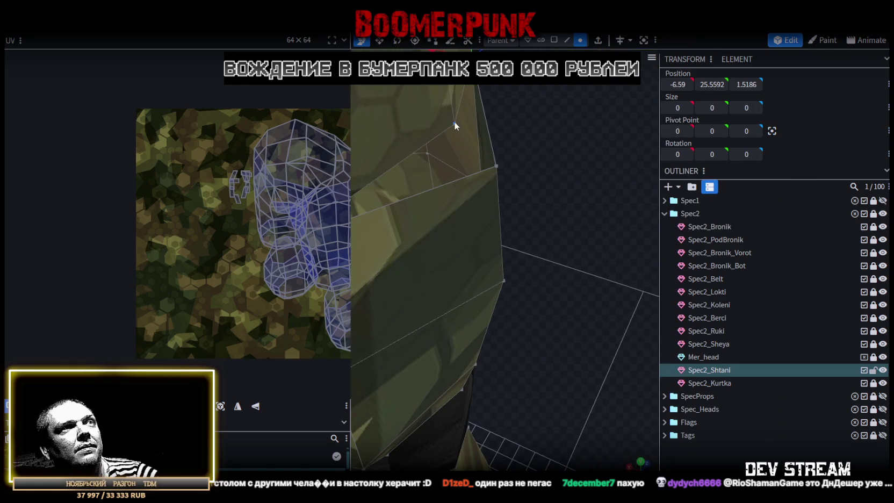
{"action": "right_click", "coordinate": [497, 167]}
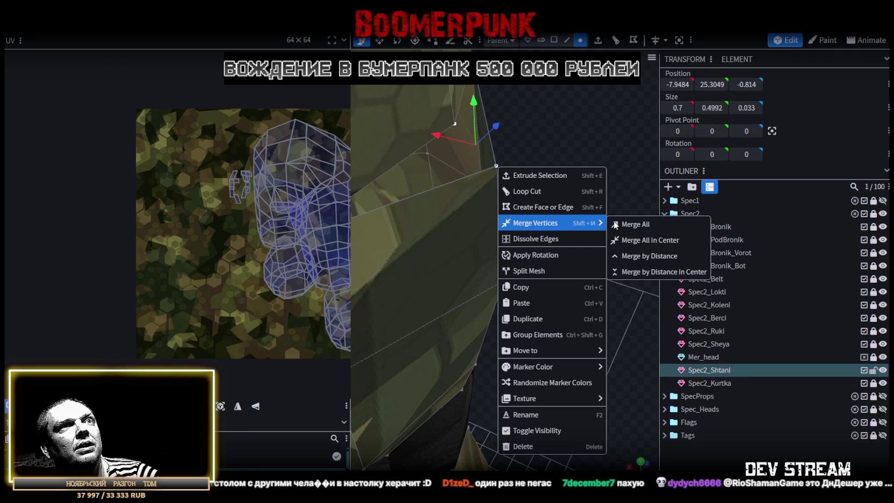
{"action": "left_click", "coordinate": [628, 224]}
{"action": "mouse_move", "coordinate": [549, 231]}
{"action": "left_mouse_down"}
{"action": "mouse_move", "coordinate": [577, 190]}
{"action": "mouse_move", "coordinate": [520, 266]}
{"action": "mouse_move", "coordinate": [451, 262]}
{"action": "left_mouse_up"}
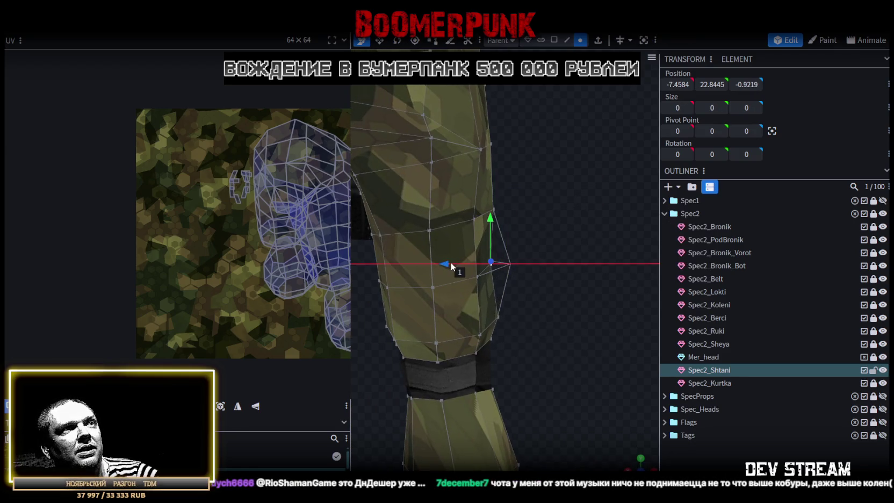
Zoom in on a front view of both legs
{"action": "key", "text": "KP_1"}
{"action": "mouse_move", "coordinate": [560, 338]}
{"action": "left_mouse_down"}
{"action": "mouse_move", "coordinate": [385, 282]}
{"action": "mouse_move", "coordinate": [445, 277]}
{"action": "left_mouse_up"}
{"action": "scroll", "coordinate": [457, 342], "scroll_direction": "up", "scroll_amount": 3}
{"action": "scroll", "coordinate": [457, 342], "scroll_direction": "up", "scroll_amount": 2}
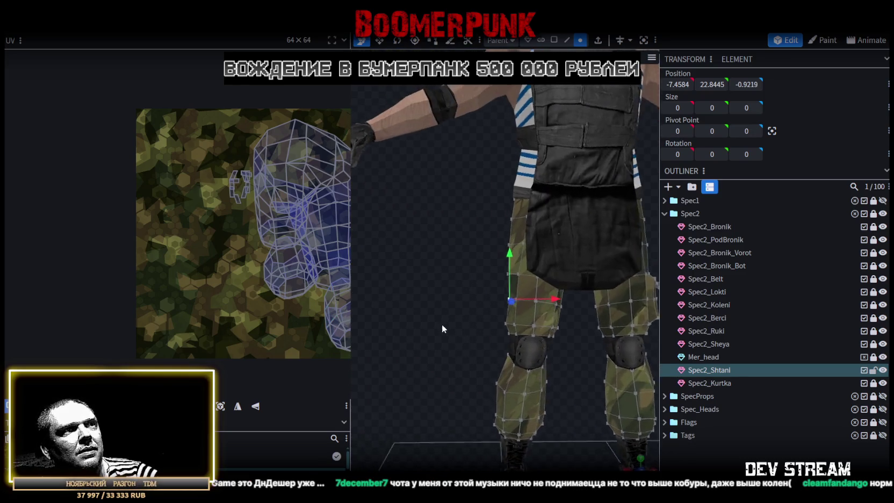
{"action": "left_click_drag", "start_coordinate": [442, 324], "coordinate": [553, 315]}
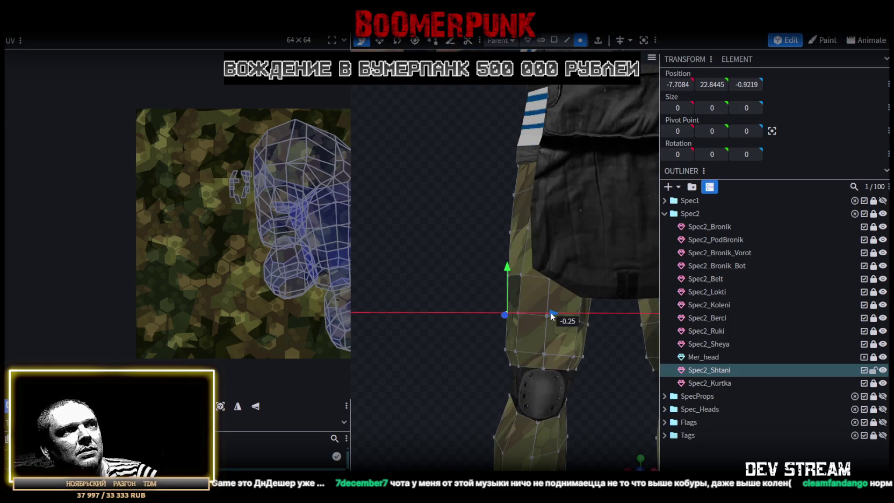
{"action": "key", "text": "KP_1"}
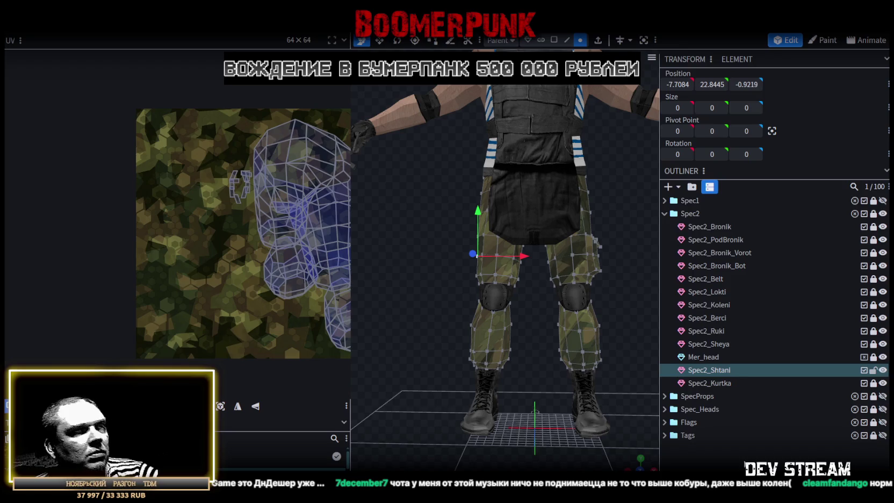
{"action": "scroll", "coordinate": [622, 347], "scroll_direction": "up", "scroll_amount": 3}
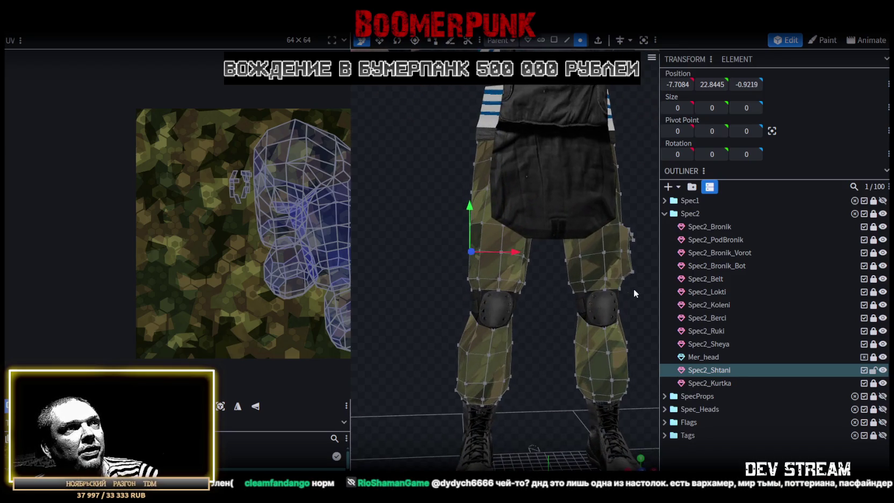
Save the soldier project as CamShoters.bbmodel and centre the legs in a close front view
{"action": "key", "text": "ctrl+s"}
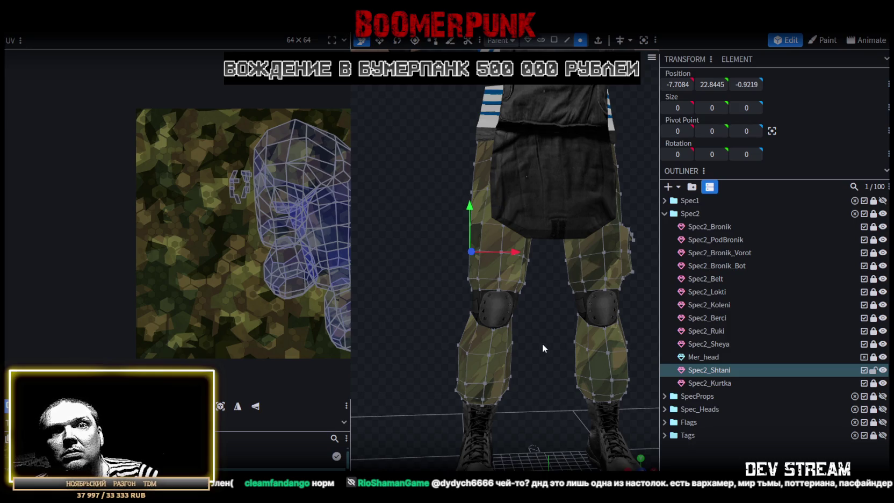
{"action": "mouse_move", "coordinate": [442, 318]}
{"action": "left_mouse_down"}
{"action": "mouse_move", "coordinate": [526, 305]}
{"action": "mouse_move", "coordinate": [396, 309]}
{"action": "left_mouse_up"}
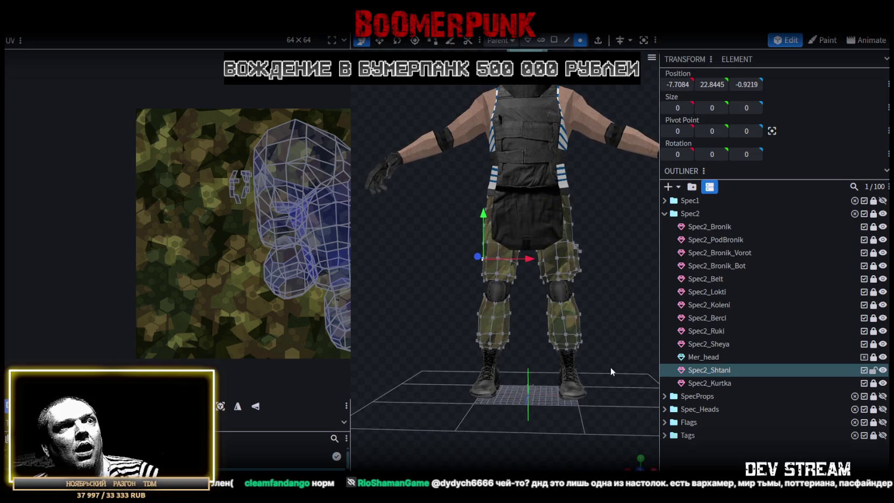
{"action": "scroll", "coordinate": [612, 430], "scroll_direction": "up", "scroll_amount": 3}
{"action": "left_click_drag", "start_coordinate": [613, 430], "coordinate": [570, 404]}
{"action": "scroll", "coordinate": [517, 293], "scroll_direction": "up", "scroll_amount": 3}
{"action": "right_click_drag", "start_coordinate": [517, 296], "coordinate": [470, 114]}
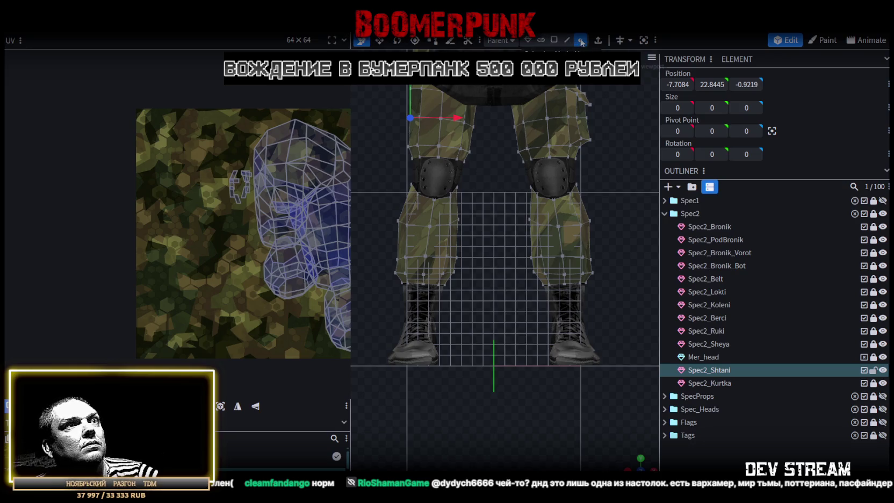
Box-select the middle shin vertex ring and move it from Y 9.9194 to 10.5194
{"action": "left_click_drag", "start_coordinate": [489, 243], "coordinate": [629, 264]}
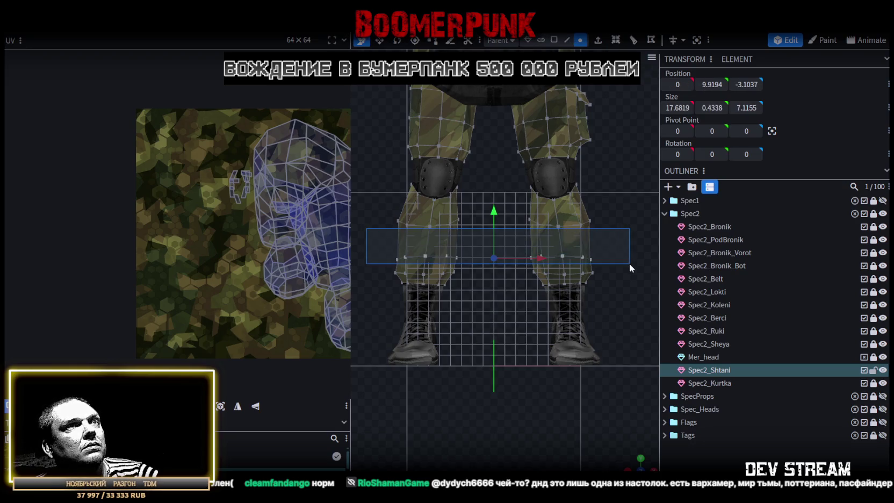
{"action": "left_click_drag", "start_coordinate": [374, 236], "coordinate": [556, 251]}
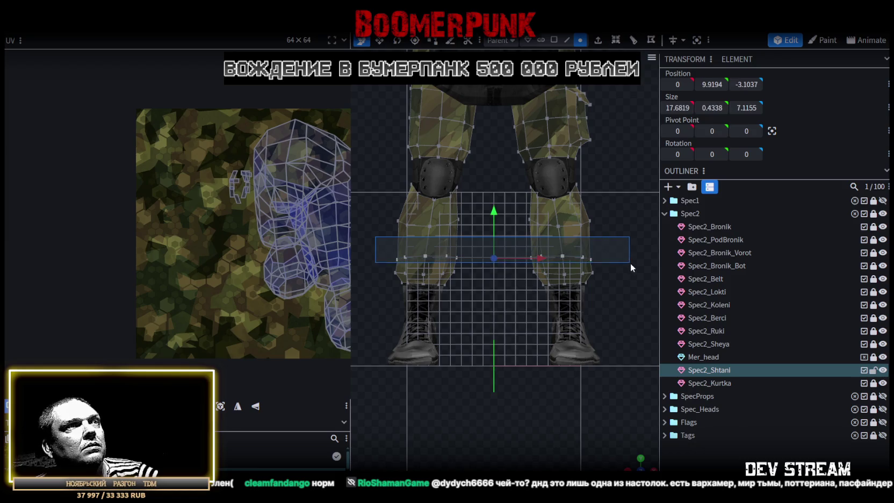
{"action": "left_click_drag", "start_coordinate": [557, 252], "coordinate": [631, 267]}
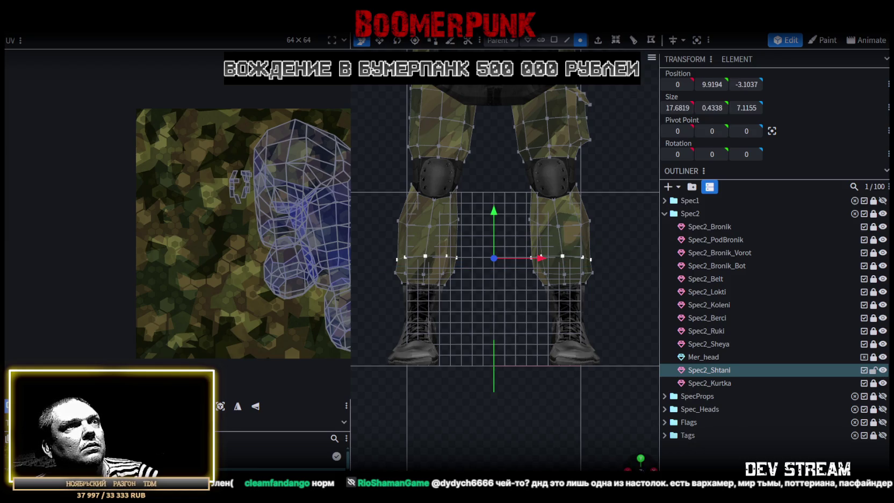
{"action": "key", "text": "ctrl+KP_1"}
{"action": "left_click_drag", "start_coordinate": [516, 213], "coordinate": [514, 202]}
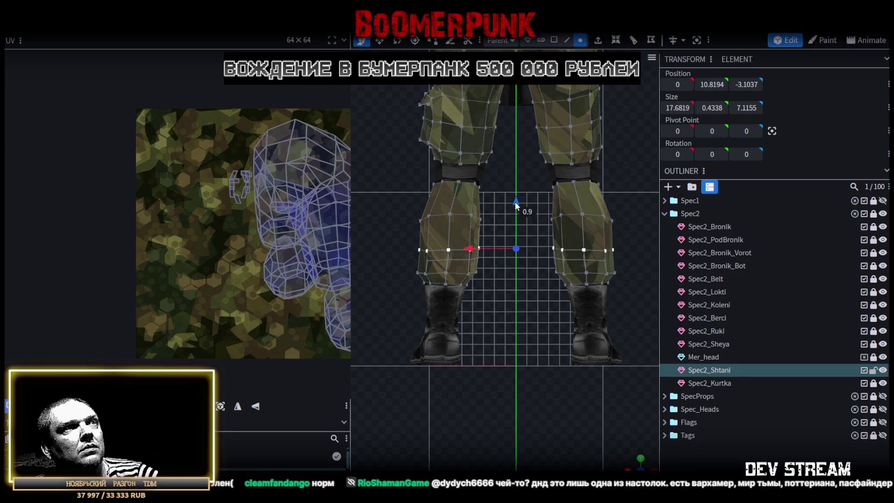
{"action": "mouse_move", "coordinate": [376, 371]}
{"action": "middle_mouse_down"}
{"action": "mouse_move", "coordinate": [440, 376]}
{"action": "mouse_move", "coordinate": [530, 233]}
{"action": "middle_mouse_up"}
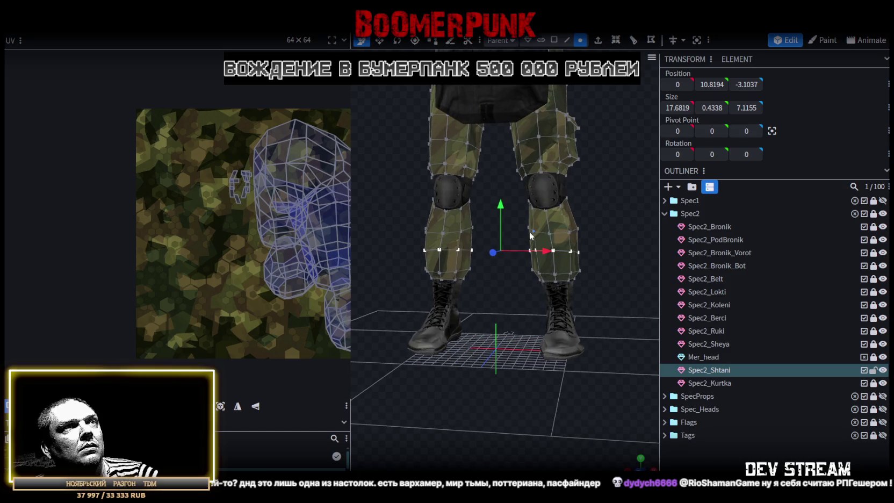
{"action": "left_click_drag", "start_coordinate": [503, 208], "coordinate": [504, 213]}
{"action": "middle_click_drag", "start_coordinate": [547, 406], "coordinate": [553, 388]}
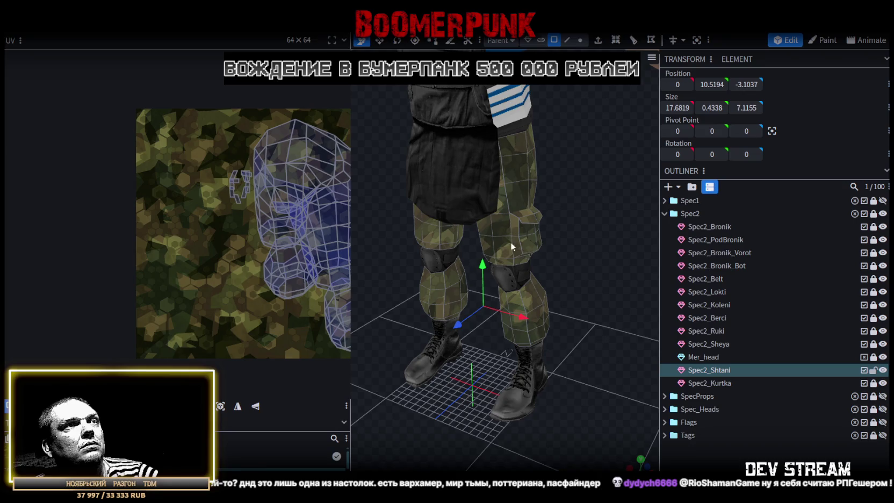
{"action": "key", "text": "ctrl+a"}
{"action": "mouse_move", "coordinate": [513, 246]}
{"action": "middle_mouse_down"}
{"action": "mouse_move", "coordinate": [688, 247]}
{"action": "mouse_move", "coordinate": [577, 314]}
{"action": "mouse_move", "coordinate": [598, 296]}
{"action": "mouse_move", "coordinate": [583, 275]}
{"action": "mouse_move", "coordinate": [576, 288]}
{"action": "mouse_move", "coordinate": [653, 286]}
{"action": "mouse_move", "coordinate": [554, 291]}
{"action": "mouse_move", "coordinate": [550, 302]}
{"action": "middle_mouse_up"}
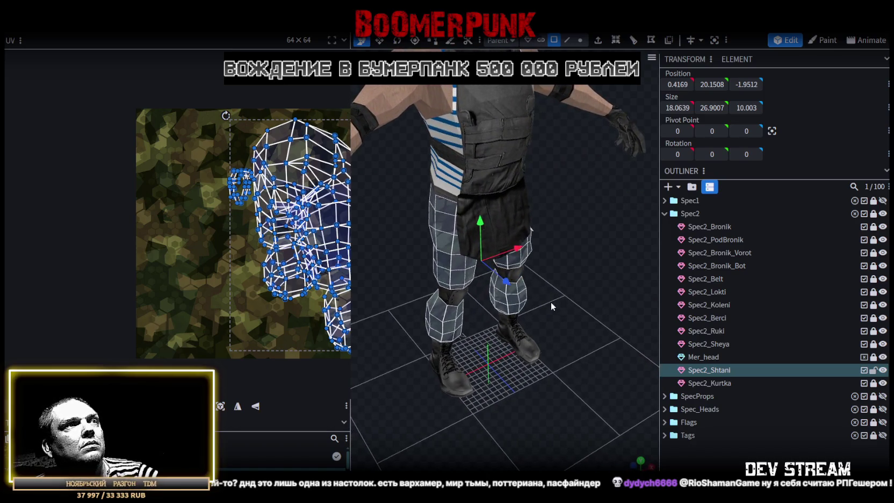
Project the pants UVs from view and scale the layout up to fill the camo texture
{"action": "scroll", "coordinate": [211, 205], "scroll_direction": "down", "scroll_amount": 2}
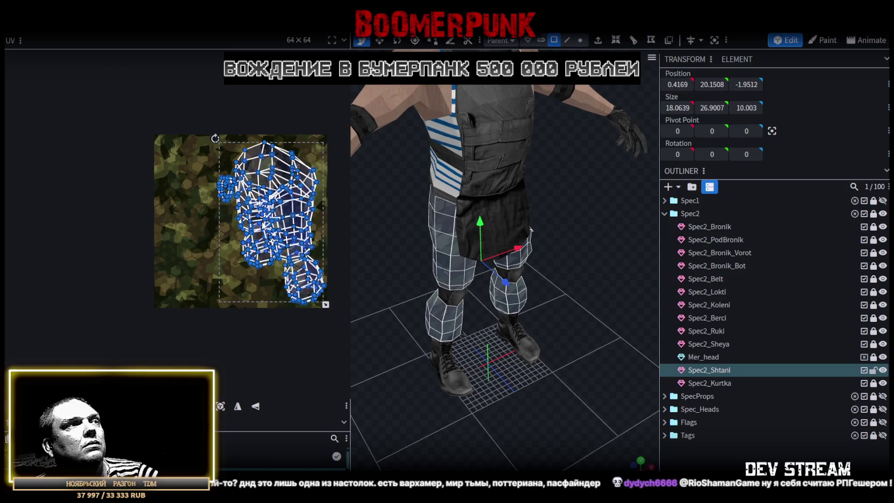
{"action": "left_click", "coordinate": [220, 406]}
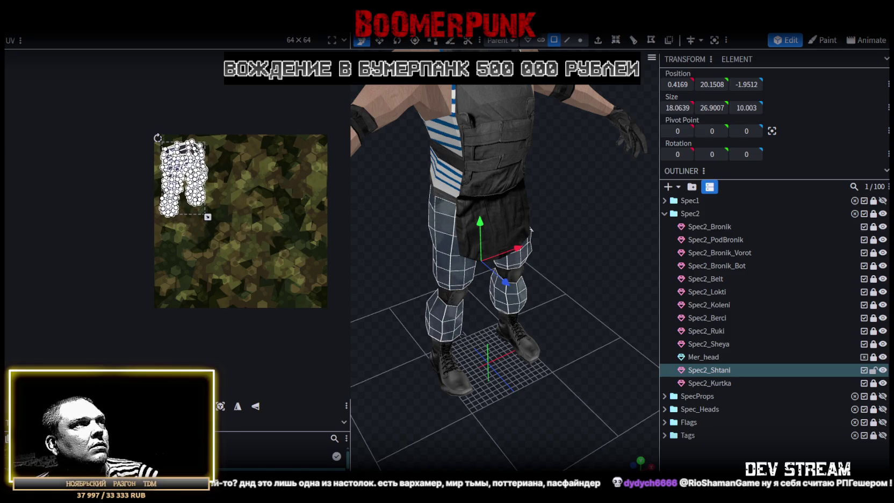
{"action": "left_click_drag", "start_coordinate": [210, 220], "coordinate": [259, 271]}
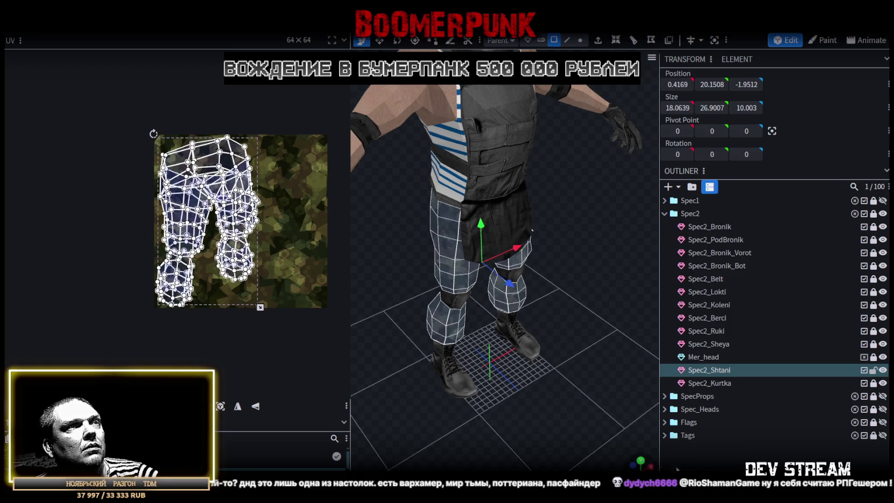
{"action": "left_click", "coordinate": [528, 423]}
{"action": "scroll", "coordinate": [554, 400], "scroll_direction": "up", "scroll_amount": 3}
{"action": "scroll", "coordinate": [419, 377], "scroll_direction": "up", "scroll_amount": 3}
{"action": "scroll", "coordinate": [419, 377], "scroll_direction": "up", "scroll_amount": 3}
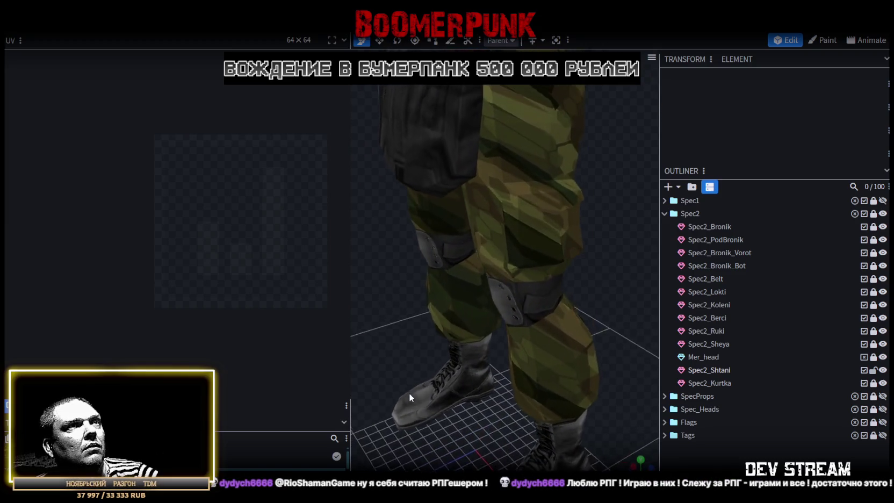
{"action": "scroll", "coordinate": [408, 394], "scroll_direction": "down", "scroll_amount": 2}
{"action": "scroll", "coordinate": [398, 396], "scroll_direction": "up", "scroll_amount": 2}
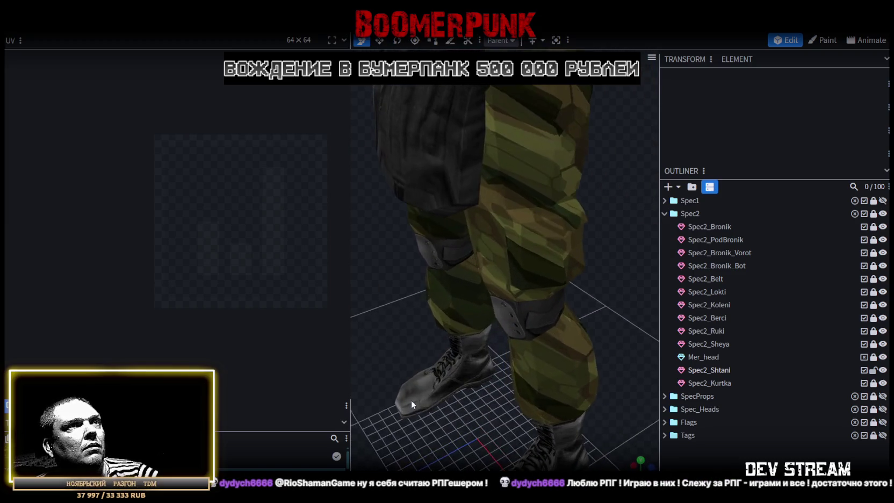
Select the thigh pocket faces on the Spec2_Shtani pants mesh
{"action": "left_click", "coordinate": [533, 219]}
{"action": "left_click", "coordinate": [529, 215]}
{"action": "left_click", "coordinate": [518, 234], "text": "shift"}
{"action": "left_click", "coordinate": [542, 268], "text": "shift"}
{"action": "left_click", "coordinate": [573, 217], "text": "shift"}
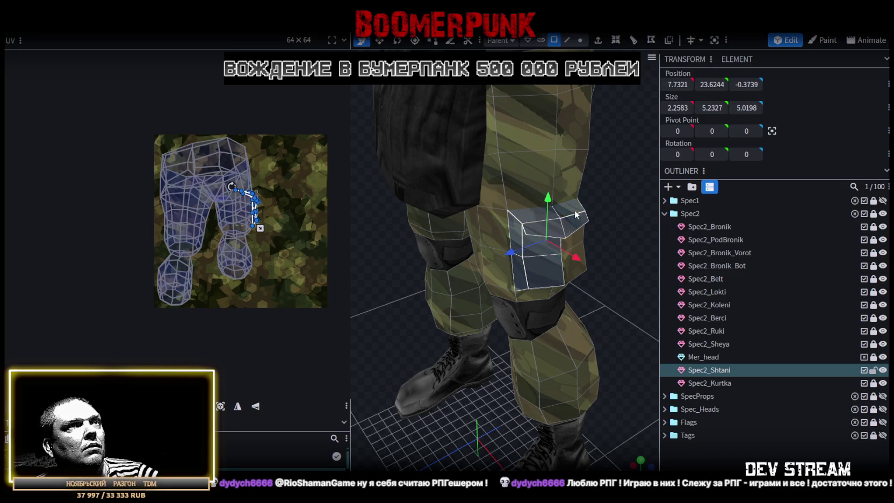
{"action": "left_click_drag", "start_coordinate": [582, 239], "coordinate": [436, 190]}
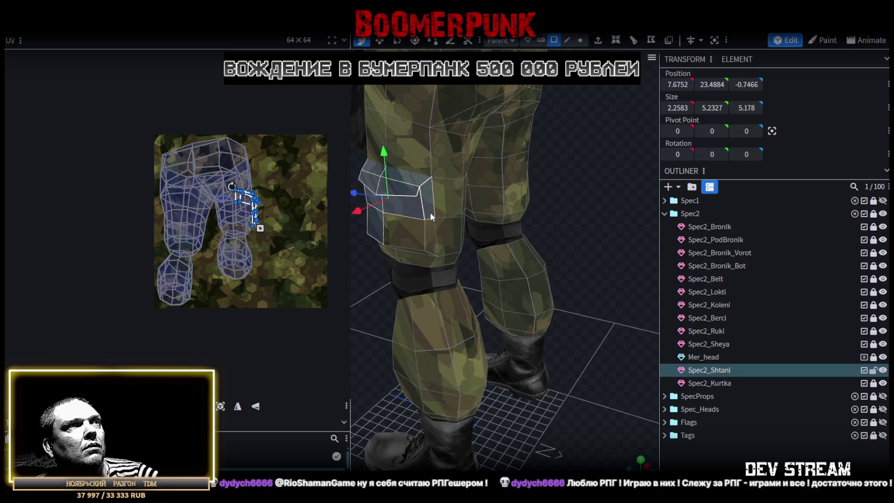
{"action": "left_click", "coordinate": [430, 215], "text": "shift"}
{"action": "left_click", "coordinate": [415, 250], "text": "shift"}
{"action": "mouse_move", "coordinate": [509, 326]}
{"action": "left_mouse_down"}
{"action": "mouse_move", "coordinate": [601, 384]}
{"action": "mouse_move", "coordinate": [457, 203]}
{"action": "mouse_move", "coordinate": [614, 449]}
{"action": "left_mouse_up"}
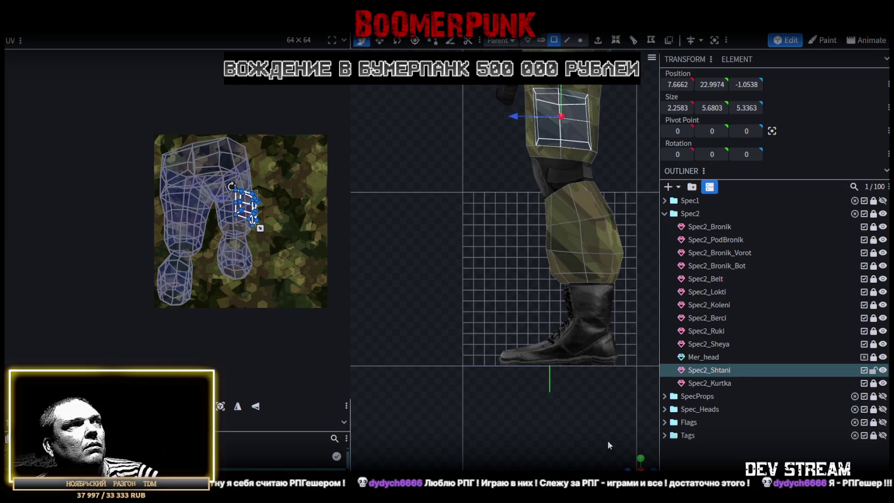
Project the pocket faces' UVs and move and enlarge their island at the upper right
{"action": "left_click", "coordinate": [220, 406]}
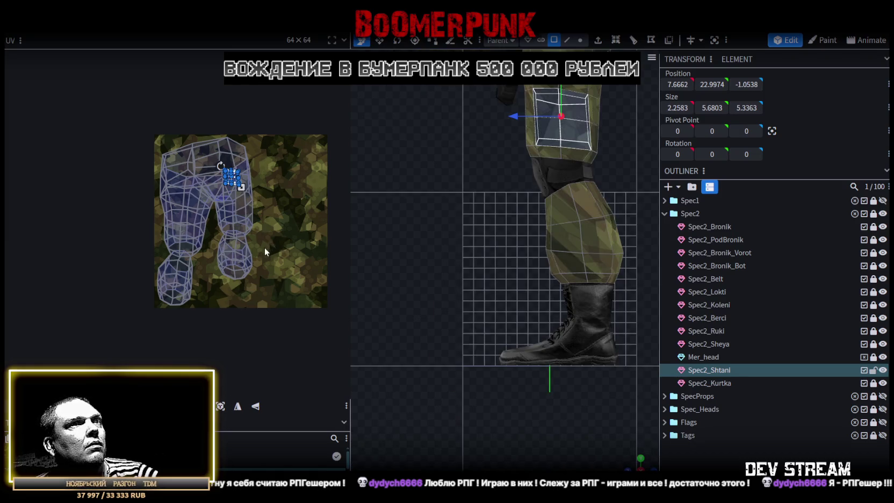
{"action": "scroll", "coordinate": [218, 240], "scroll_direction": "up", "scroll_amount": 3}
{"action": "left_click_drag", "start_coordinate": [189, 238], "coordinate": [295, 197]}
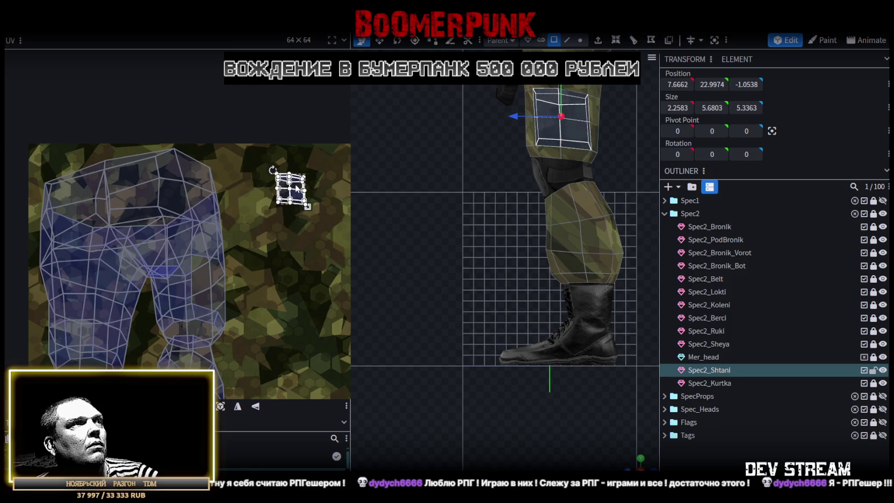
{"action": "scroll", "coordinate": [290, 214], "scroll_direction": "down", "scroll_amount": 3}
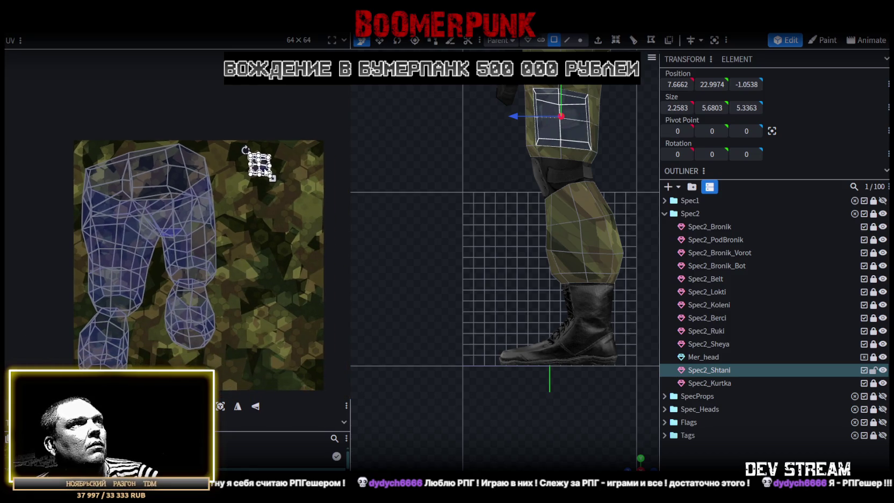
{"action": "mouse_move", "coordinate": [274, 179]}
{"action": "left_mouse_down"}
{"action": "mouse_move", "coordinate": [314, 219]}
{"action": "mouse_move", "coordinate": [275, 205]}
{"action": "mouse_move", "coordinate": [284, 201]}
{"action": "left_mouse_up"}
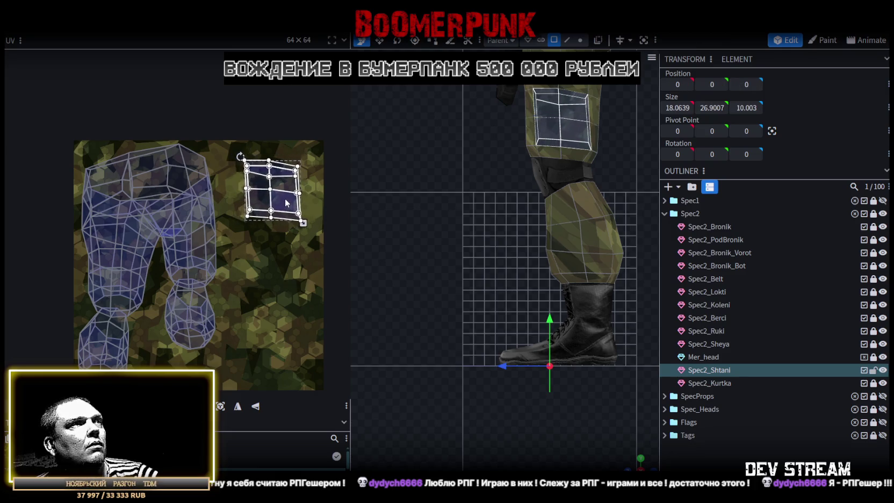
{"action": "scroll", "coordinate": [551, 380], "scroll_direction": "down", "scroll_amount": 2}
{"action": "mouse_move", "coordinate": [551, 380]}
{"action": "left_mouse_down"}
{"action": "mouse_move", "coordinate": [541, 390]}
{"action": "mouse_move", "coordinate": [555, 382]}
{"action": "left_mouse_up"}
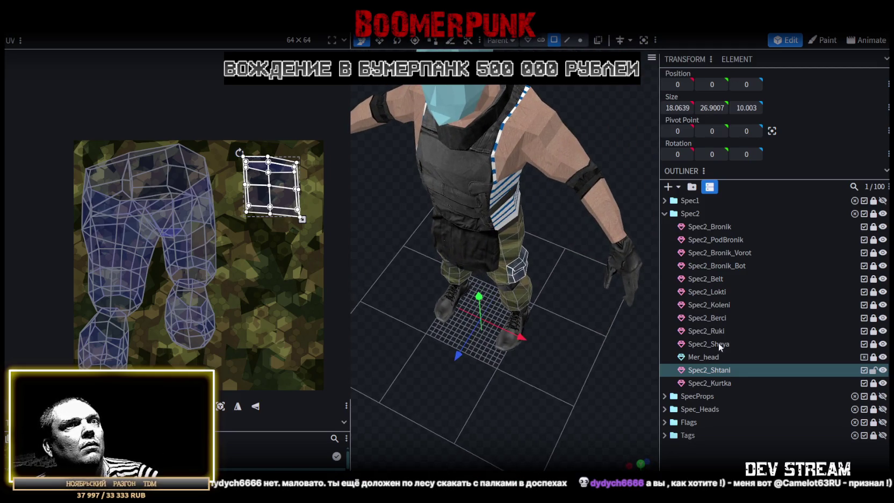
Select the jacket part Spec2_Kurtka and turn the character to face the front
{"action": "left_click", "coordinate": [699, 369]}
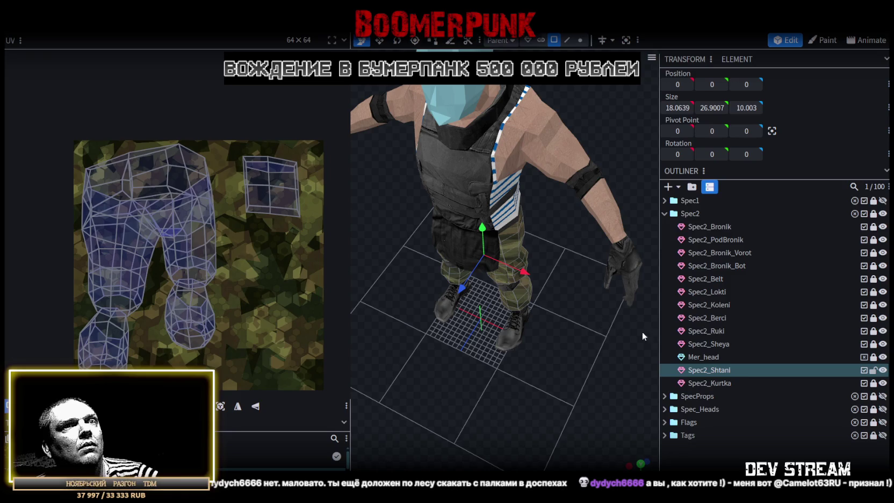
{"action": "left_click", "coordinate": [717, 384]}
{"action": "left_click_drag", "start_coordinate": [573, 347], "coordinate": [603, 358]}
{"action": "scroll", "coordinate": [603, 358], "scroll_direction": "down", "scroll_amount": 3}
{"action": "left_click_drag", "start_coordinate": [569, 409], "coordinate": [517, 367]}
{"action": "scroll", "coordinate": [579, 397], "scroll_direction": "up", "scroll_amount": 3}
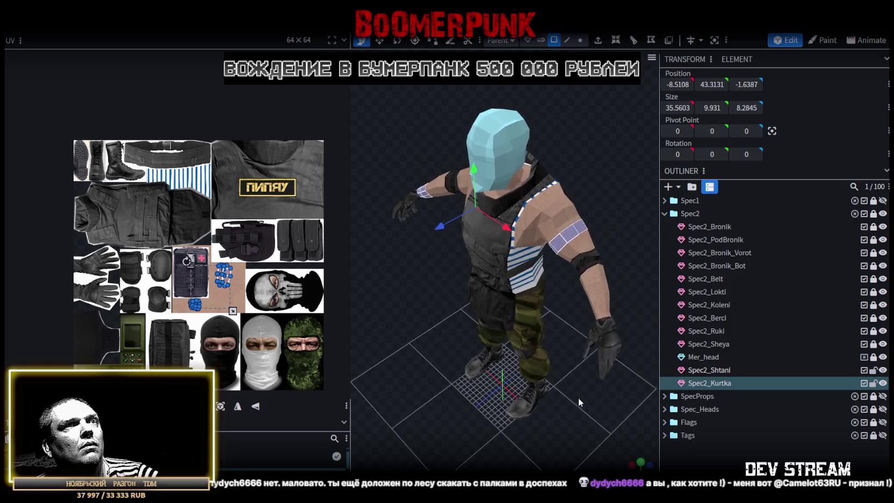
{"action": "left_click_drag", "start_coordinate": [579, 401], "coordinate": [604, 393]}
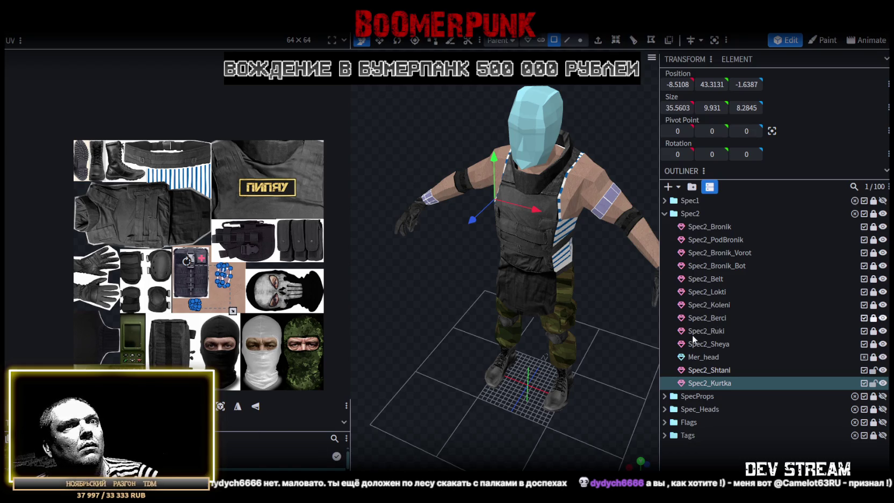
{"action": "right_click", "coordinate": [704, 384]}
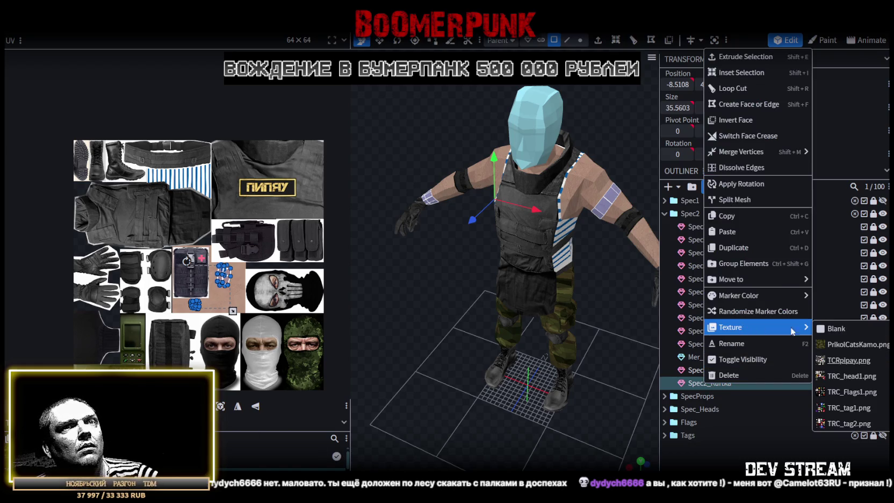
Apply the PrikolCatsKamo.png camo texture to the jacket and shift its armband and glove islands right
{"action": "left_click", "coordinate": [838, 347]}
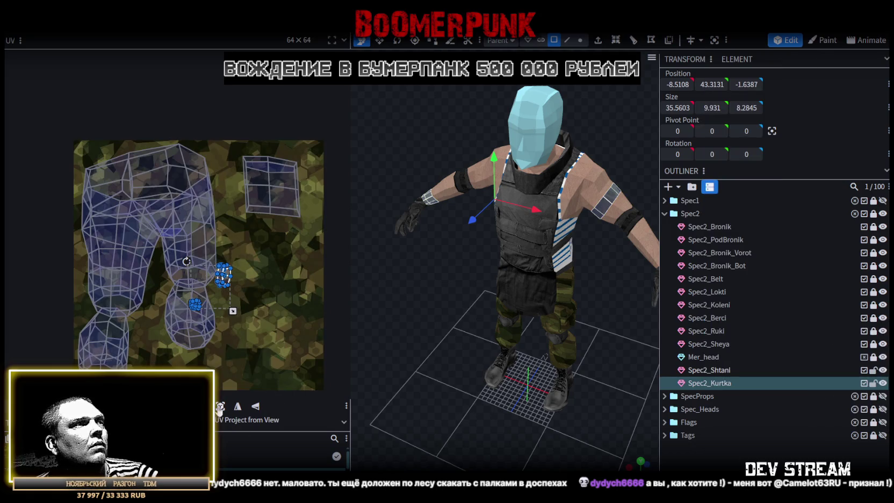
{"action": "scroll", "coordinate": [241, 340], "scroll_direction": "up", "scroll_amount": 3}
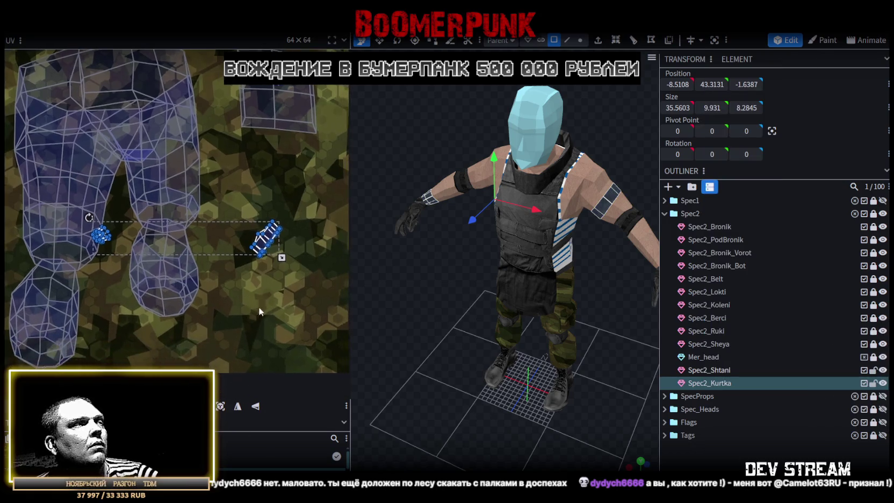
{"action": "left_click_drag", "start_coordinate": [218, 257], "coordinate": [232, 356]}
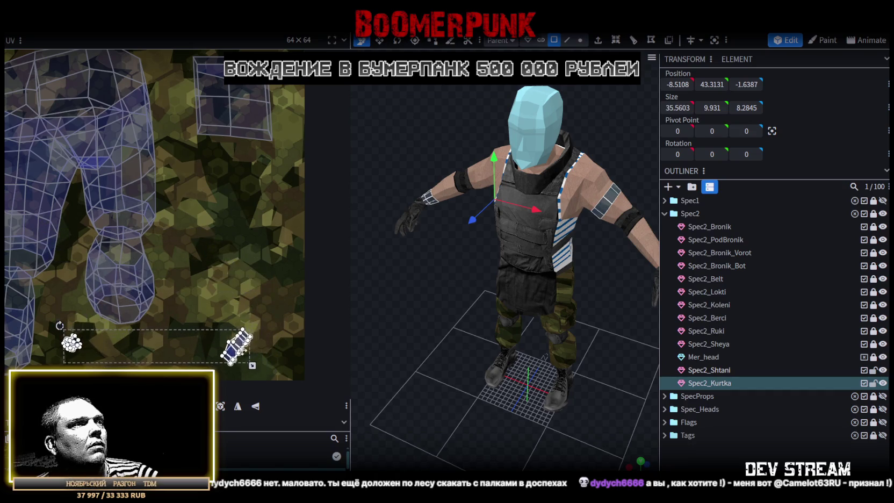
{"action": "left_click_drag", "start_coordinate": [261, 306], "coordinate": [211, 378]}
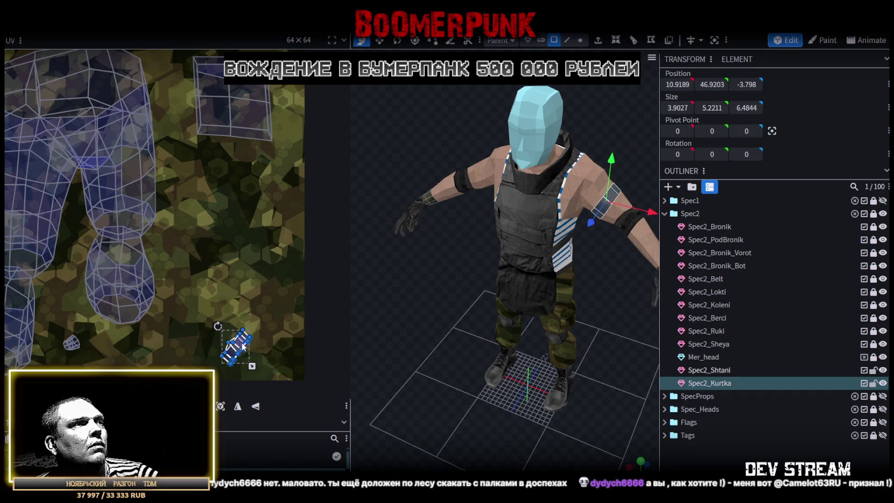
{"action": "left_click_drag", "start_coordinate": [242, 346], "coordinate": [254, 345]}
{"action": "left_click", "coordinate": [71, 342]}
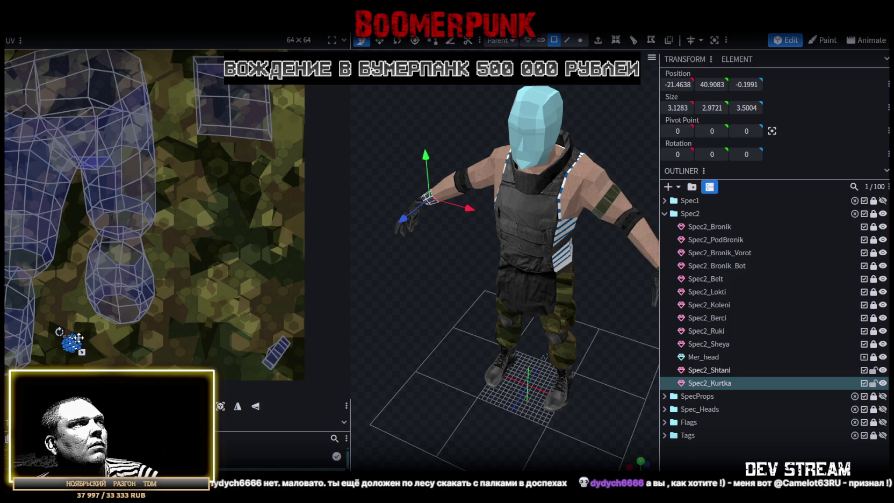
{"action": "scroll", "coordinate": [60, 355], "scroll_direction": "up", "scroll_amount": 2}
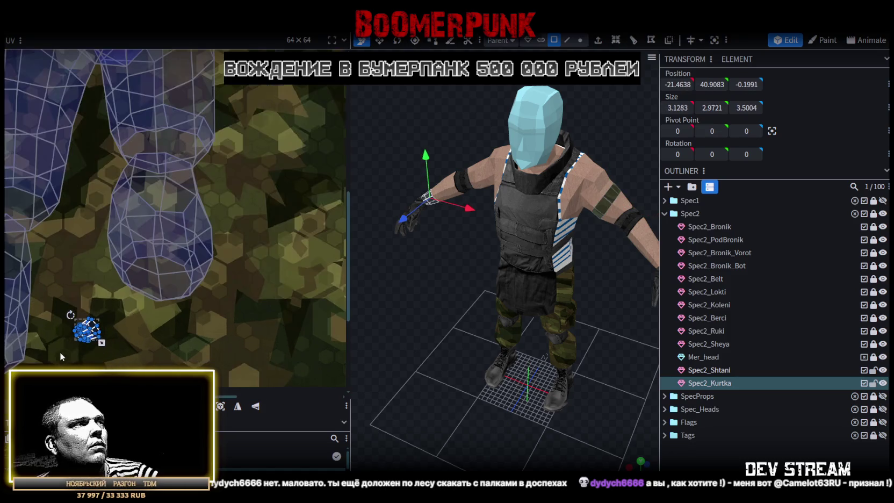
{"action": "left_click_drag", "start_coordinate": [93, 327], "coordinate": [80, 330]}
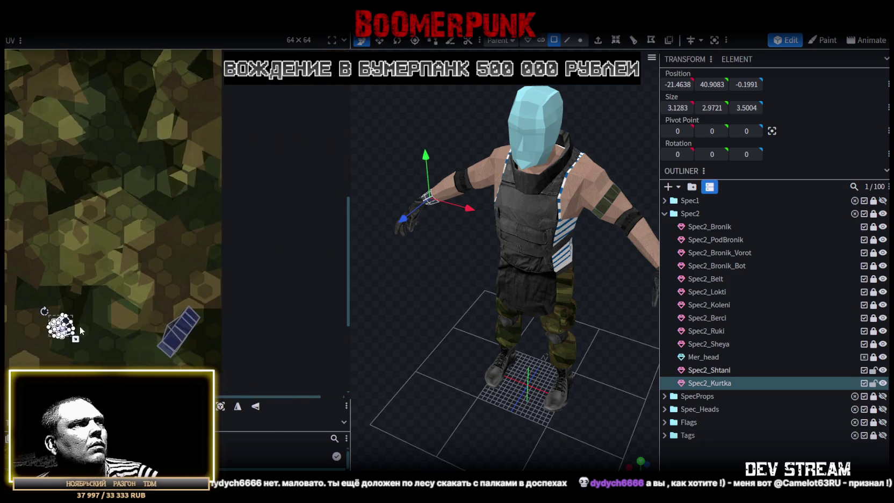
{"action": "left_click_drag", "start_coordinate": [65, 324], "coordinate": [125, 325]}
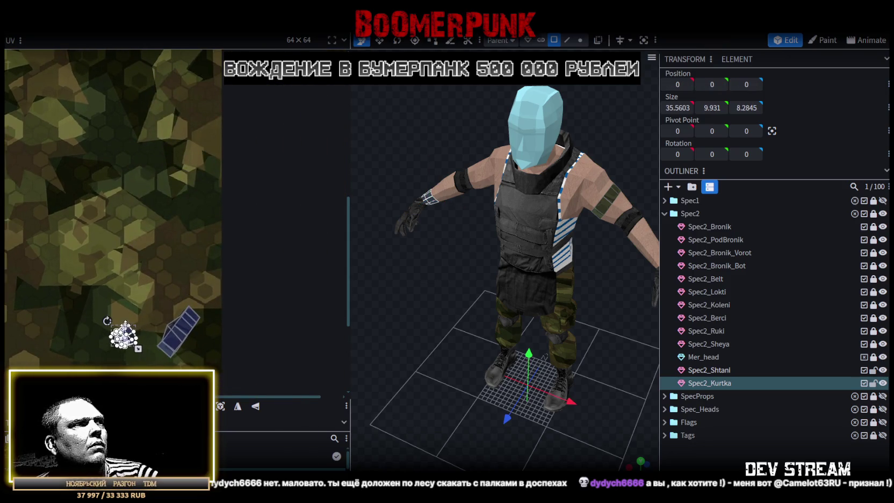
Move, scale up and rotate the selected jacket islands down near the leg islands
{"action": "key", "text": "ctrl+a"}
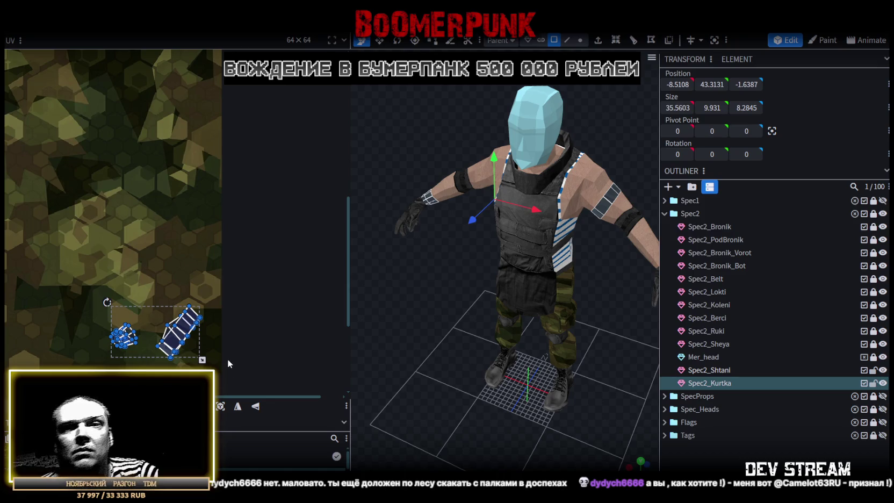
{"action": "left_click_drag", "start_coordinate": [182, 330], "coordinate": [115, 163]}
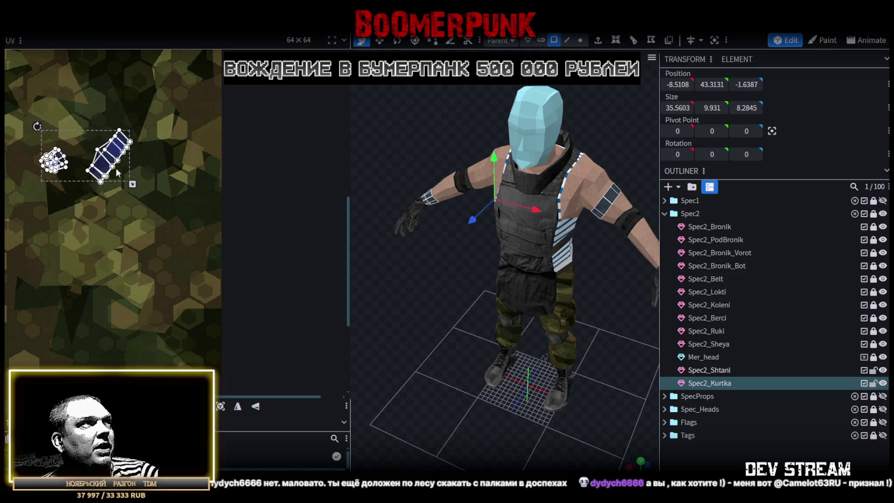
{"action": "scroll", "coordinate": [114, 163], "scroll_direction": "down", "scroll_amount": 2}
{"action": "middle_click_drag", "start_coordinate": [135, 236], "coordinate": [210, 298]}
{"action": "left_click_drag", "start_coordinate": [194, 292], "coordinate": [240, 341]}
{"action": "left_click_drag", "start_coordinate": [132, 252], "coordinate": [123, 266]}
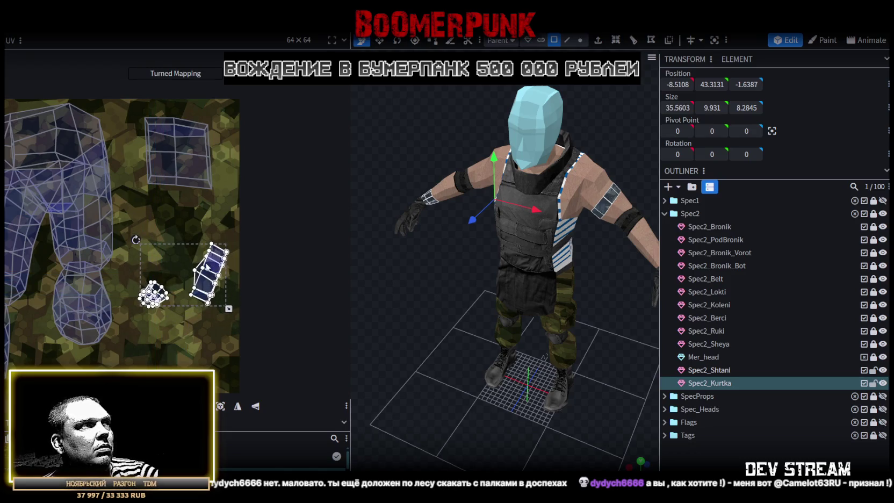
{"action": "left_click_drag", "start_coordinate": [184, 265], "coordinate": [224, 280]}
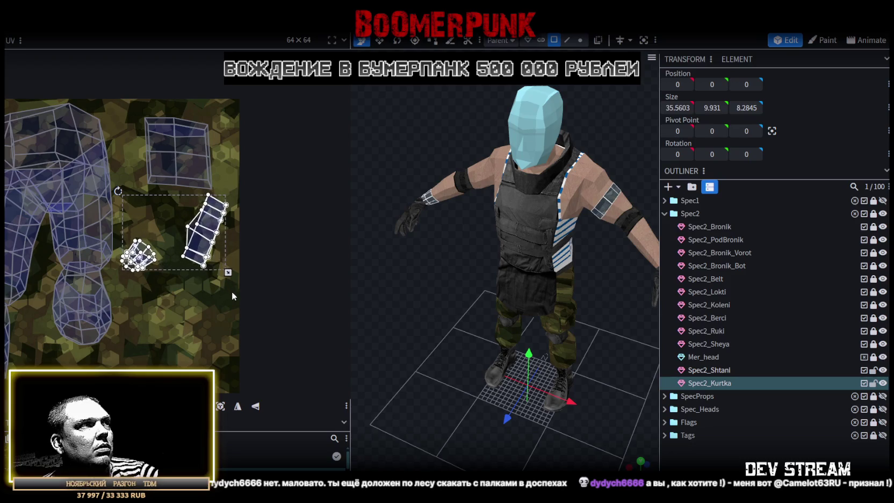
{"action": "mouse_move", "coordinate": [225, 280]}
{"action": "left_mouse_down"}
{"action": "mouse_move", "coordinate": [153, 356]}
{"action": "mouse_move", "coordinate": [201, 352]}
{"action": "left_mouse_up"}
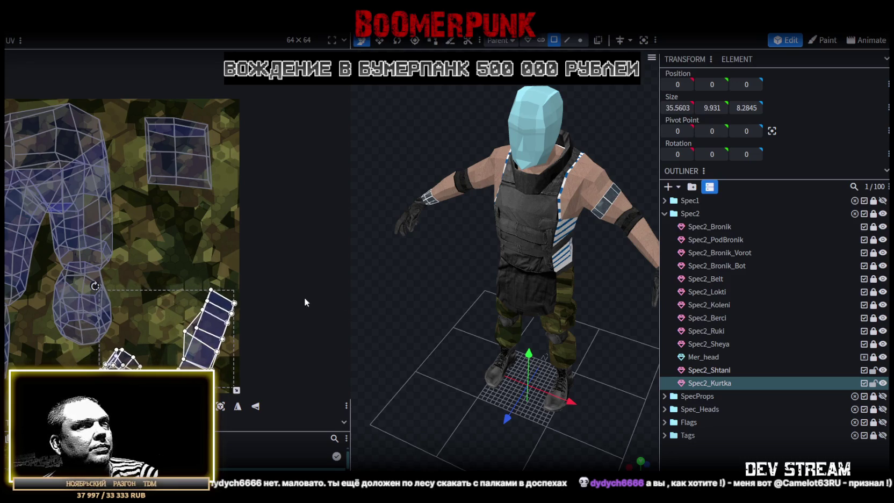
Move the arm strip island up-left and the hand island up-right beside the leg
{"action": "left_click", "coordinate": [214, 328]}
{"action": "left_click_drag", "start_coordinate": [214, 327], "coordinate": [181, 240]}
{"action": "left_click", "coordinate": [123, 359]}
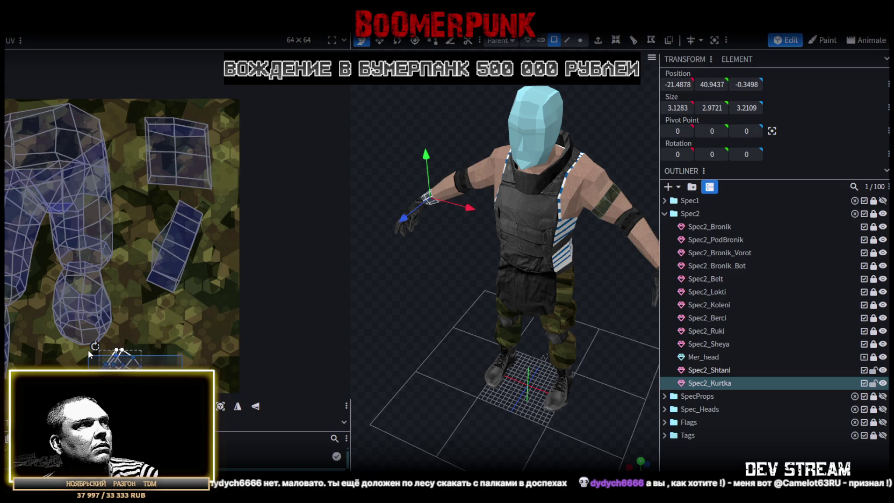
{"action": "left_click_drag", "start_coordinate": [129, 361], "coordinate": [160, 322]}
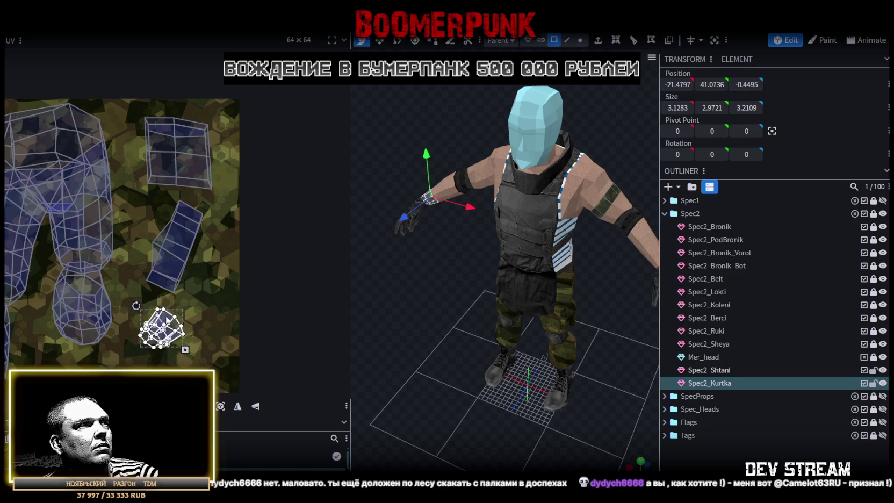
{"action": "key", "text": "ctrl+z"}
{"action": "left_click", "coordinate": [121, 359]}
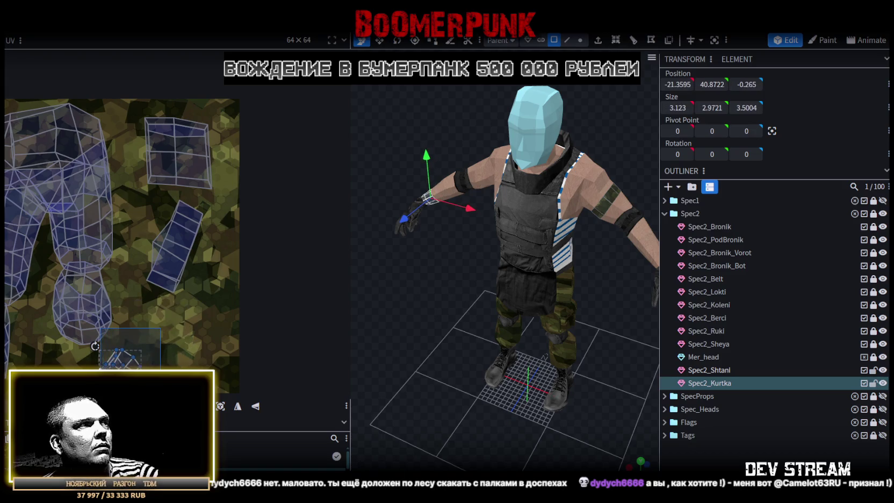
{"action": "left_click_drag", "start_coordinate": [130, 360], "coordinate": [174, 321]}
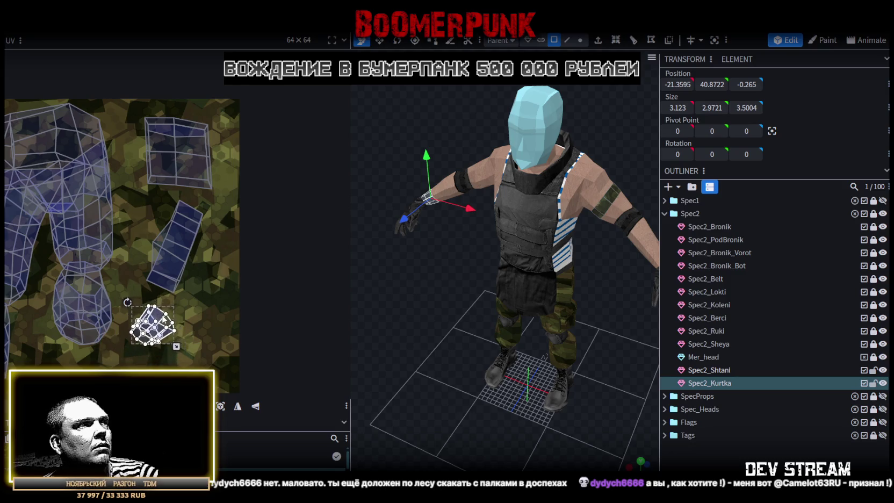
{"action": "left_click_drag", "start_coordinate": [590, 400], "coordinate": [635, 424]}
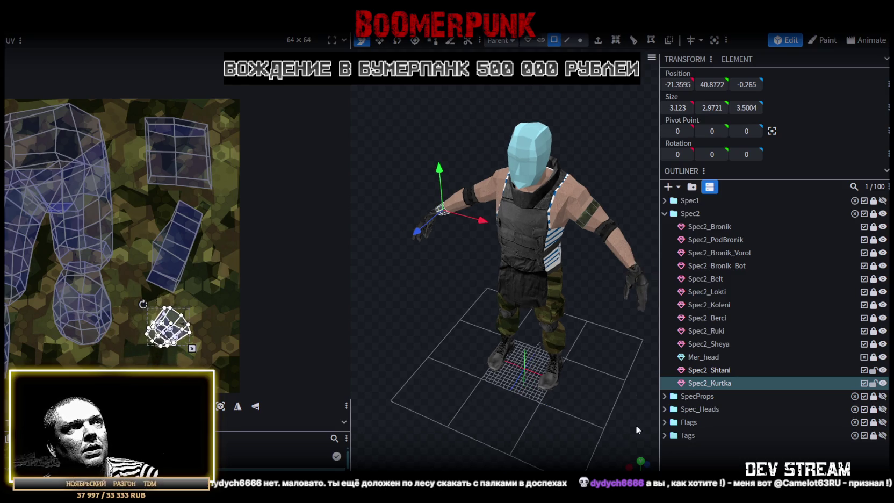
{"action": "left_click", "coordinate": [639, 423]}
{"action": "left_click_drag", "start_coordinate": [637, 459], "coordinate": [460, 377]}
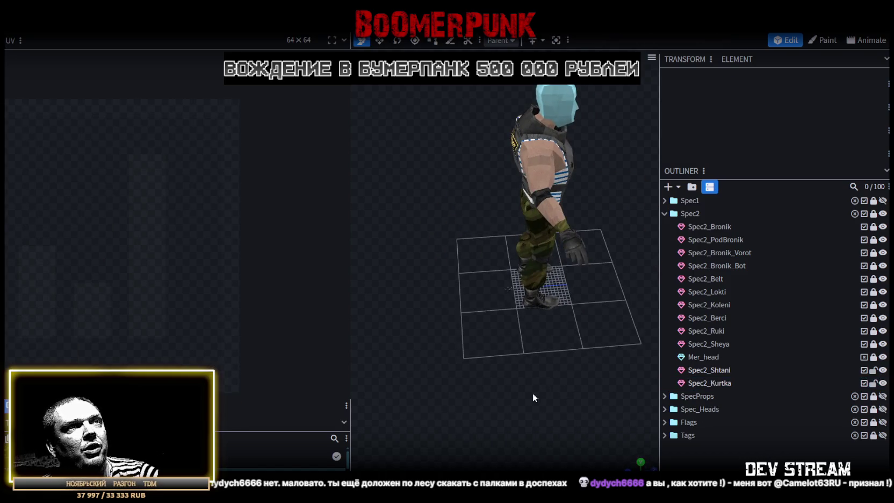
Orbit to a near-frontal view of the soldier and save it as CamShoters.bbmodel
{"action": "scroll", "coordinate": [443, 389], "scroll_direction": "up", "scroll_amount": 3}
{"action": "scroll", "coordinate": [443, 388], "scroll_direction": "down", "scroll_amount": 5}
{"action": "left_click_drag", "start_coordinate": [419, 402], "coordinate": [394, 377]}
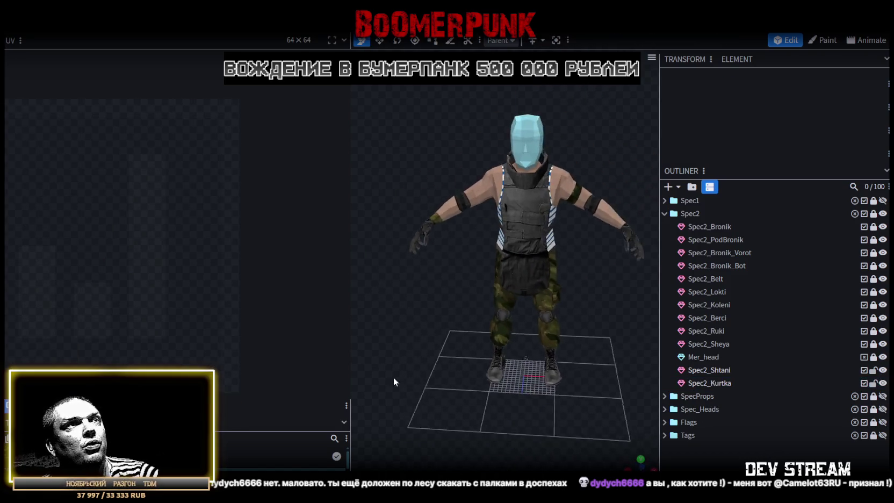
{"action": "left_click_drag", "start_coordinate": [575, 400], "coordinate": [579, 373]}
{"action": "scroll", "coordinate": [590, 373], "scroll_direction": "up", "scroll_amount": 5}
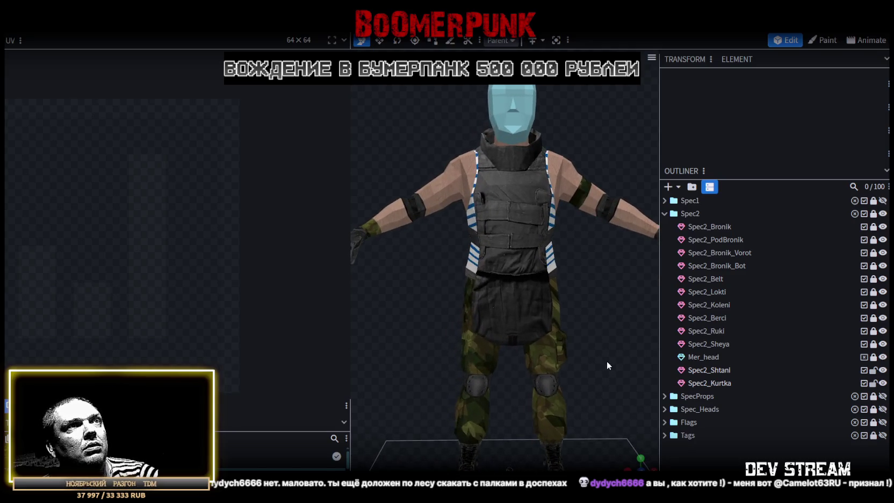
{"action": "key", "text": "ctrl+s"}
Widen the 3D viewport with the textures list showing and select the Spec2_Kurtka jacket part
{"action": "left_click_drag", "start_coordinate": [351, 95], "coordinate": [219, 96]}
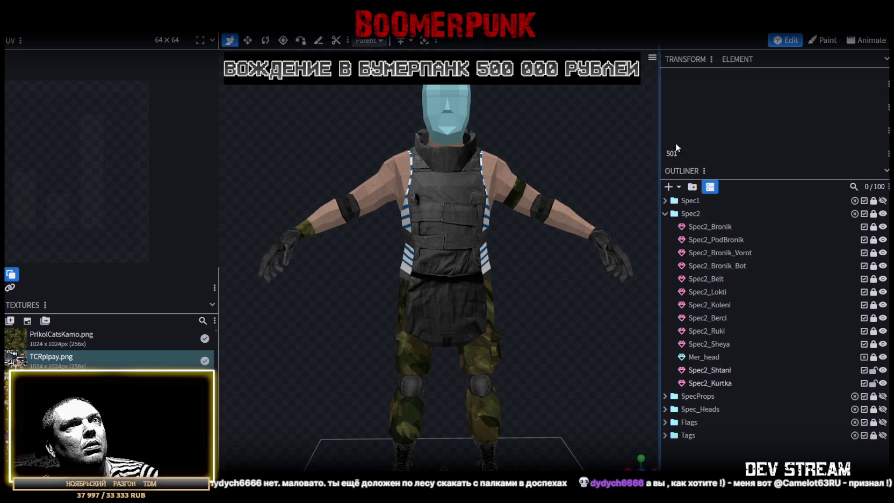
{"action": "left_click_drag", "start_coordinate": [659, 144], "coordinate": [744, 149]}
{"action": "mouse_move", "coordinate": [586, 283]}
{"action": "left_mouse_down"}
{"action": "mouse_move", "coordinate": [520, 336]}
{"action": "mouse_move", "coordinate": [466, 267]}
{"action": "left_mouse_up"}
{"action": "mouse_move", "coordinate": [591, 205]}
{"action": "left_mouse_down"}
{"action": "mouse_move", "coordinate": [333, 227]}
{"action": "mouse_move", "coordinate": [591, 250]}
{"action": "left_mouse_up"}
{"action": "left_click", "coordinate": [591, 250]}
Inspect the camo arm, trousers and boots from side and low angles, save again, and switch to Steam
{"action": "left_click_drag", "start_coordinate": [583, 326], "coordinate": [414, 322]}
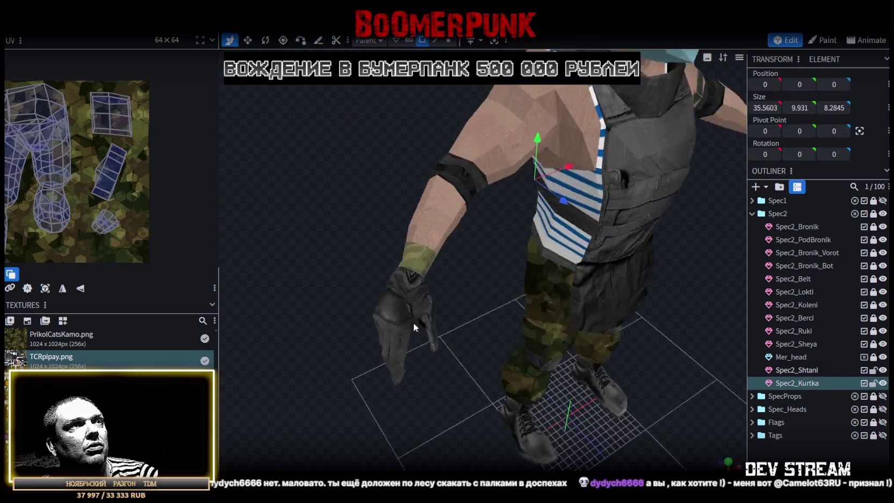
{"action": "scroll", "coordinate": [417, 321], "scroll_direction": "up", "scroll_amount": 3}
{"action": "left_click_drag", "start_coordinate": [356, 240], "coordinate": [479, 289]}
{"action": "scroll", "coordinate": [412, 229], "scroll_direction": "down", "scroll_amount": 3}
{"action": "mouse_move", "coordinate": [579, 234]}
{"action": "left_mouse_down"}
{"action": "mouse_move", "coordinate": [589, 228]}
{"action": "mouse_move", "coordinate": [361, 246]}
{"action": "mouse_move", "coordinate": [296, 269]}
{"action": "left_mouse_up"}
{"action": "scroll", "coordinate": [352, 236], "scroll_direction": "up", "scroll_amount": 2}
{"action": "scroll", "coordinate": [349, 240], "scroll_direction": "up", "scroll_amount": 2}
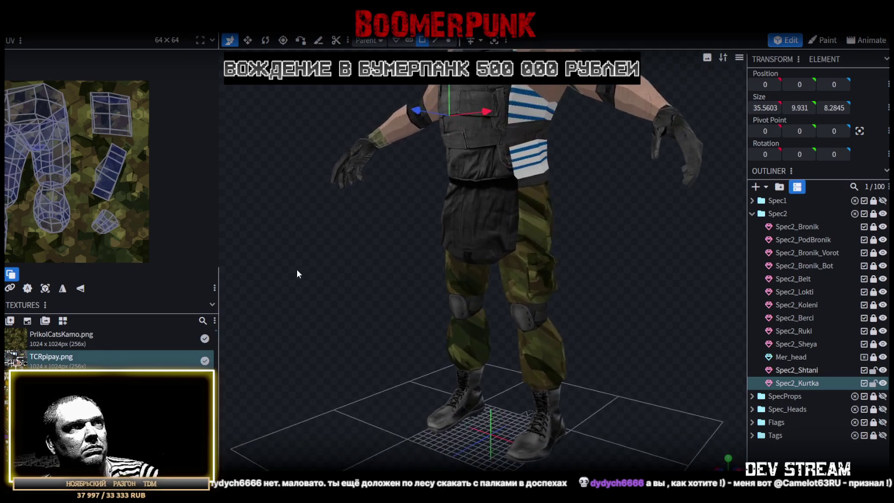
{"action": "scroll", "coordinate": [498, 248], "scroll_direction": "up", "scroll_amount": 3}
{"action": "mouse_move", "coordinate": [497, 248]}
{"action": "left_mouse_down"}
{"action": "mouse_move", "coordinate": [450, 268]}
{"action": "mouse_move", "coordinate": [403, 241]}
{"action": "mouse_move", "coordinate": [632, 258]}
{"action": "mouse_move", "coordinate": [673, 253]}
{"action": "mouse_move", "coordinate": [683, 277]}
{"action": "mouse_move", "coordinate": [597, 249]}
{"action": "mouse_move", "coordinate": [575, 277]}
{"action": "mouse_move", "coordinate": [618, 291]}
{"action": "mouse_move", "coordinate": [628, 289]}
{"action": "mouse_move", "coordinate": [623, 270]}
{"action": "left_mouse_up"}
{"action": "key", "text": "ctrl+s"}
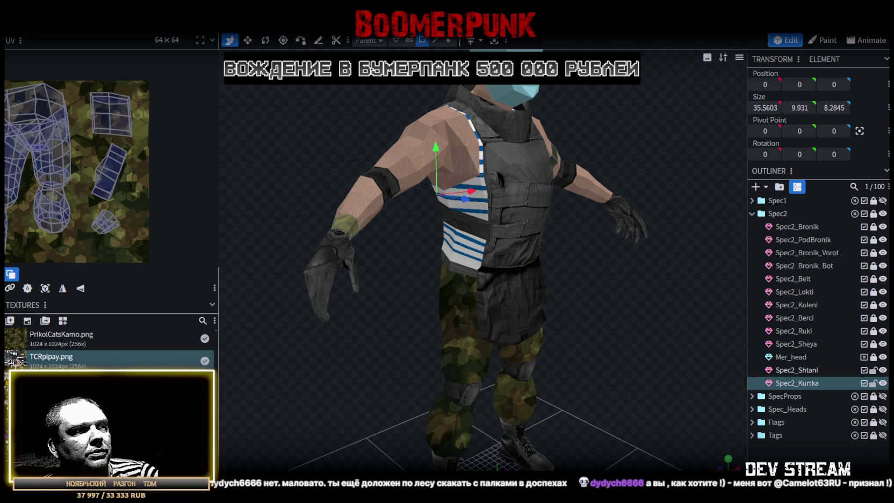
{"action": "key", "text": "alt+Tab"}
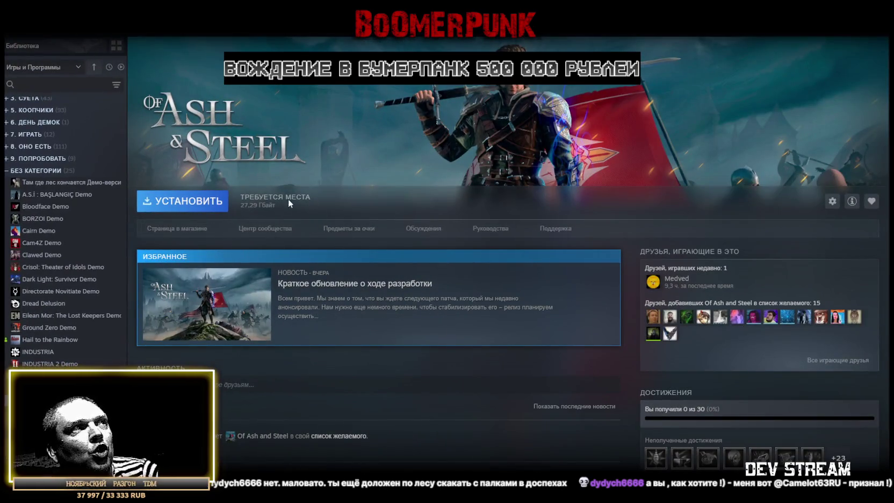
View the Of Ash and Steel store page in Steam, then return to Blockbench
{"action": "left_click", "coordinate": [191, 233]}
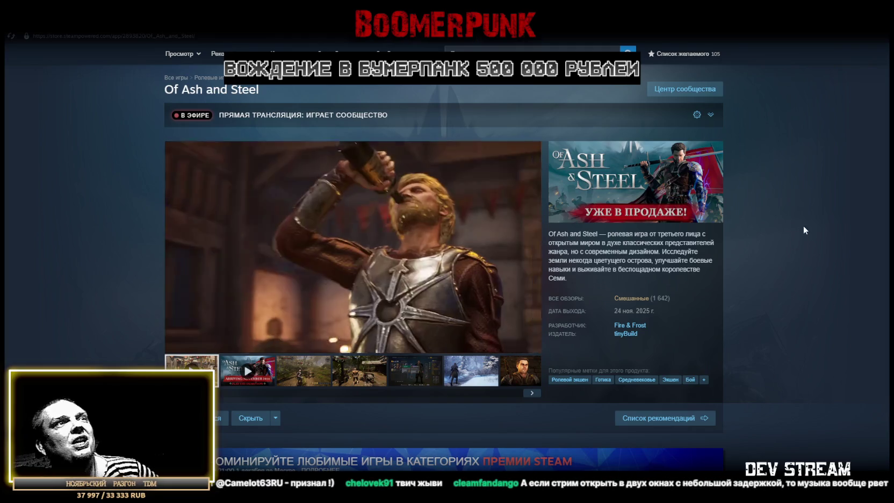
{"action": "key", "text": "alt+Tab"}
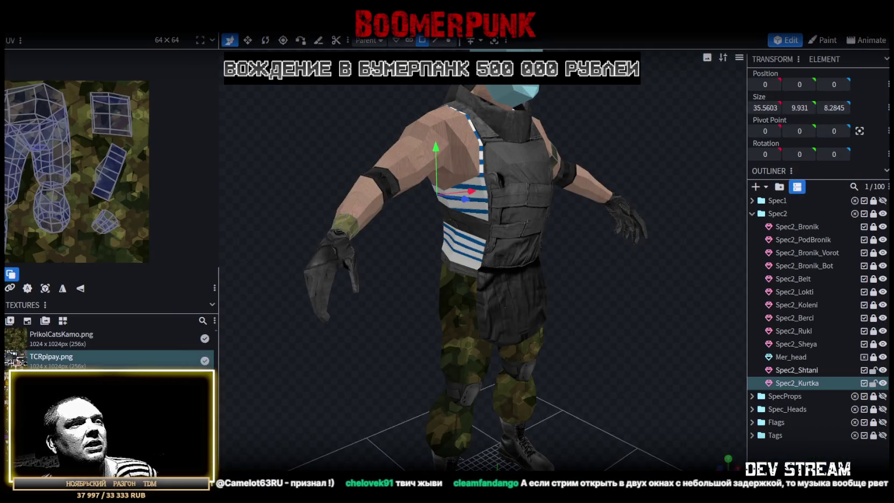